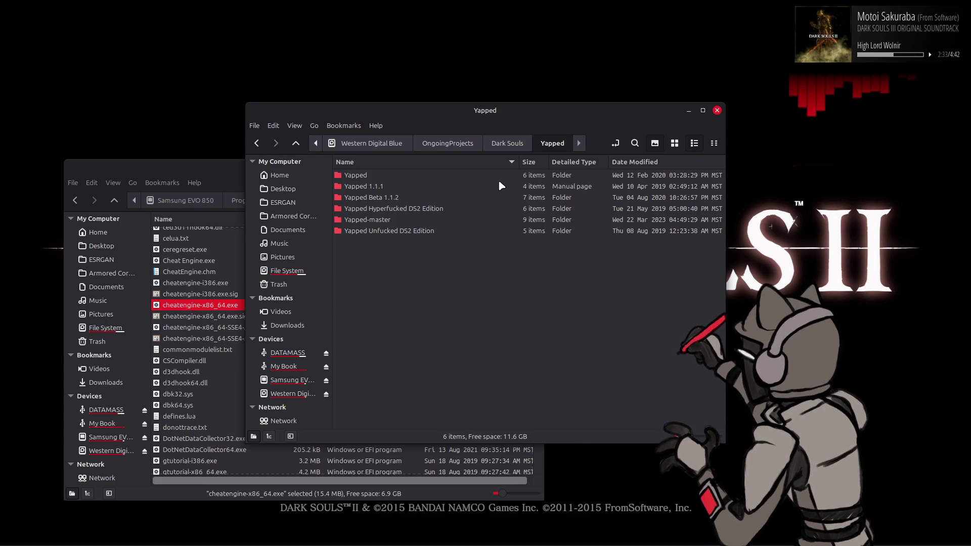
Step: Try Yapped.exe from the Unfucked DS2 Edition folder via Wine, dismiss the parambnd error and go back
click(499, 186)
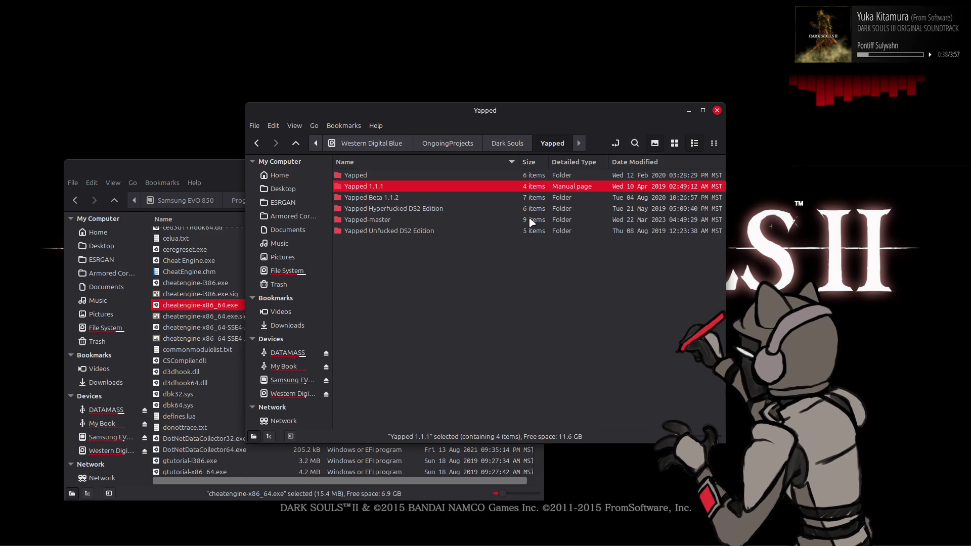
double_click(444, 230)
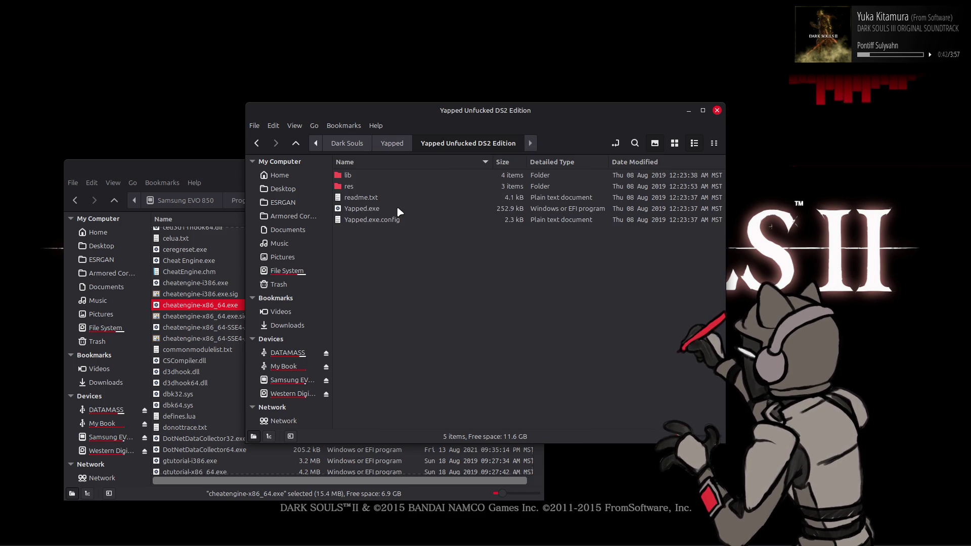
right_click(397, 206)
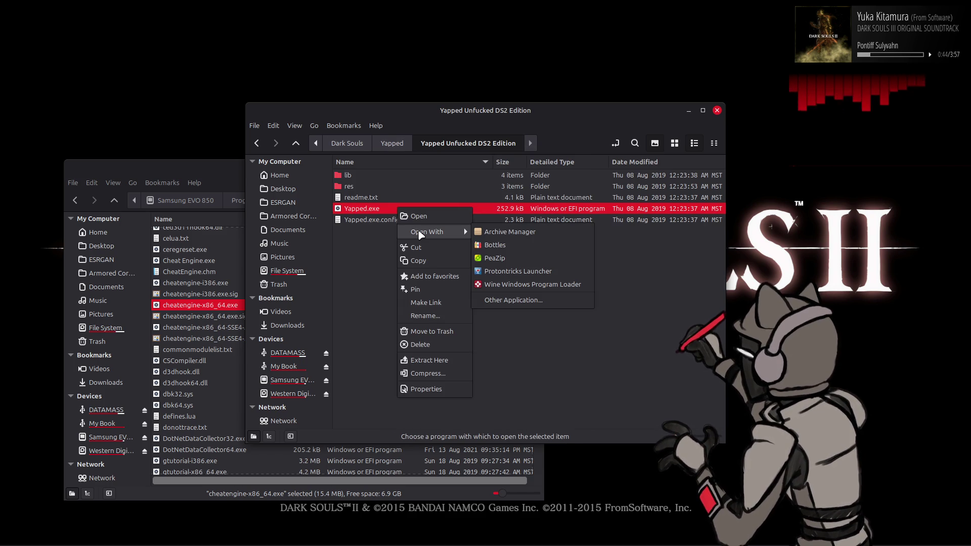
click(524, 285)
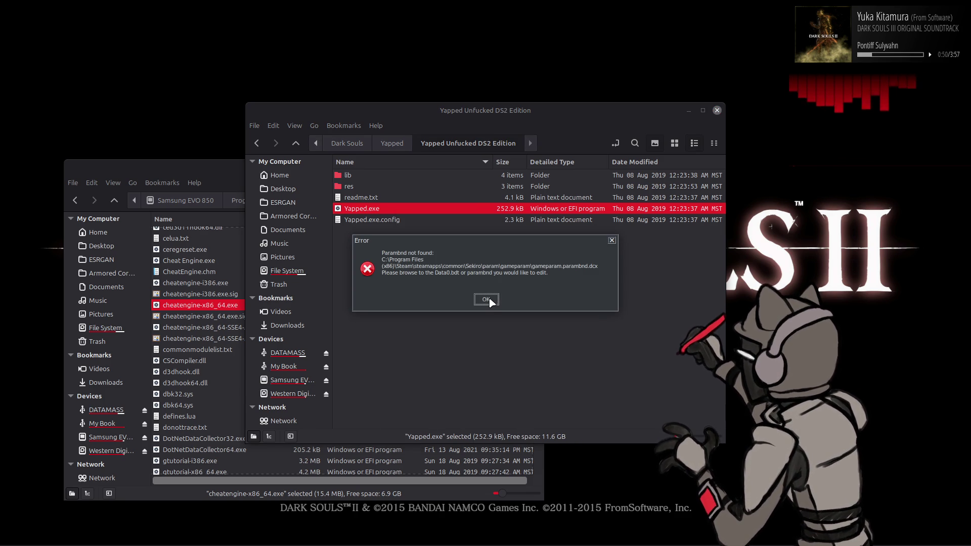
click(489, 300)
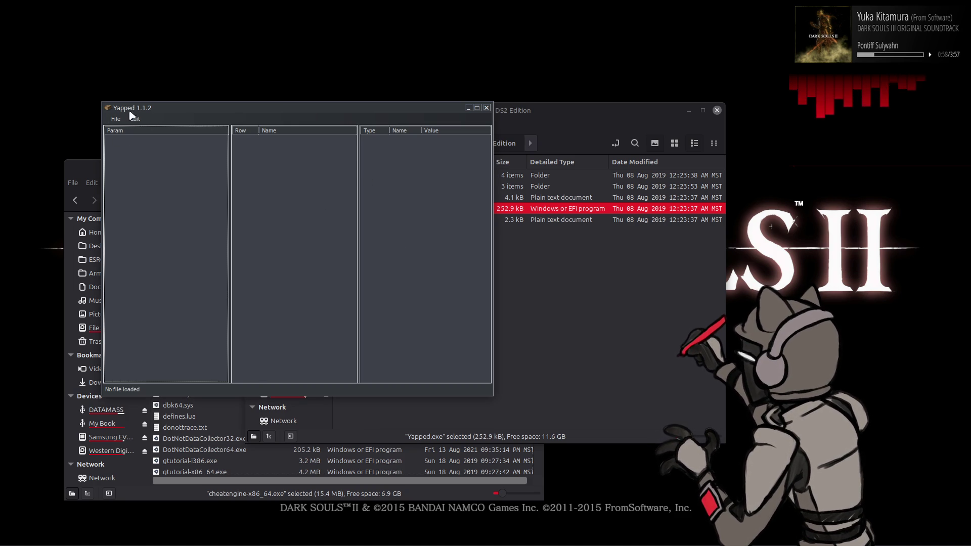
click(596, 271)
key(BackSpace)
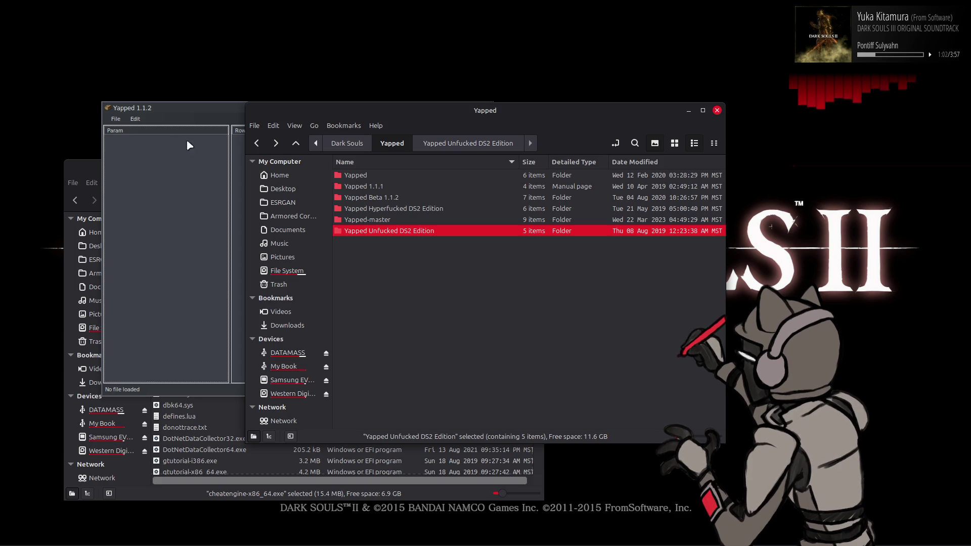
click(200, 115)
click(486, 108)
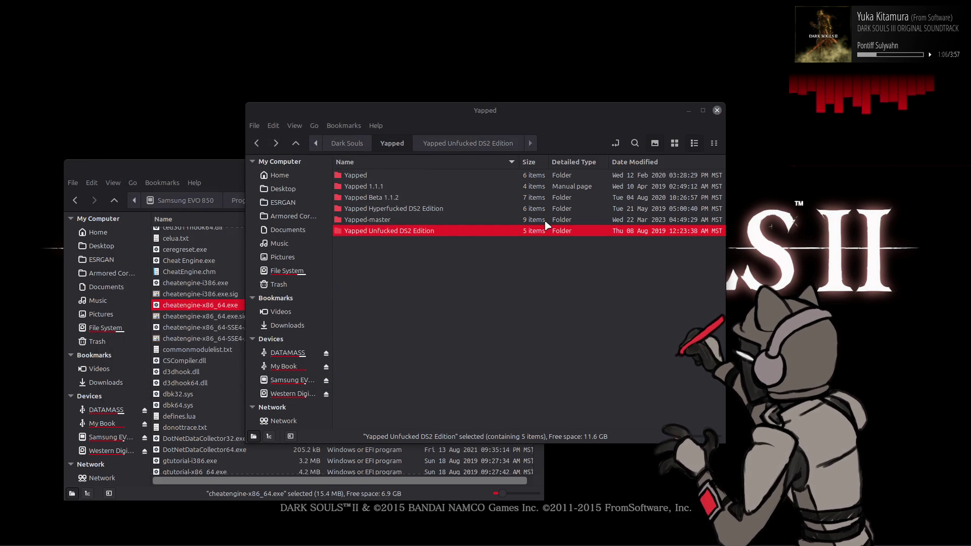
Step: Try Yapped.exe from Yapped 1.1.1 via Wine, dismiss the regulation-not-found error and go back
double_click(393, 188)
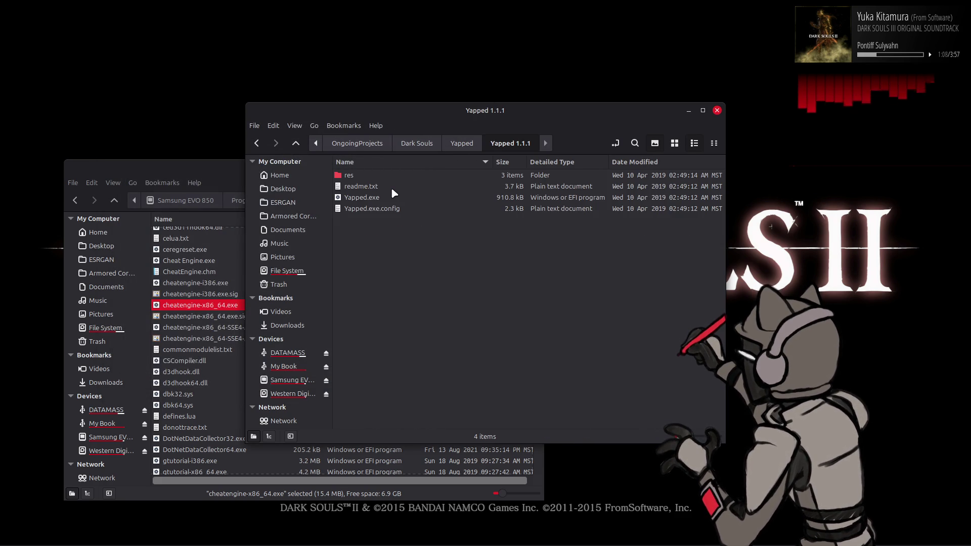
click(376, 199)
right_click(375, 200)
mouse_move(419, 236)
click(501, 277)
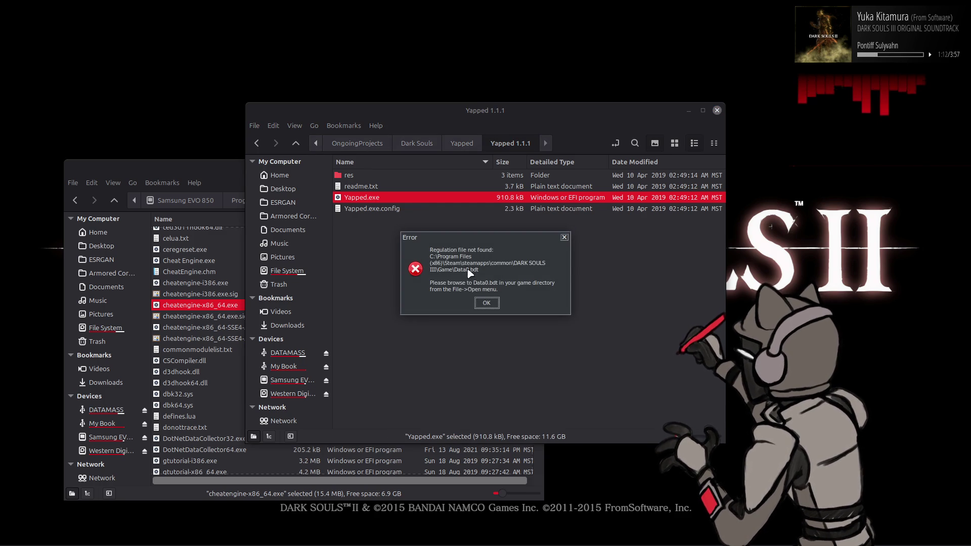
click(487, 304)
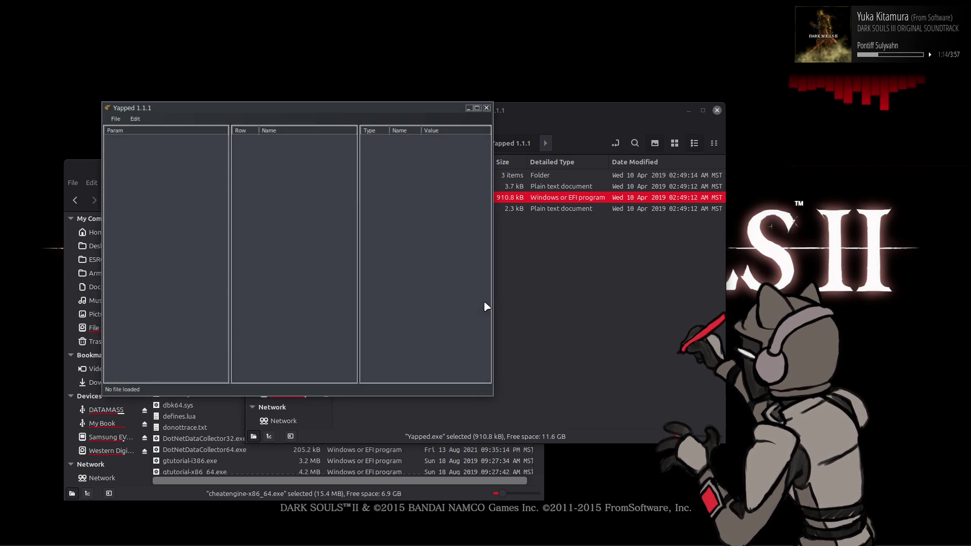
click(486, 108)
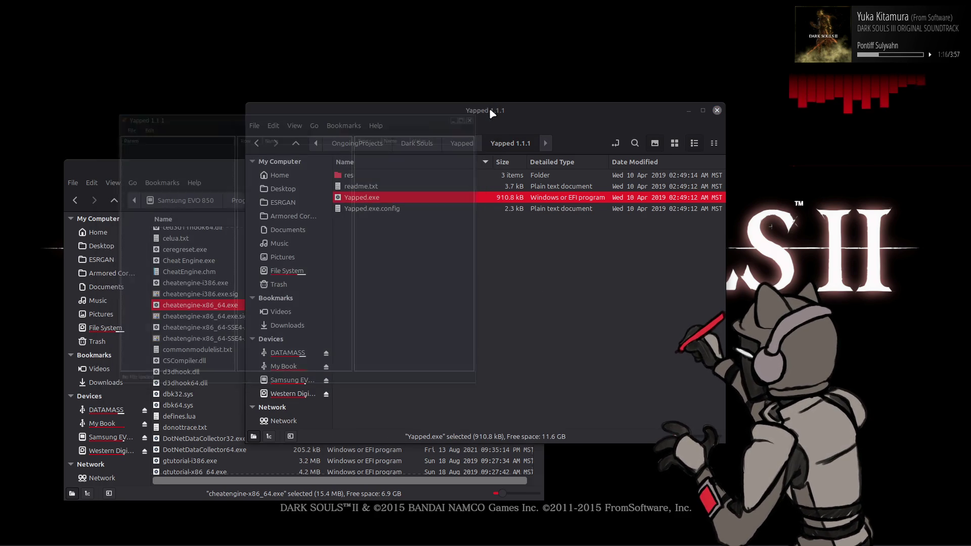
key(alt+Up)
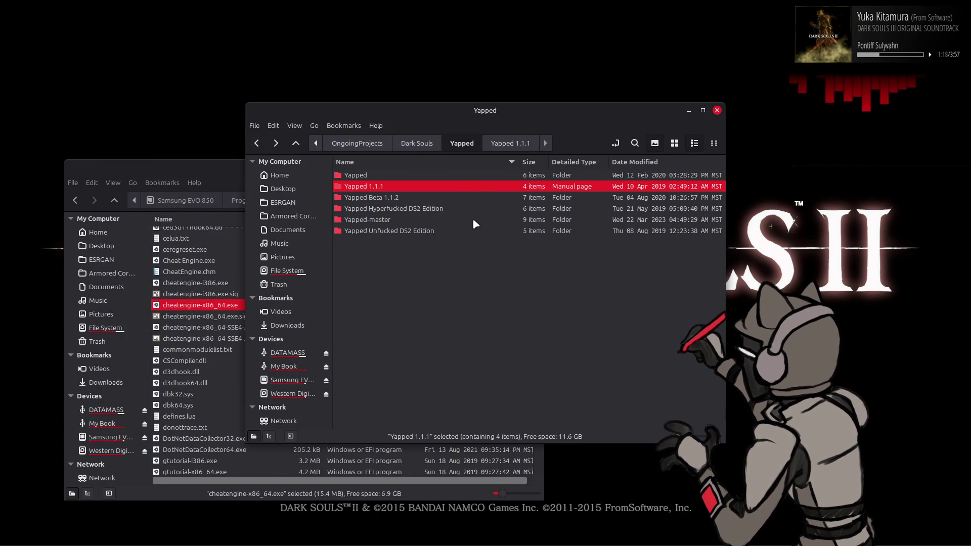
Step: Open the inner plain Yapped folder listing lib, res, Yapped.exe and its config
double_click(477, 177)
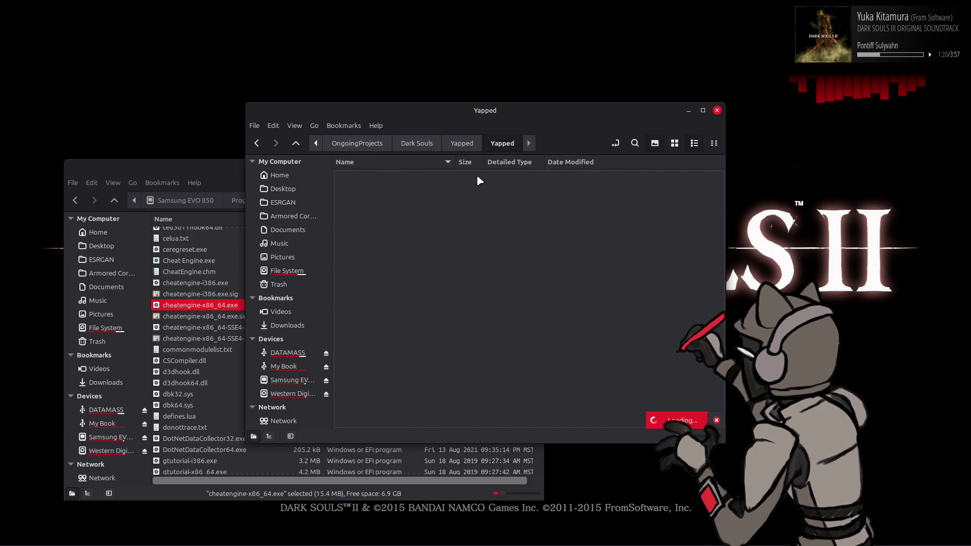
key(alt+Up)
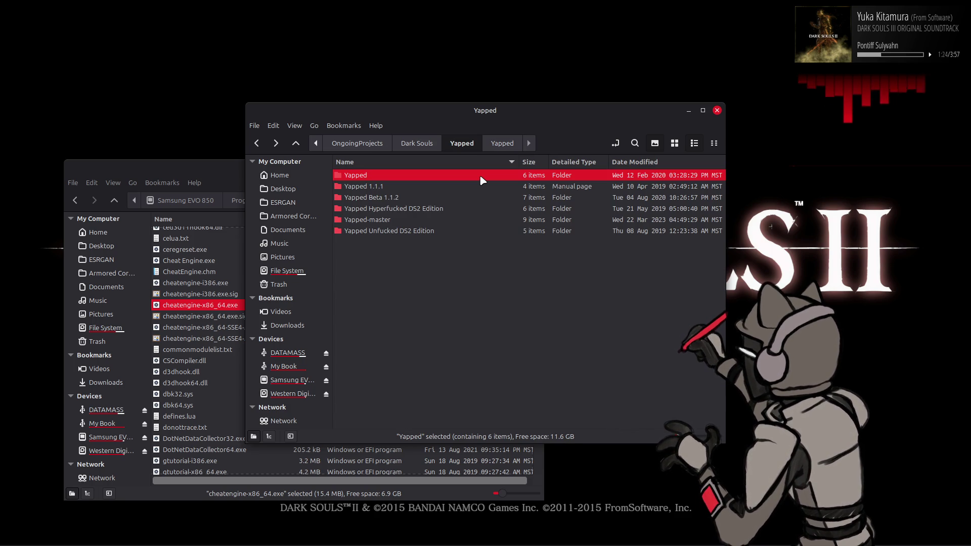
double_click(481, 180)
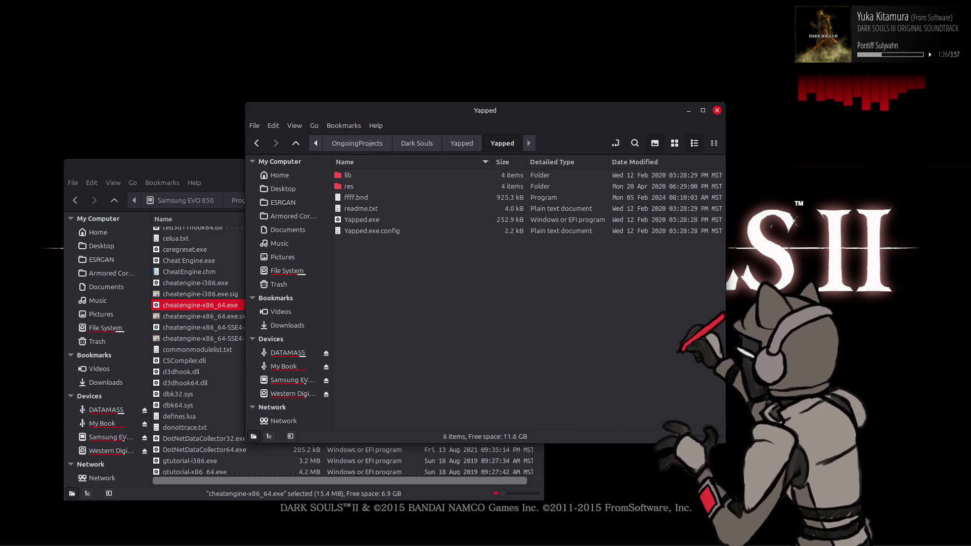
Step: Launch this Yapped.exe through Wine and open the WeaponParam table of the DS2 regulation
right_click(369, 220)
click(485, 310)
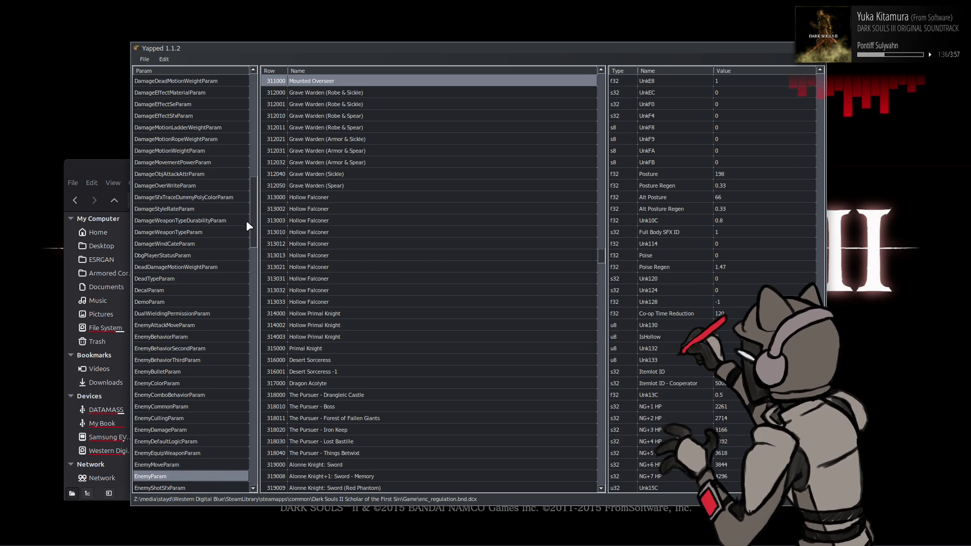
drag(254, 217, 217, 471)
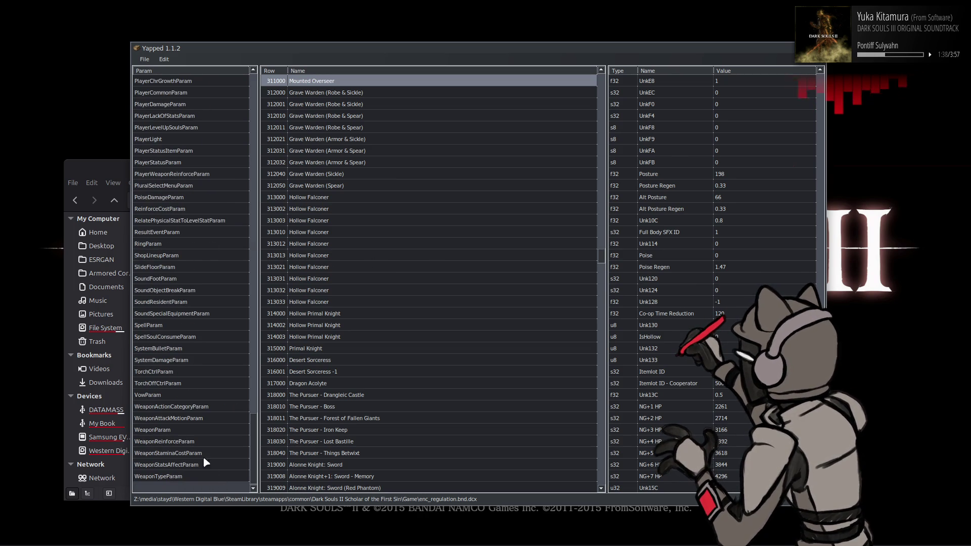
click(191, 429)
click(428, 315)
Step: Search rows for 'crossbo' and show the Shield Crossbow row 4630000 with Weapon Model ID 4630
key(ctrl+f)
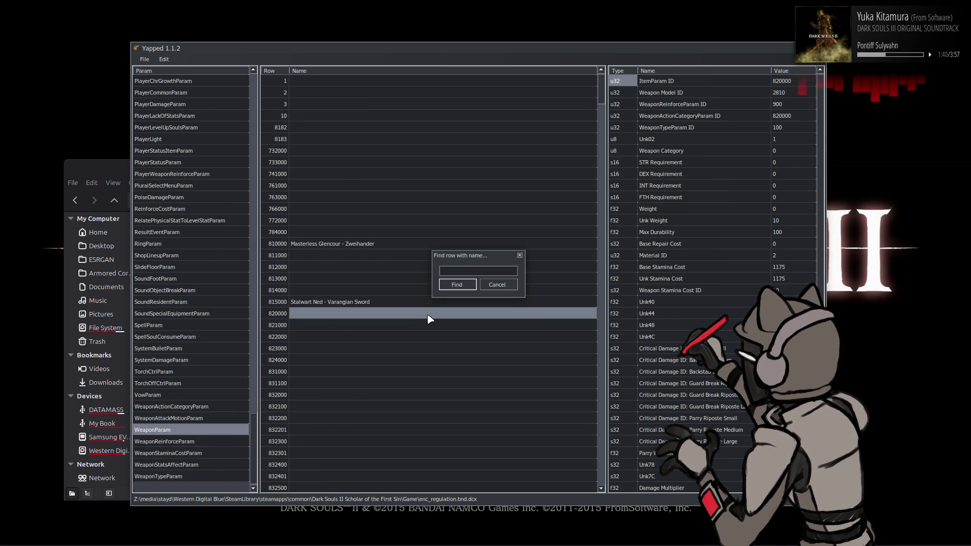
text(crossbo)
key(Return)
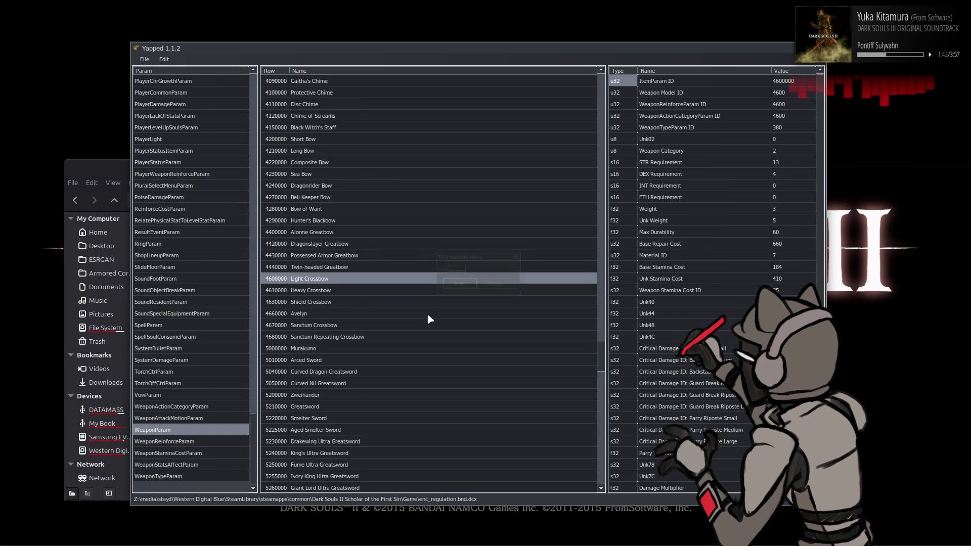
click(433, 301)
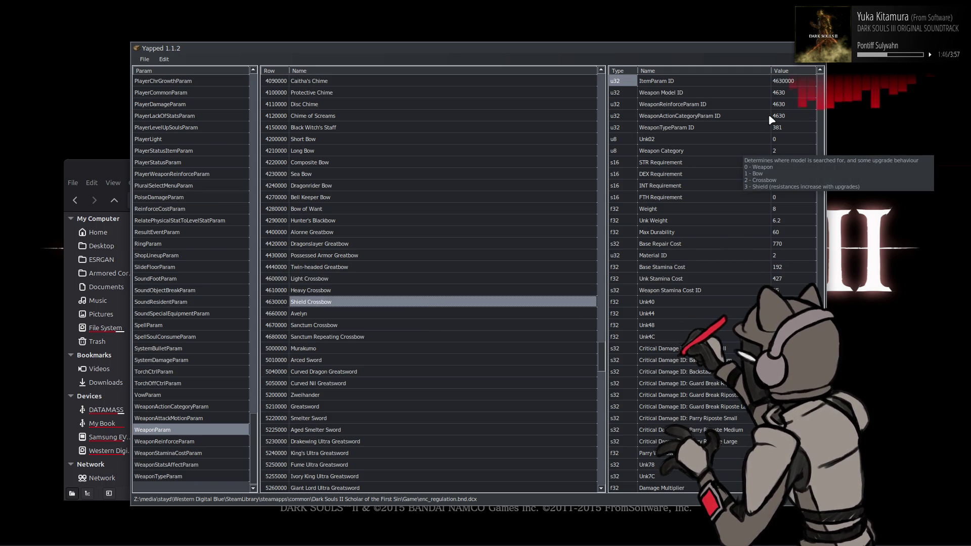
key(alt+Tab)
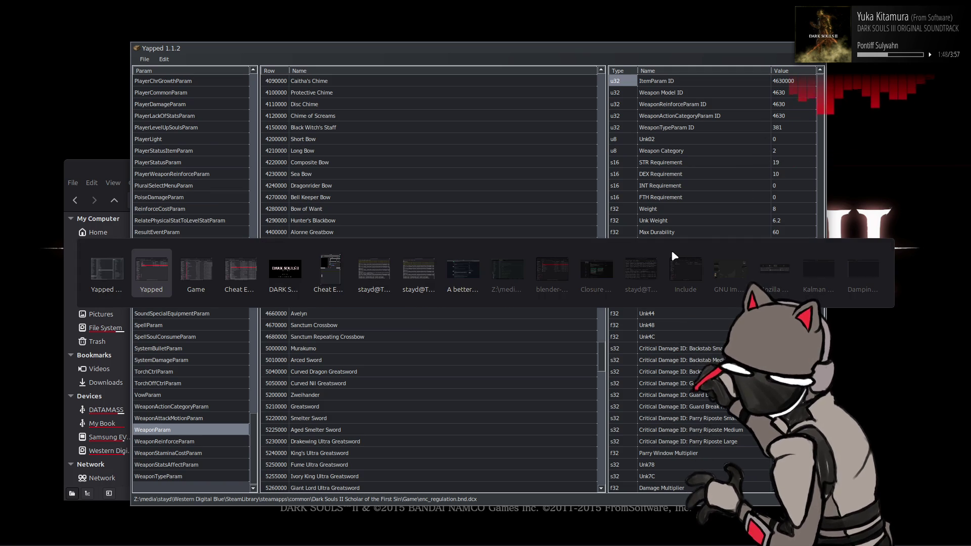
Step: Switch to the Game folder window and browse into model > parts > weapon
key(alt+Tab)
key(alt+Tab)
key(alt+shift+Tab)
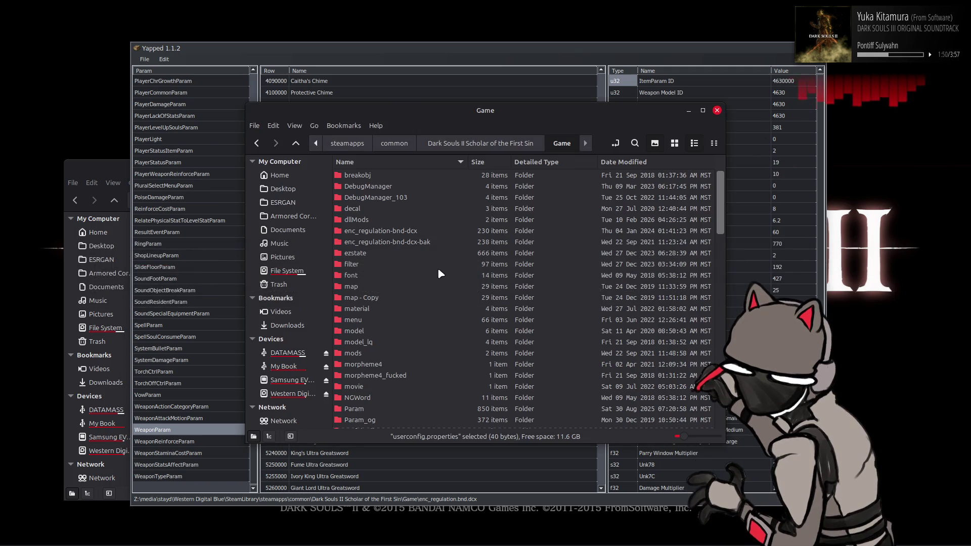
double_click(373, 329)
double_click(372, 219)
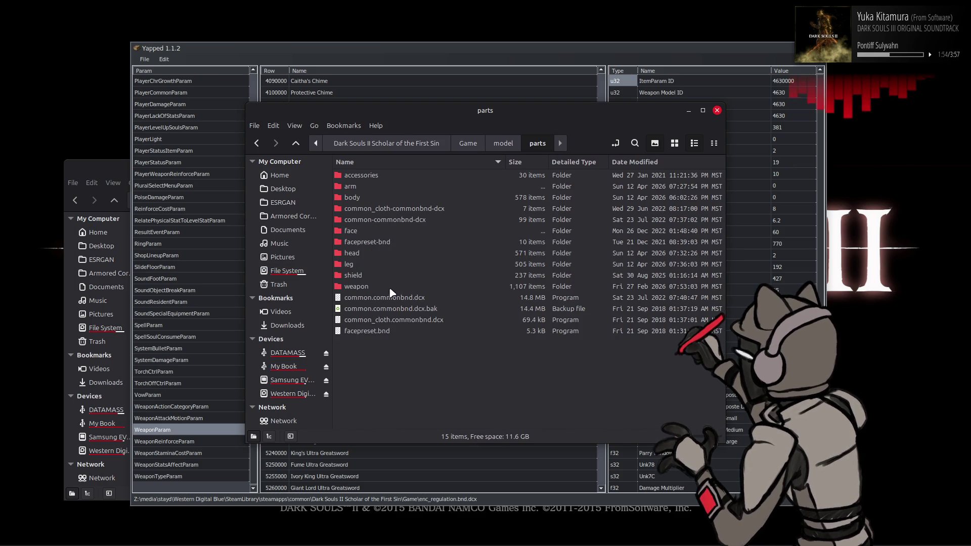
double_click(393, 287)
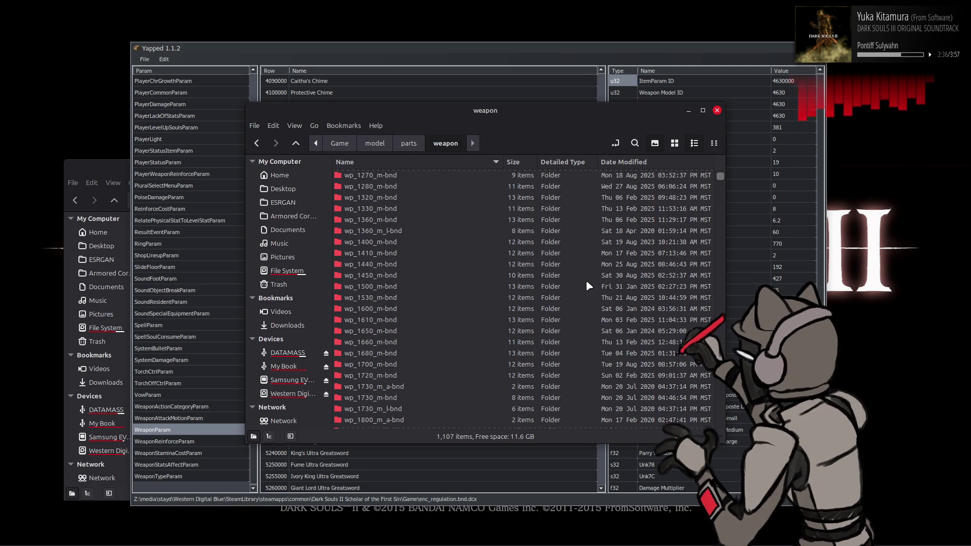
scroll(573, 268, down, 10)
scroll(572, 268, down, 10)
scroll(571, 270, down, 10)
scroll(573, 269, up, 2)
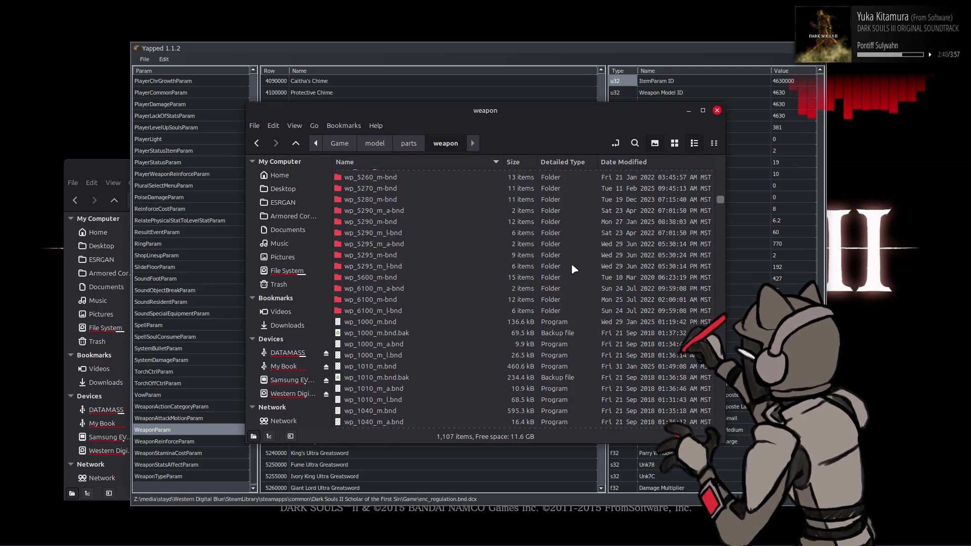
scroll(572, 263, up, 2)
scroll(572, 262, up, 3)
scroll(561, 274, down, 5)
scroll(557, 278, down, 3)
scroll(556, 280, down, 3)
scroll(553, 284, down, 3)
scroll(553, 284, down, 3)
scroll(553, 281, down, 3)
scroll(551, 277, down, 3)
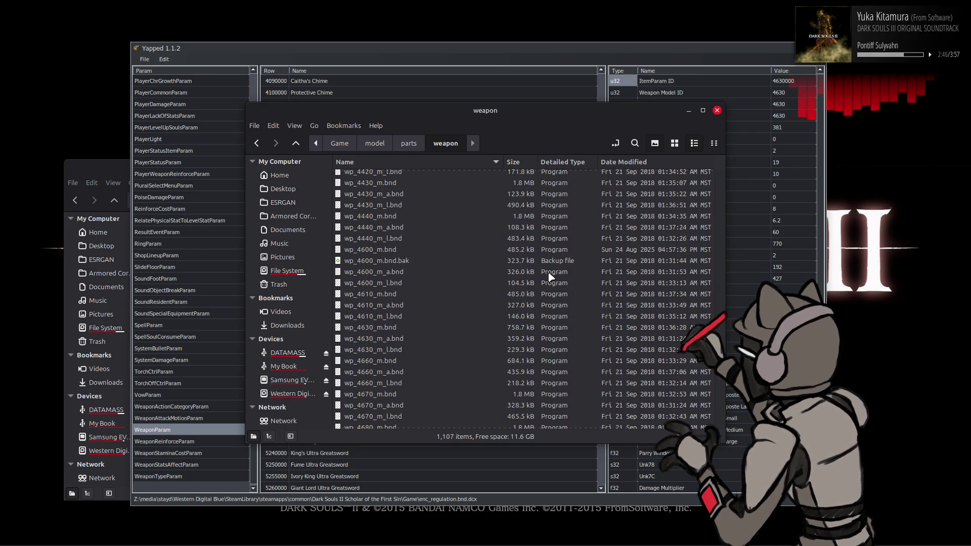
Step: Locate wp_4630_m.bnd among the wp_ files and look inside the wp_4600_m-bnd folder
right_click(398, 332)
click(420, 342)
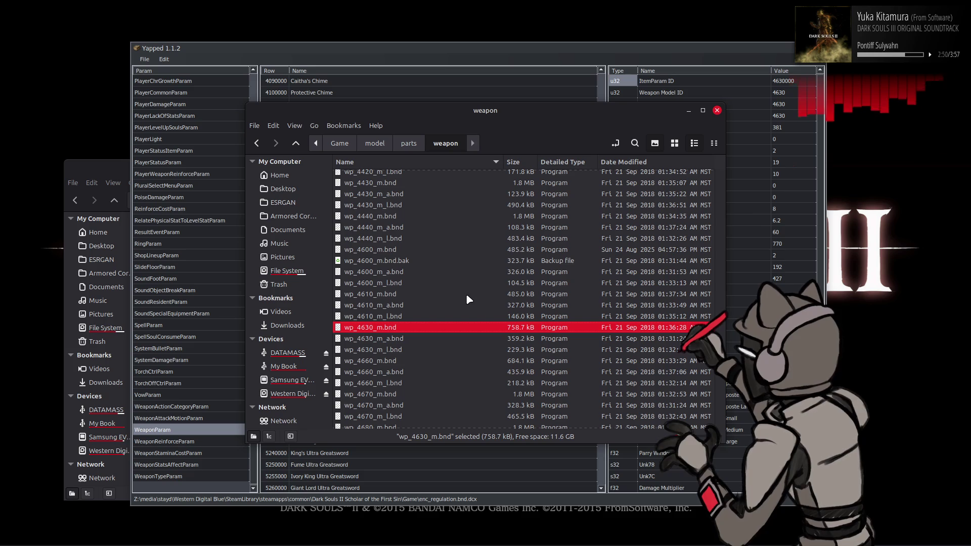
scroll(465, 297, up, 5)
scroll(460, 297, up, 5)
scroll(461, 296, up, 5)
scroll(460, 297, up, 5)
scroll(460, 290, up, 5)
scroll(460, 291, up, 5)
scroll(461, 290, up, 3)
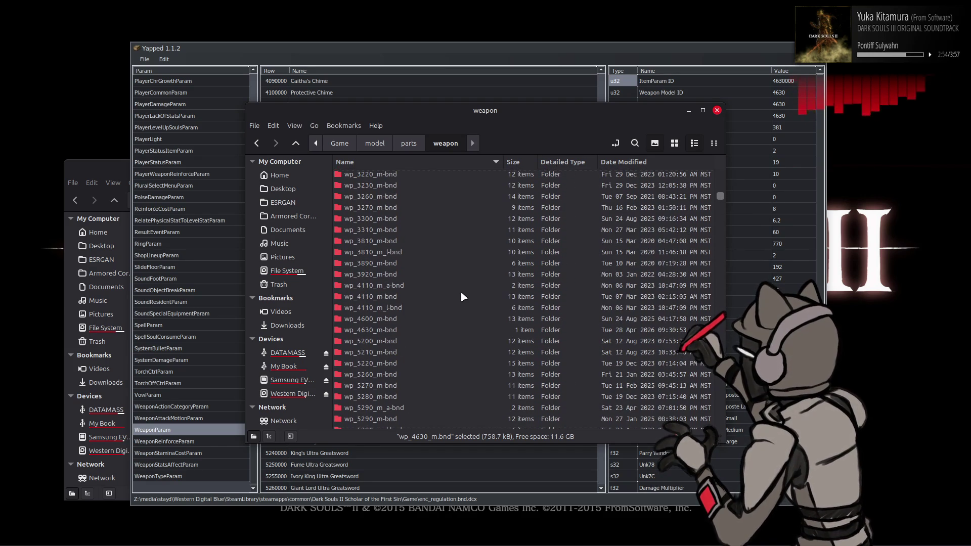
double_click(403, 323)
Step: Open wp_4630_m-bnd and unpack its three .tpf texture archives
key(alt+Left)
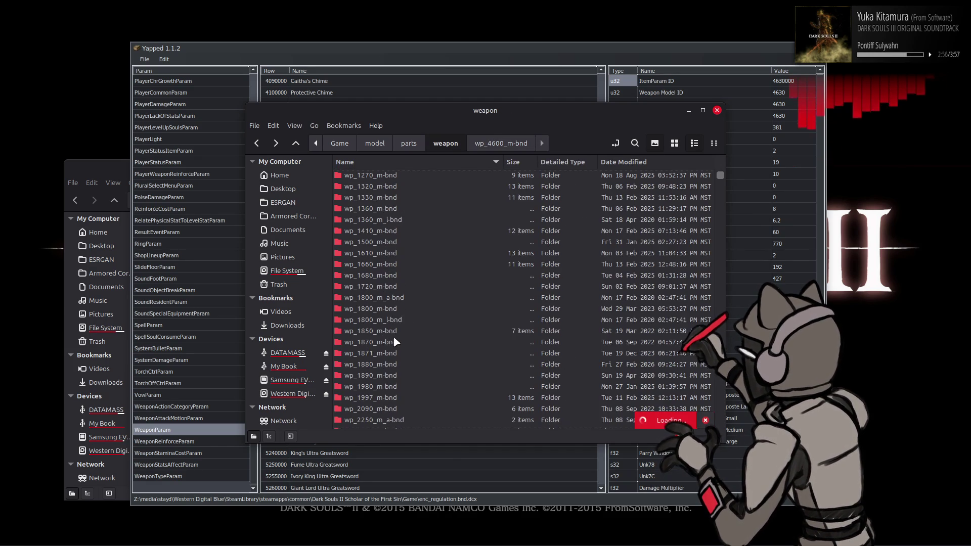
double_click(387, 331)
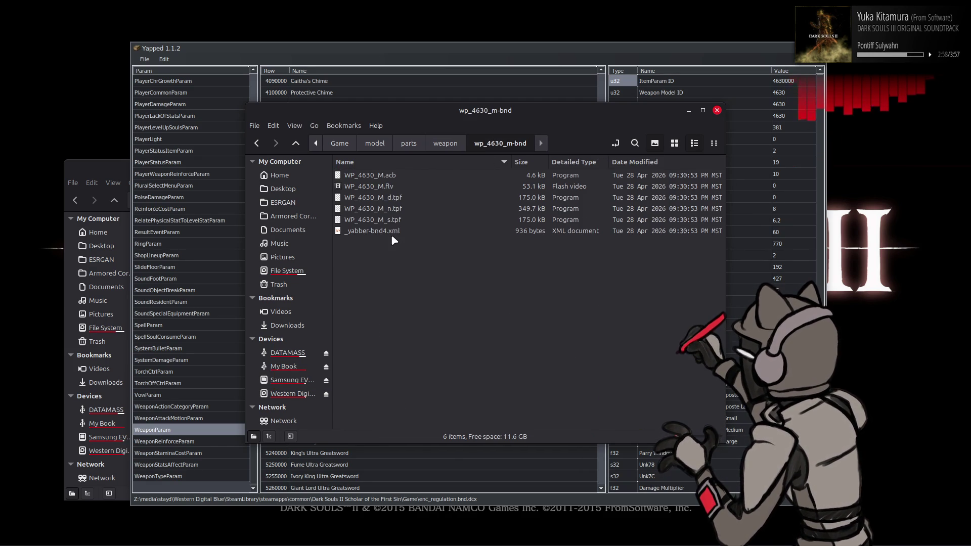
click(379, 198)
shift+click(388, 219)
right_click(402, 219)
key(Escape)
Step: Browse the unpacked WP_4630_M_d-tpf folder as thumbnails, then return to wp_4630_m-bnd
double_click(414, 176)
key(ctrl+1)
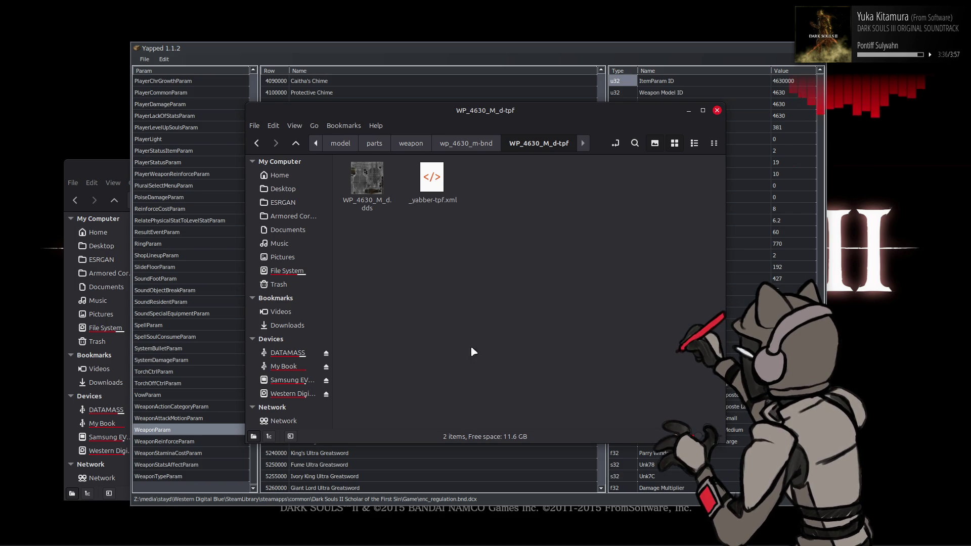
key(BackSpace)
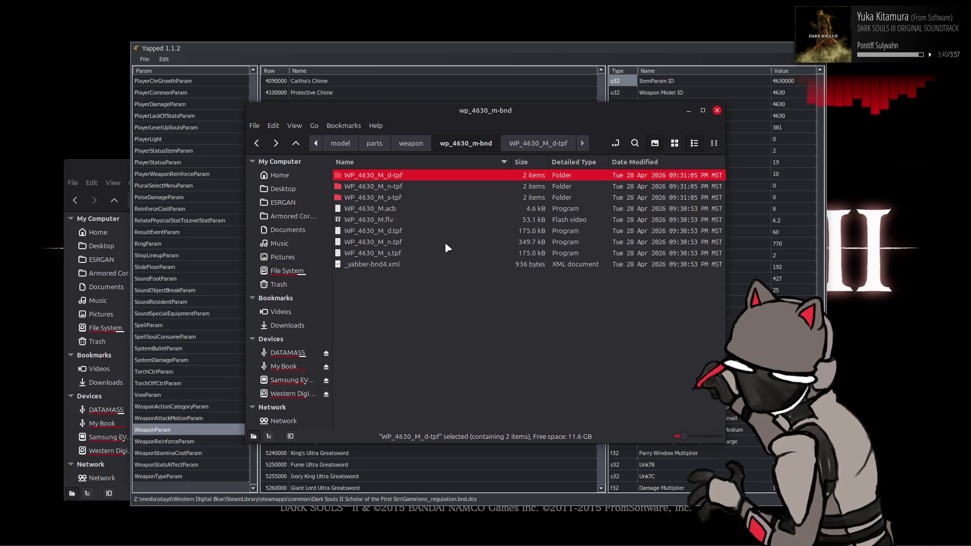
key(super)
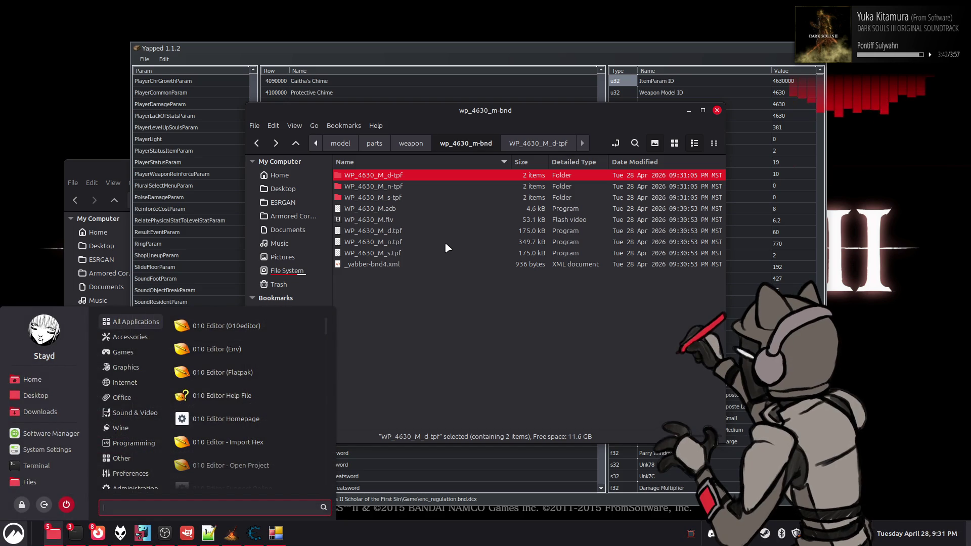
text(bl)
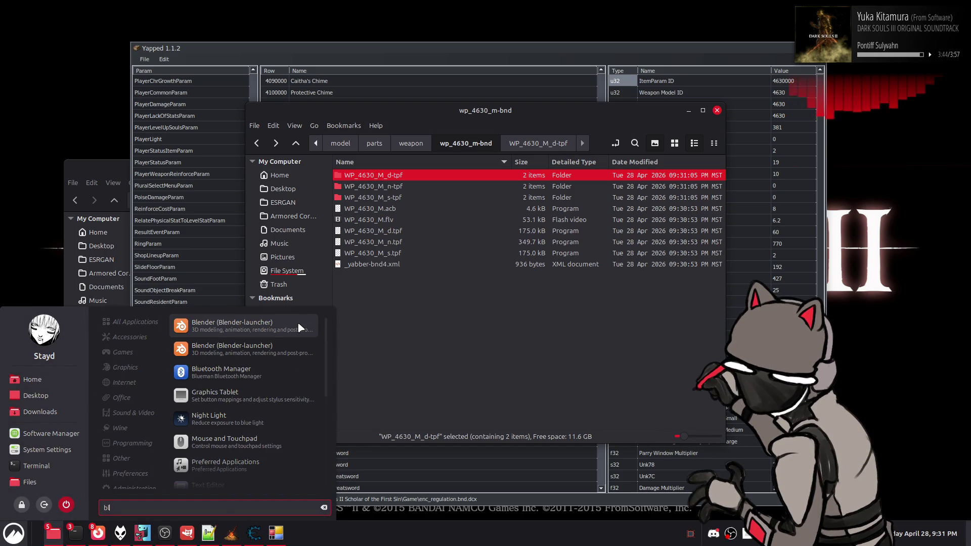
Step: Launch Blender and drop WP_4630_M.flv from Nemo onto the viewport as a FLVER import
click(298, 322)
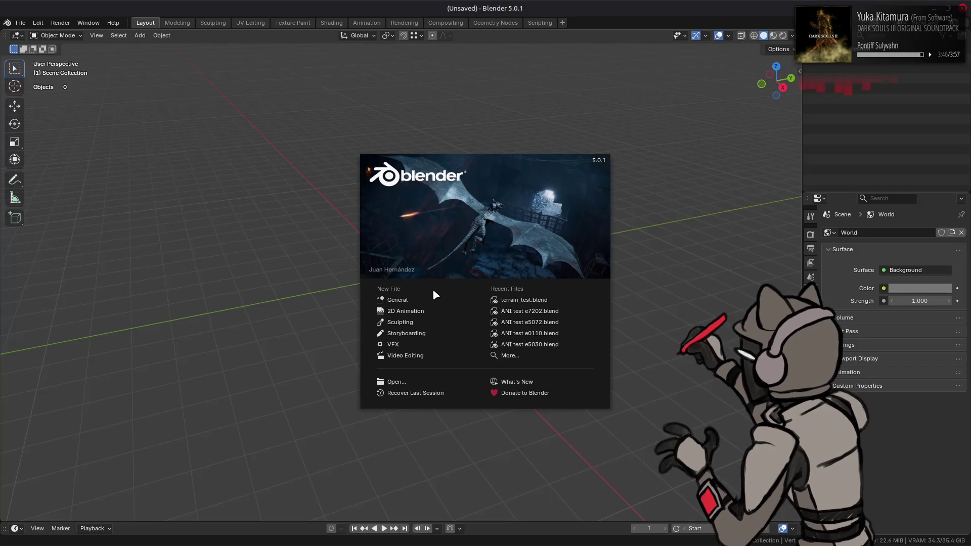
click(275, 244)
key(alt+Tab)
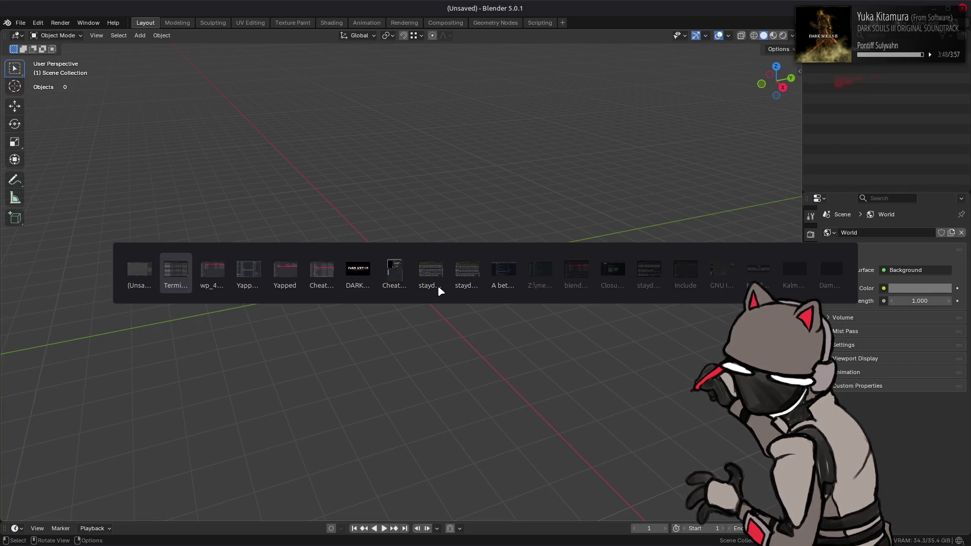
key(alt+Tab)
drag(368, 219, 187, 245)
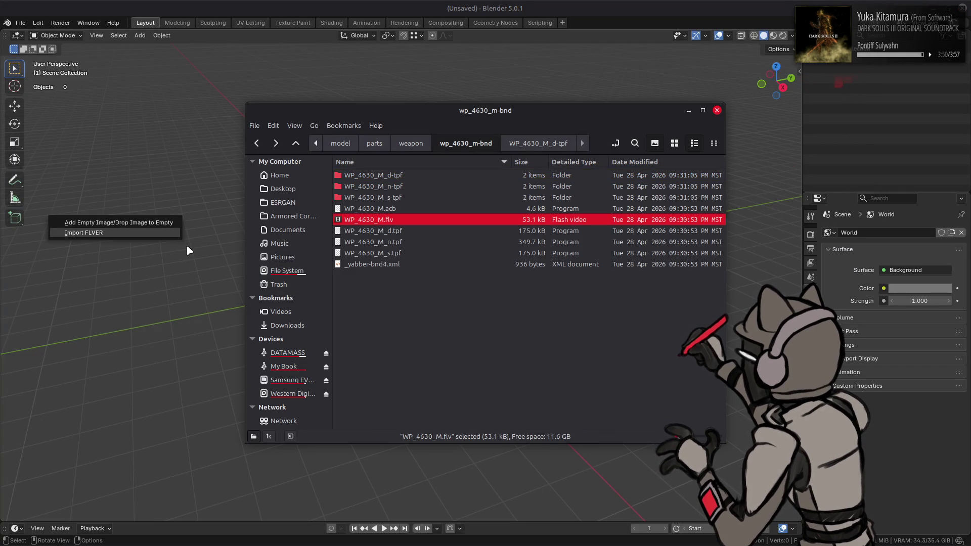
click(167, 235)
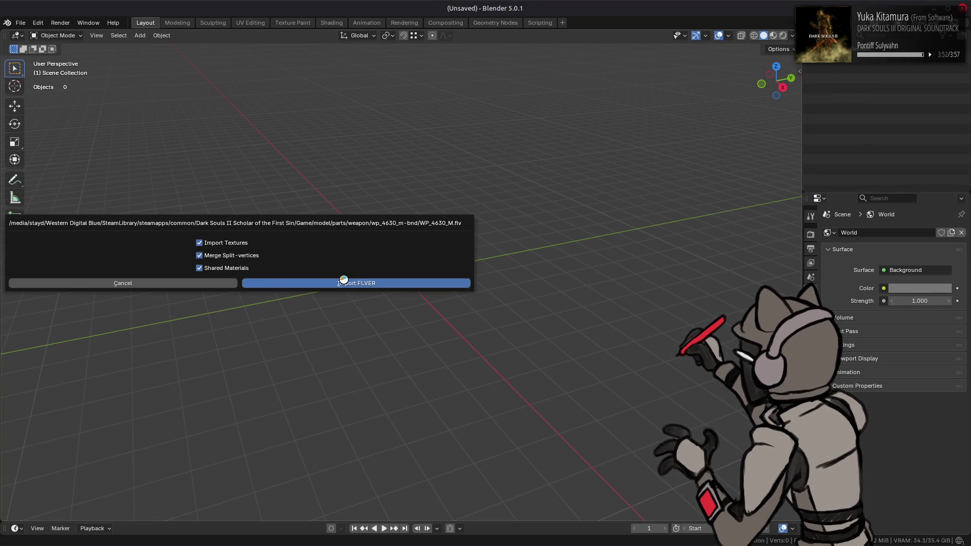
click(342, 283)
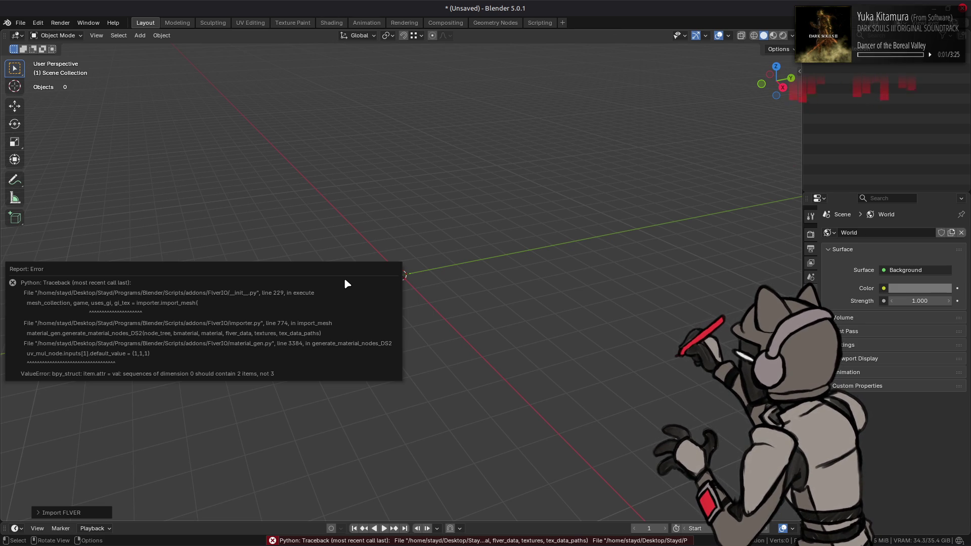
Step: Quit Blender without saving after the import traceback and launch Visual Studio Code
key(ctrl+q)
click(434, 292)
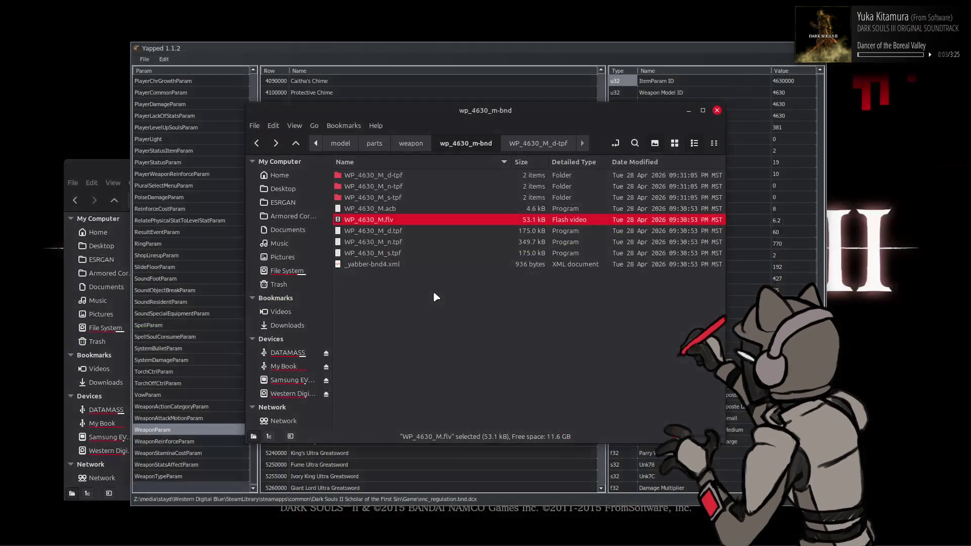
click(14, 533)
text(vs)
key(Down)
key(Return)
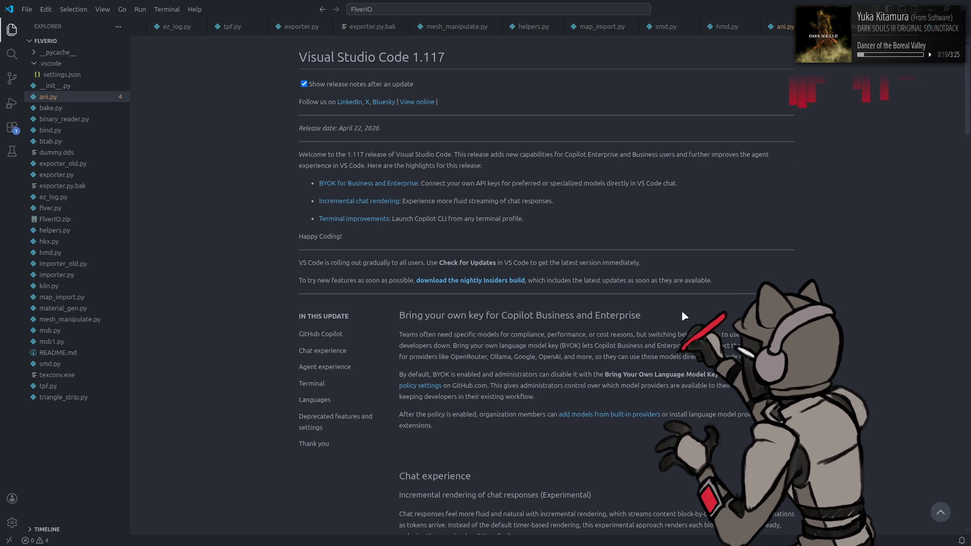
Step: Skim and close the VS Code release notes, then open material_gen.py from the FlverIO Explorer
click(334, 402)
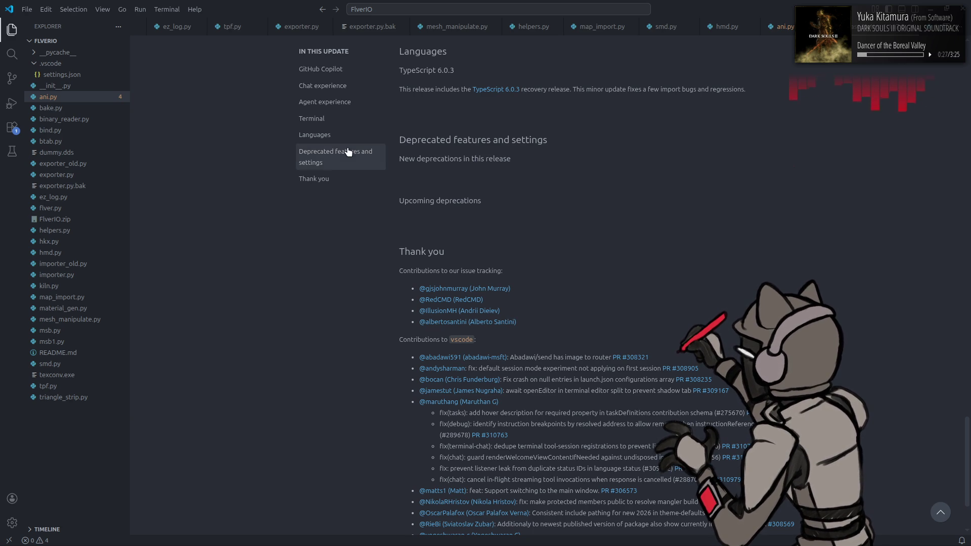
key(ctrl+w)
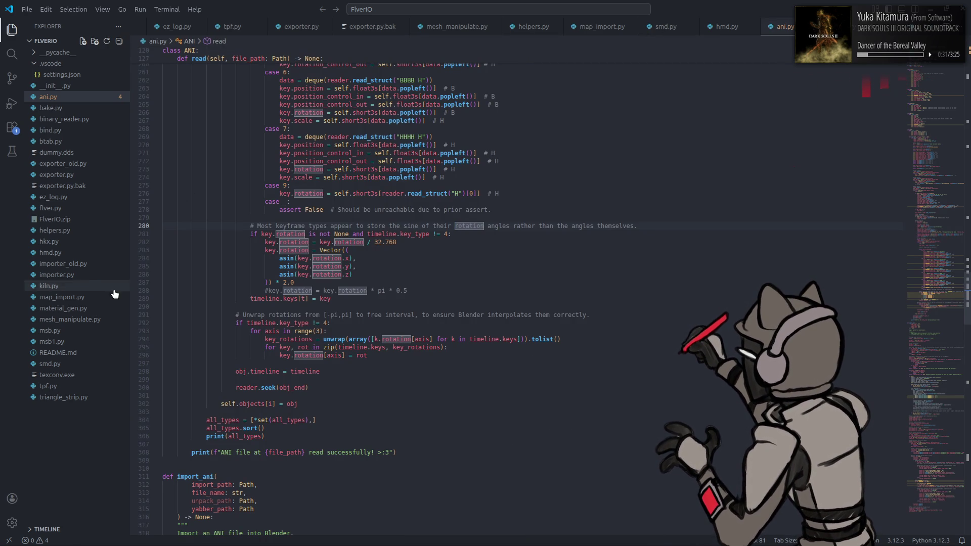
click(88, 309)
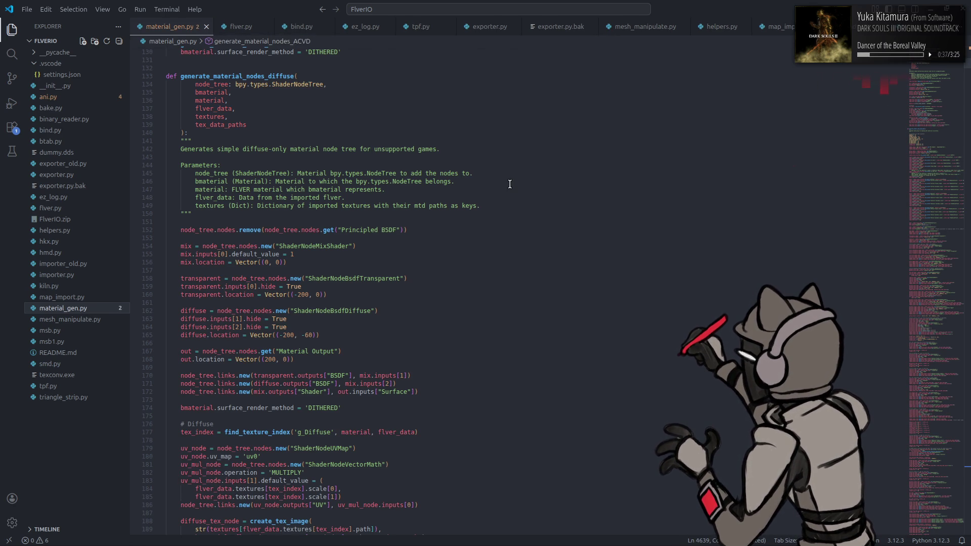
scroll(509, 184, up, 1)
scroll(509, 183, up, 3)
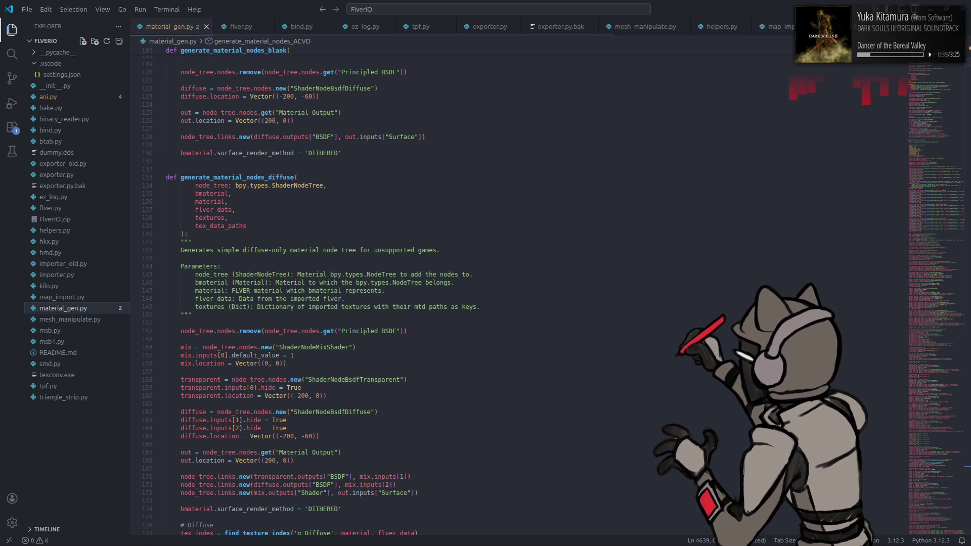
Step: Show the Outline, jump to generate_material_nodes_DS2 and highlight every use of uv_mul_node
key(ctrl+alt+b)
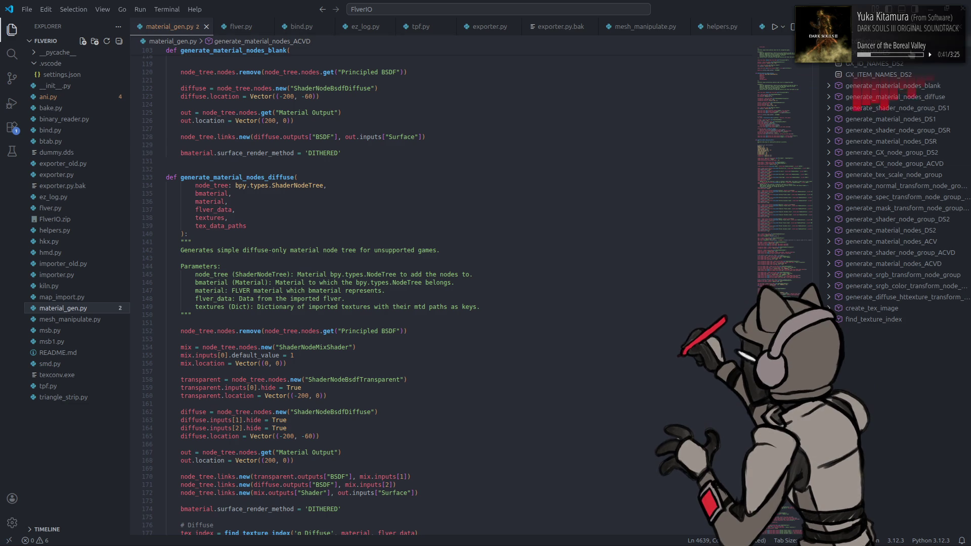
click(890, 176)
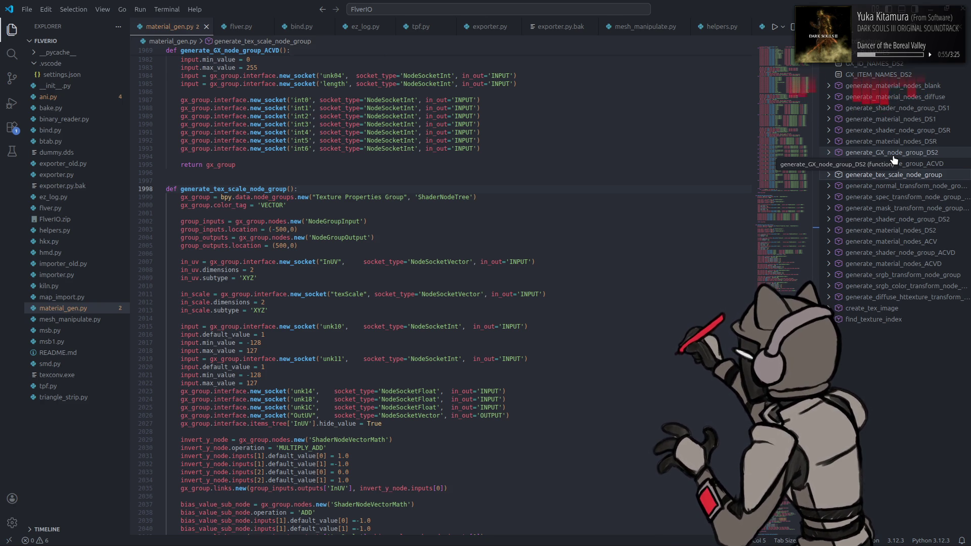
click(888, 230)
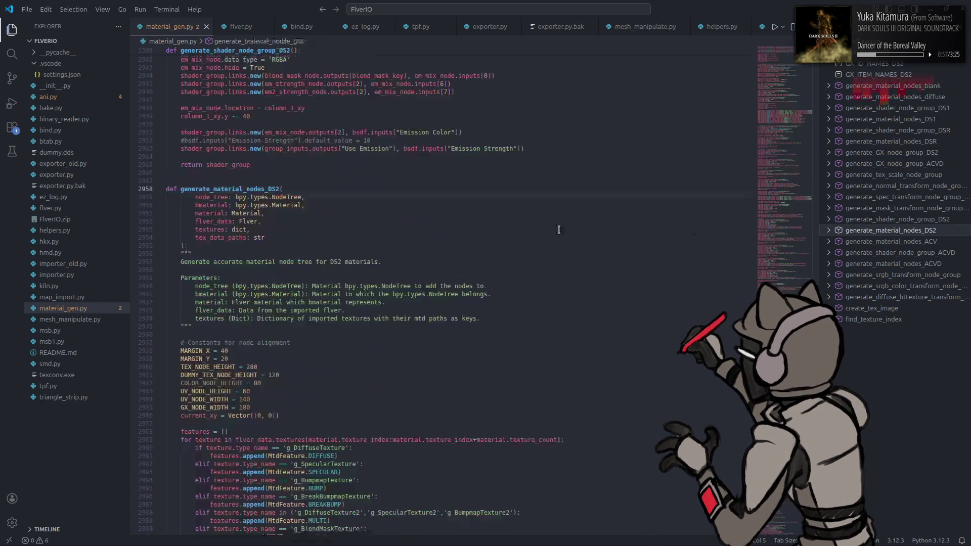
scroll(490, 220, down, 10)
scroll(487, 233, down, 4)
scroll(487, 232, down, 4)
scroll(487, 232, down, 2)
scroll(487, 232, down, 5)
scroll(487, 232, down, 7)
scroll(488, 233, down, 10)
scroll(487, 232, down, 2)
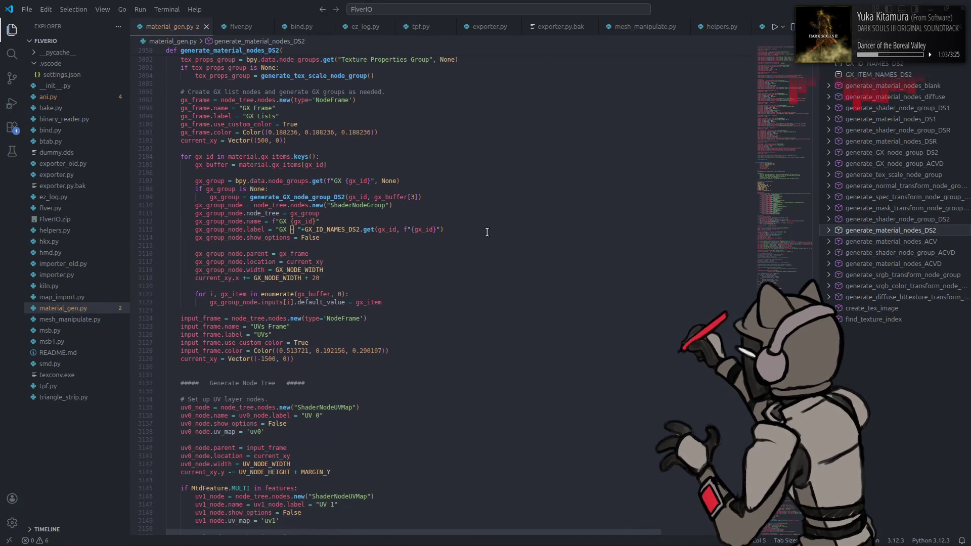
scroll(488, 232, down, 2)
scroll(487, 232, down, 1)
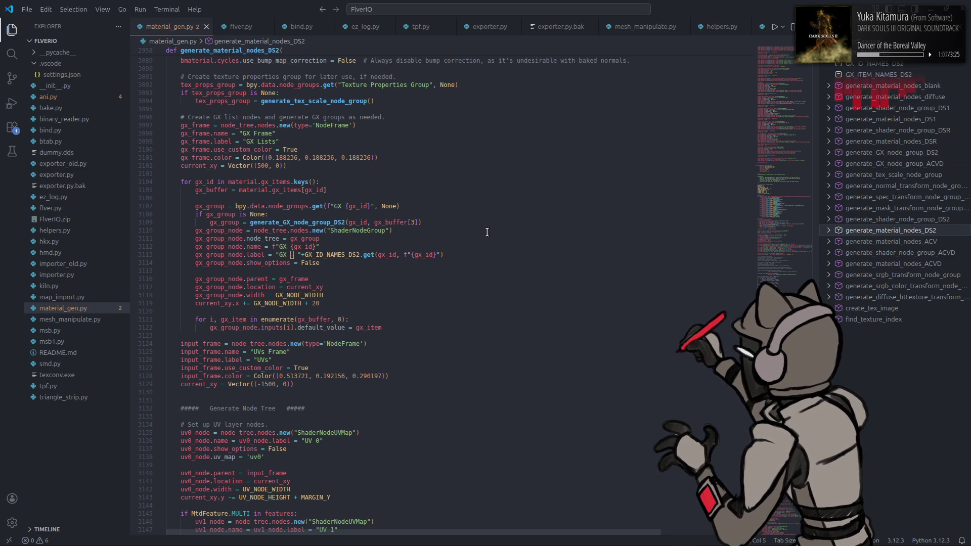
scroll(491, 232, down, 2)
scroll(490, 233, down, 5)
scroll(491, 233, down, 5)
scroll(491, 233, down, 1)
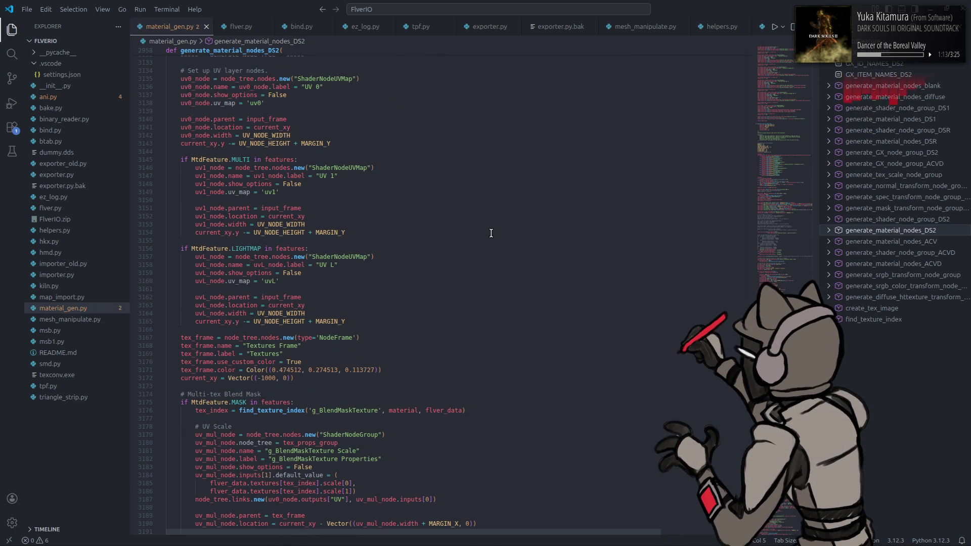
scroll(491, 233, down, 1)
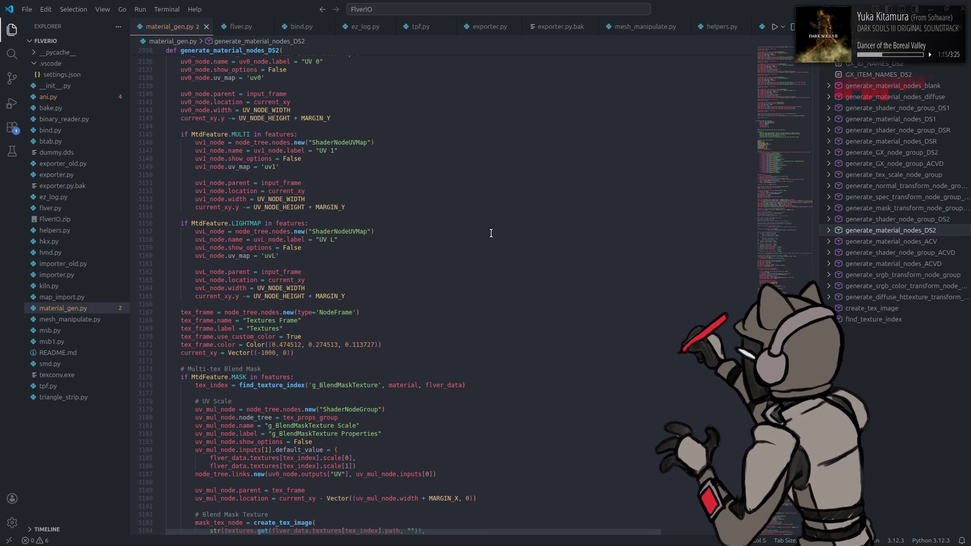
scroll(491, 232, down, 6)
scroll(491, 234, down, 7)
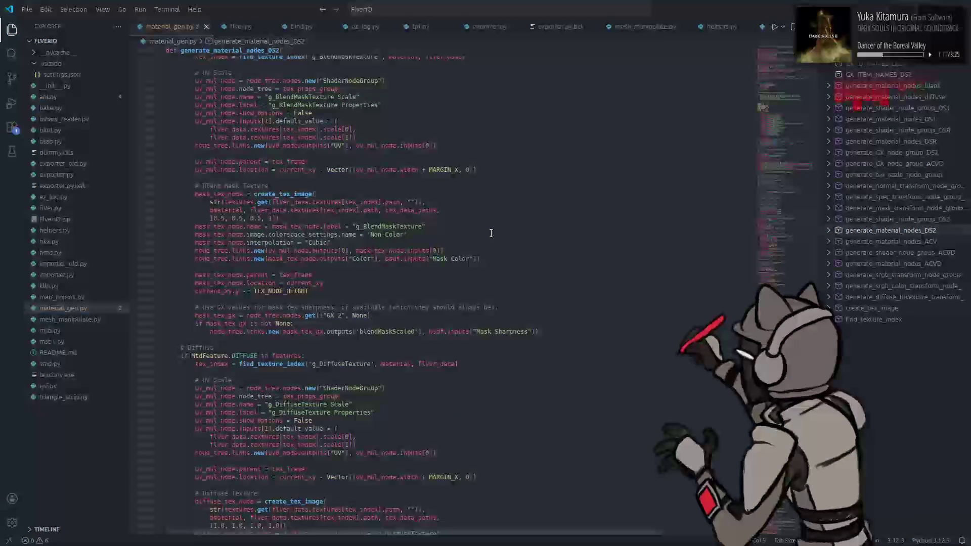
click(387, 170)
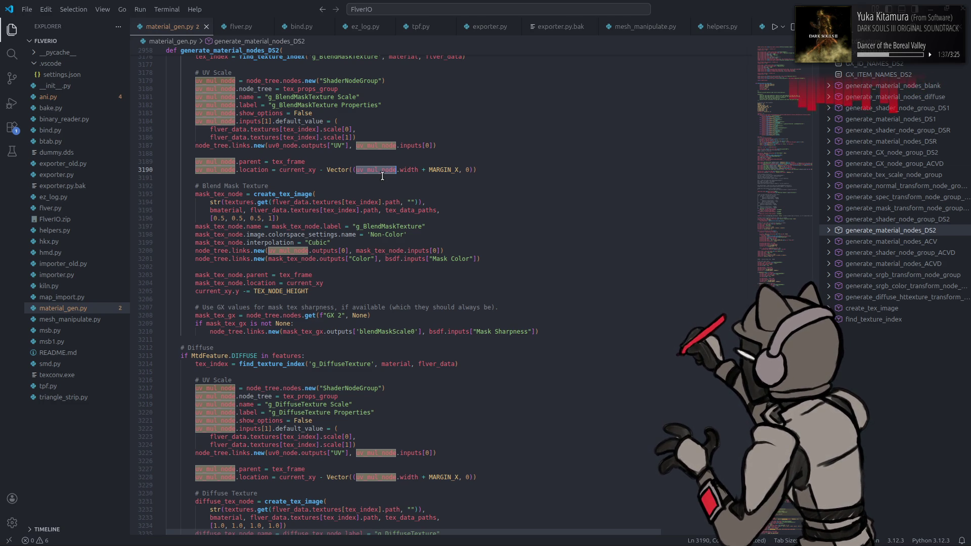
scroll(382, 175, down, 5)
scroll(387, 182, down, 5)
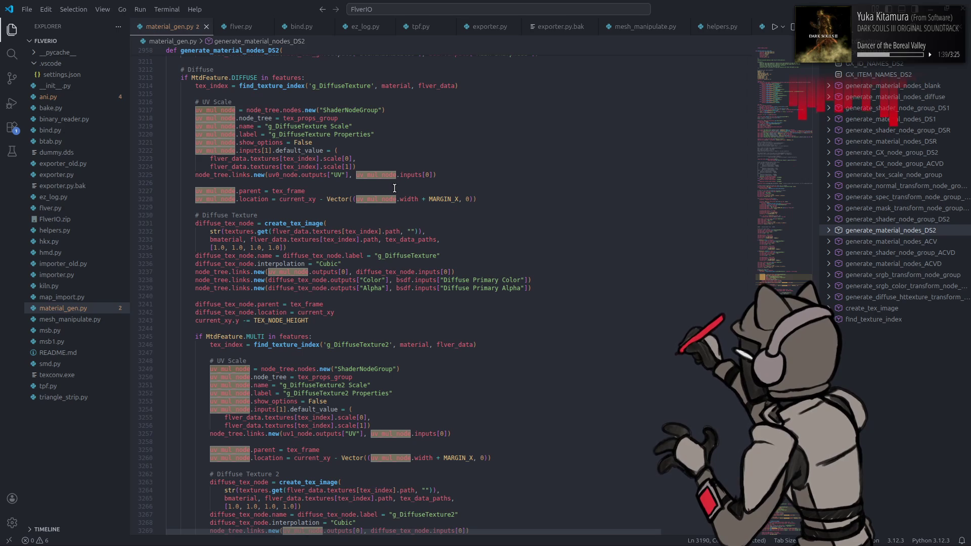
scroll(388, 231, down, 2)
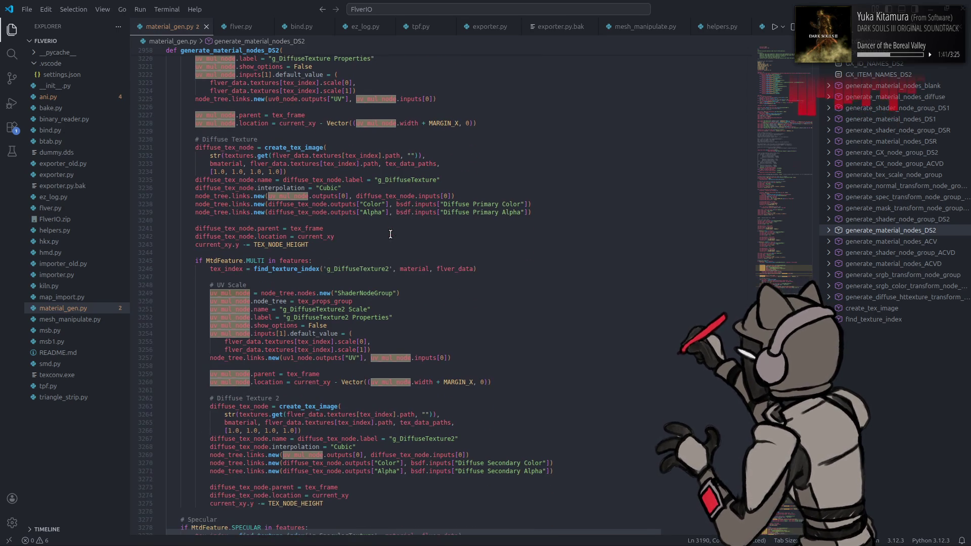
scroll(388, 231, down, 2)
key(super)
text(blender)
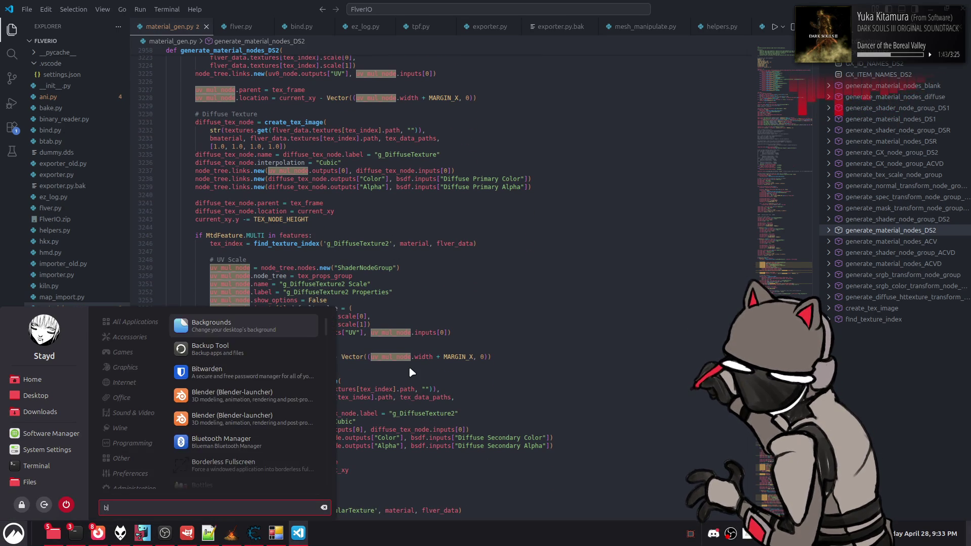
Step: Relaunch Blender and retry dropping WP_4630_M.flv onto the viewport, hitting the import error again
key(Return)
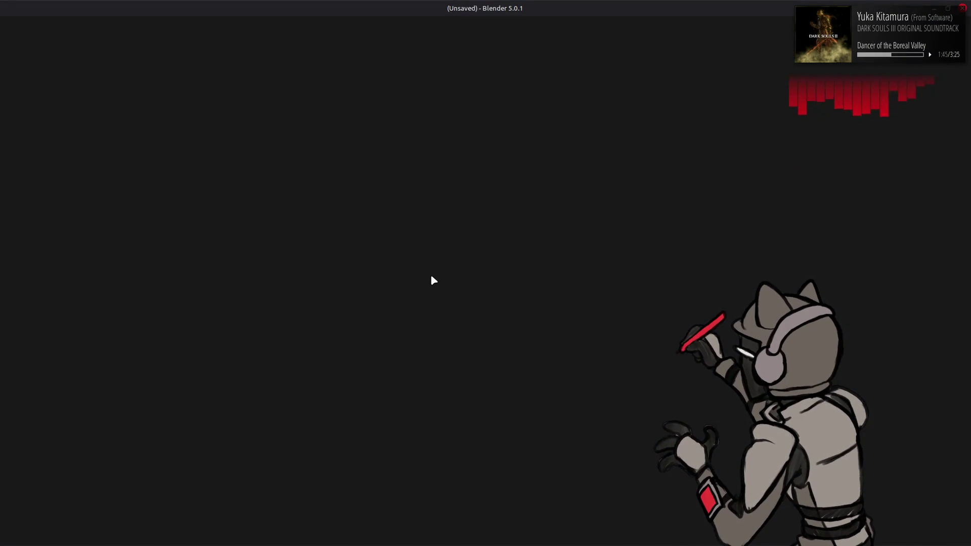
key(alt+Tab)
key(alt+Tab)
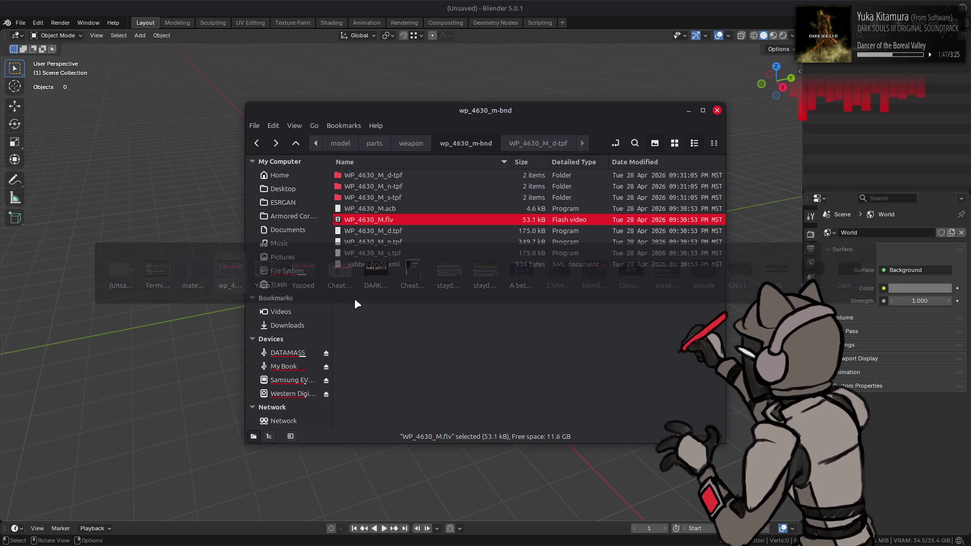
drag(159, 238, 160, 234)
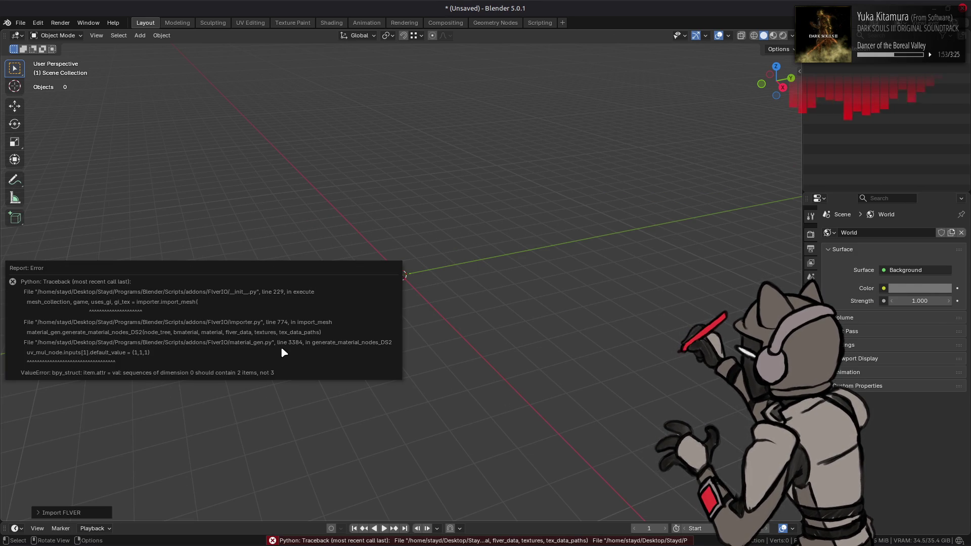
key(alt+Tab)
key(alt+Tab)
key(alt+Tab)
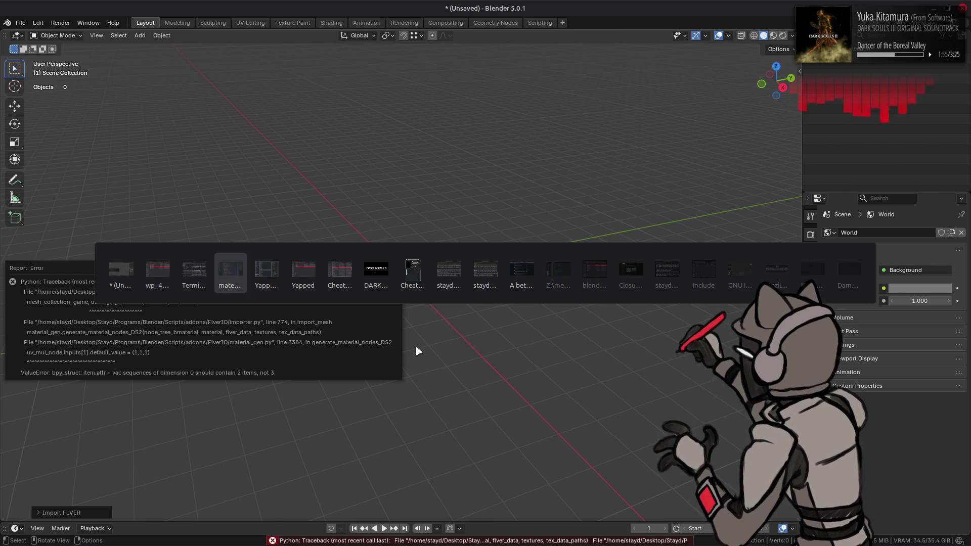
scroll(419, 328, down, 7)
scroll(419, 329, down, 7)
scroll(419, 328, down, 7)
scroll(419, 329, down, 7)
scroll(419, 328, down, 2)
scroll(419, 329, down, 3)
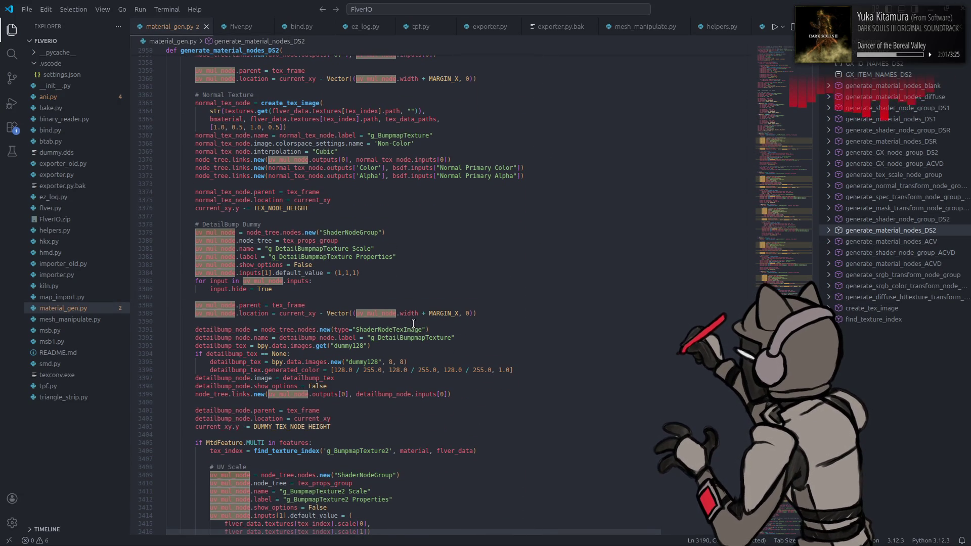
Step: Change the DetailBump Dummy default_value on line 3384 from (1,1,1) to (1,1)
double_click(316, 273)
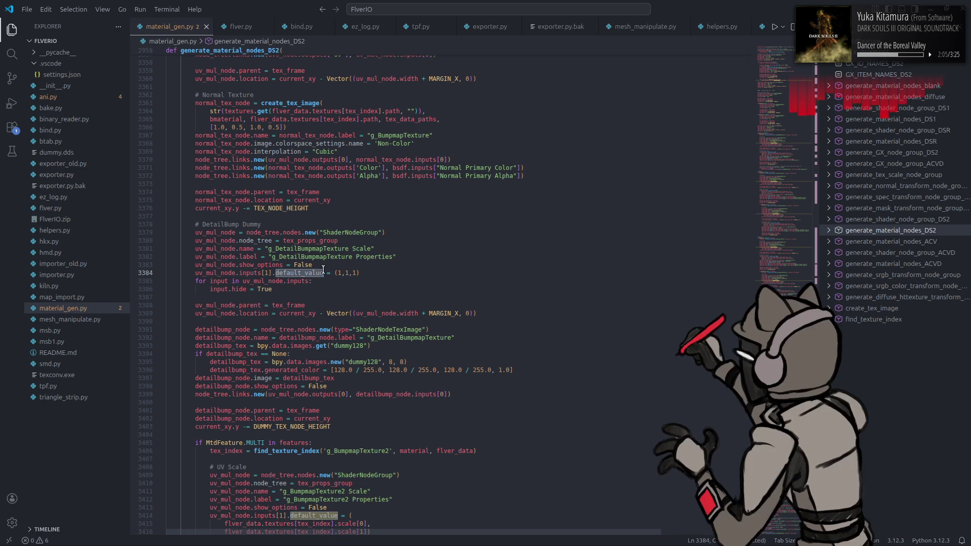
key(BackSpace)
text())
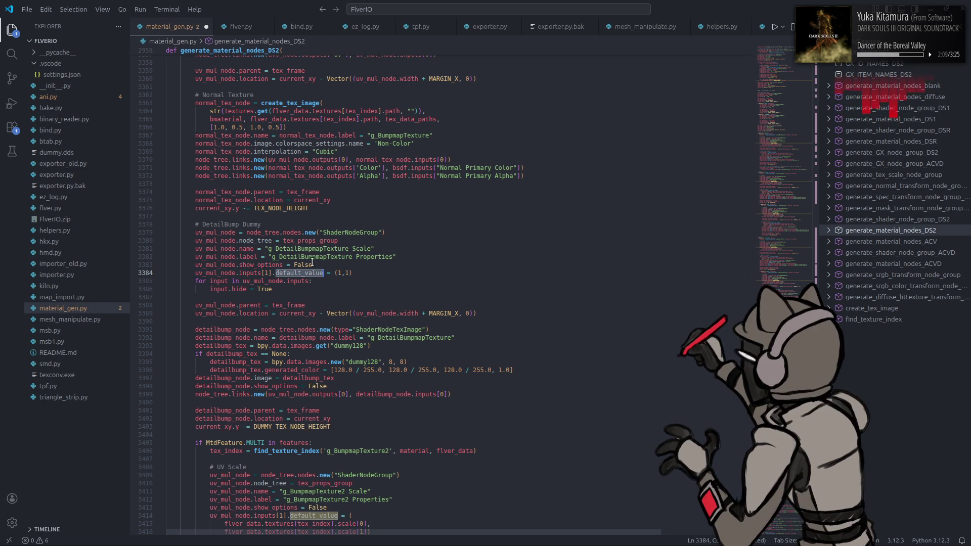
click(235, 273)
mouse_move(216, 272)
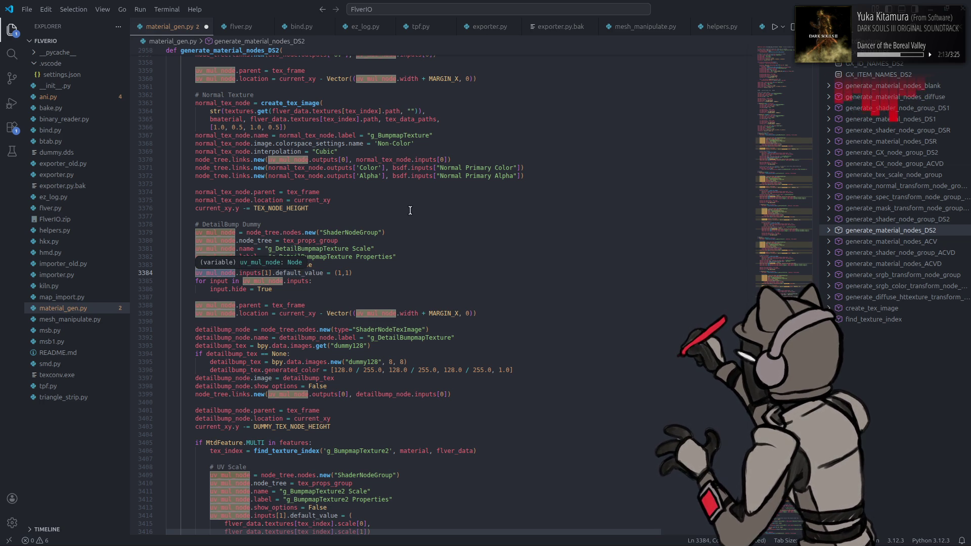
scroll(477, 222, up, 4)
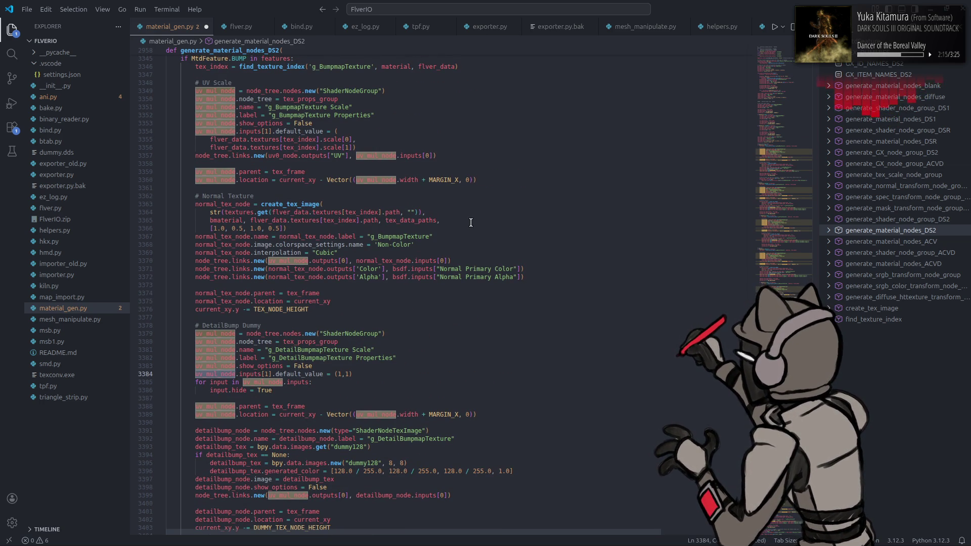
Step: Select uv_mul_node.inputs[1] on line 3354 and start a find for its other uses
click(207, 148)
drag(195, 131, 271, 131)
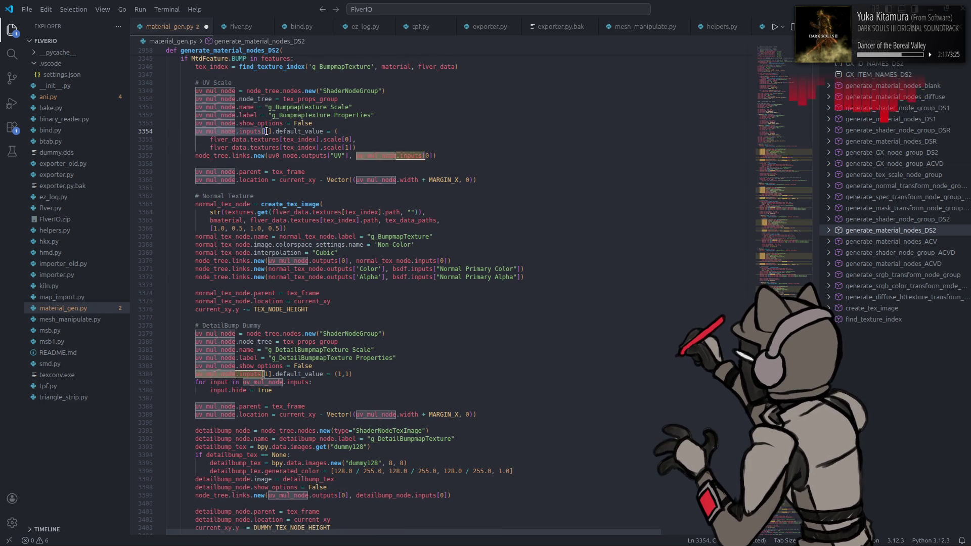
key(ctrl+f)
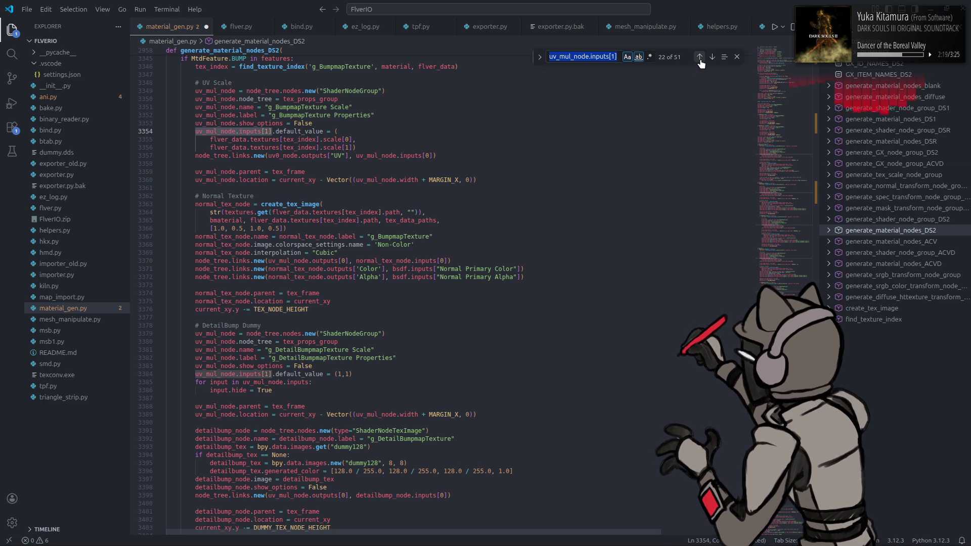
Step: Step through the uv_mul_node.inputs[1] matches from line 1721 to 3609, then close find and the Outline
click(700, 57)
click(700, 57)
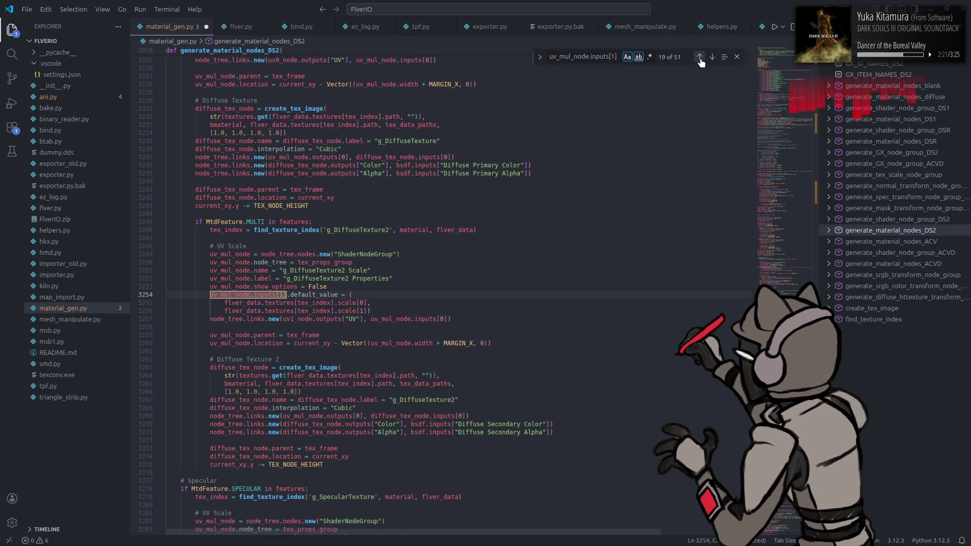
click(700, 56)
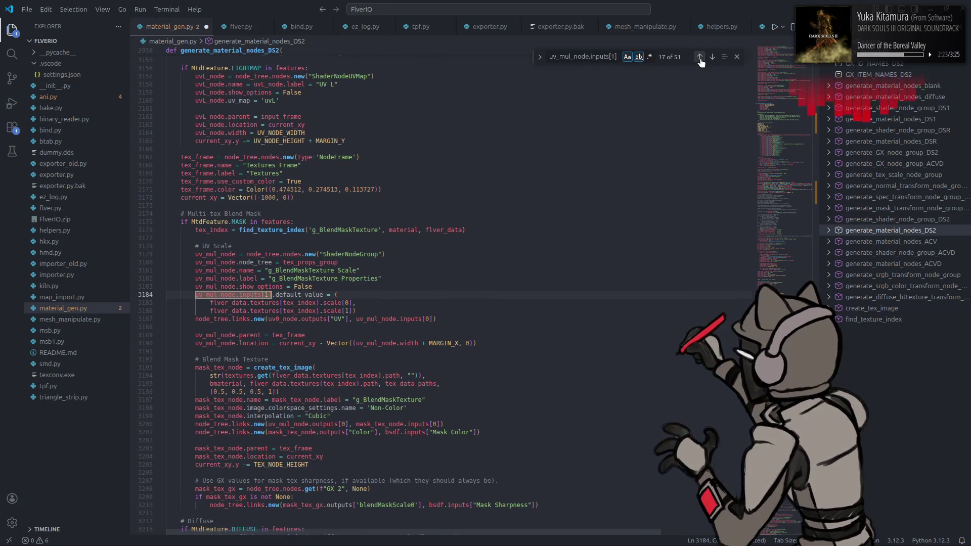
click(699, 56)
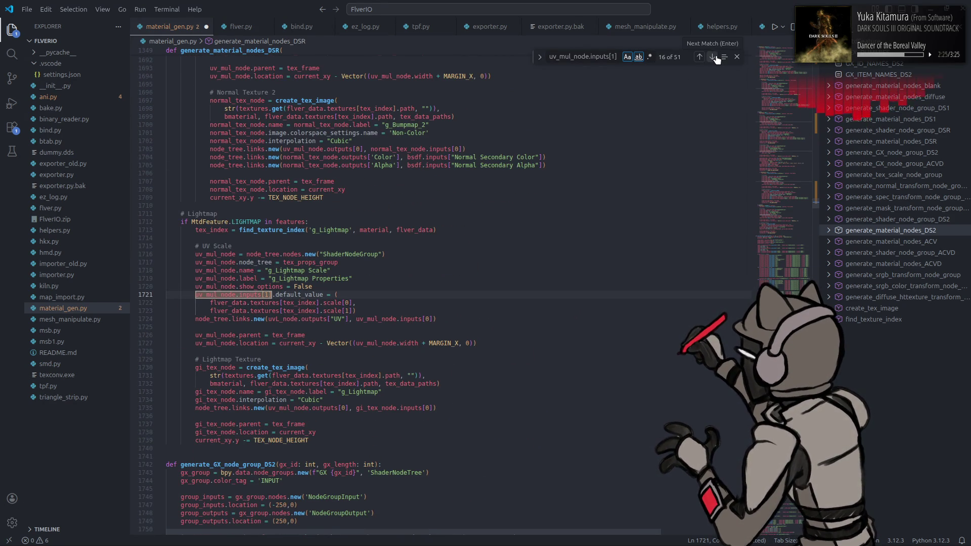
click(714, 58)
click(714, 59)
click(714, 59)
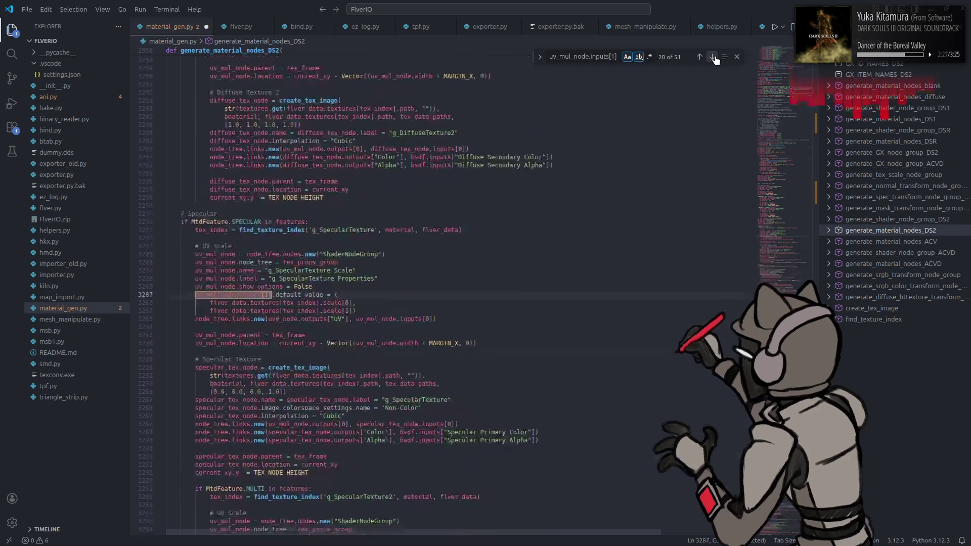
click(713, 58)
click(714, 58)
click(714, 58)
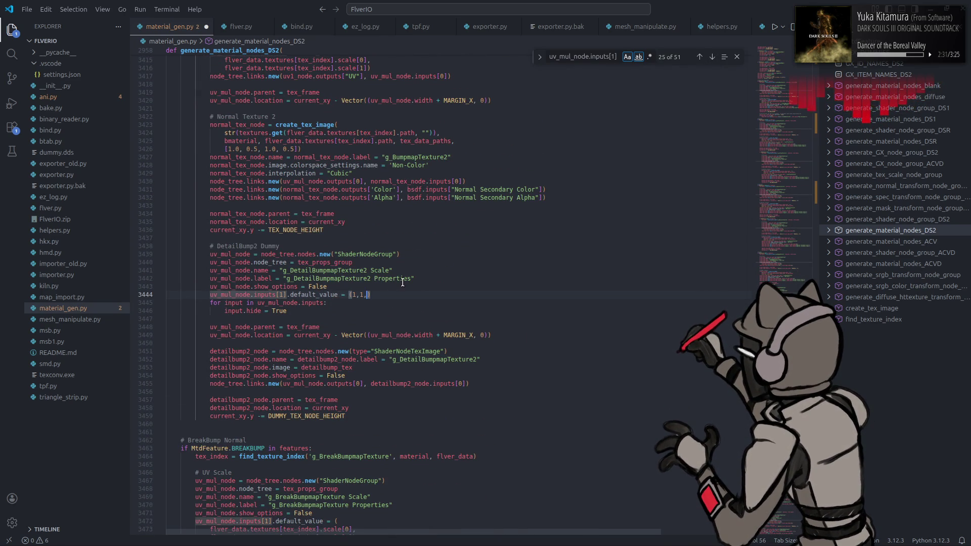
click(711, 58)
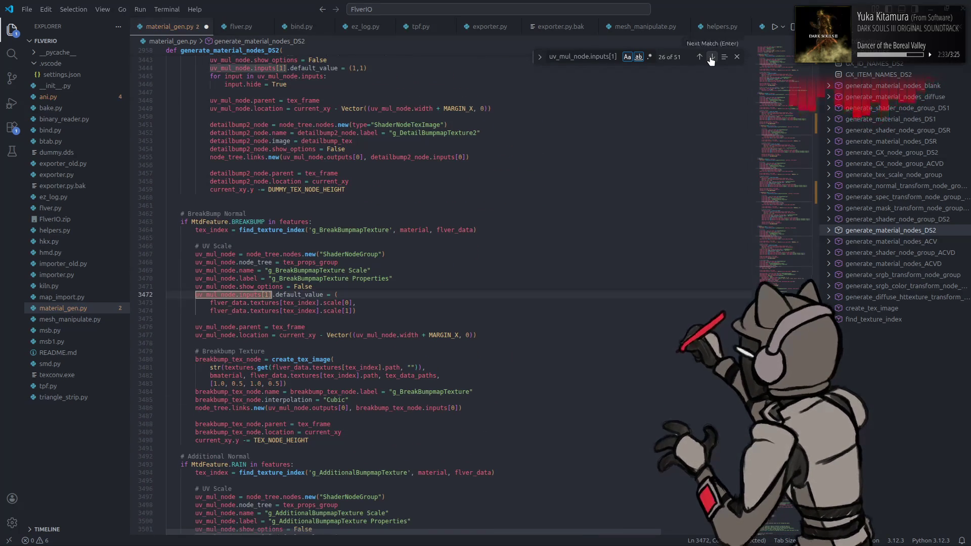
click(711, 58)
click(710, 59)
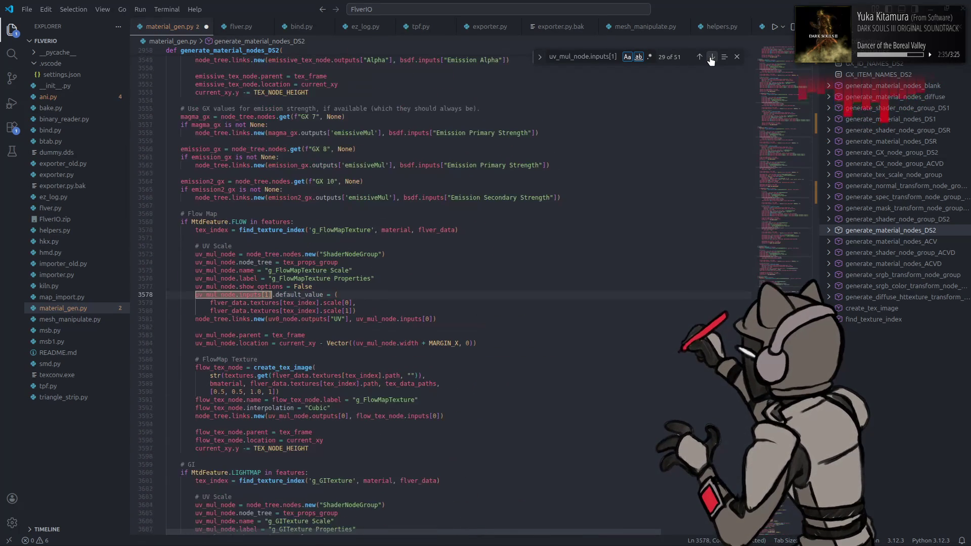
click(711, 58)
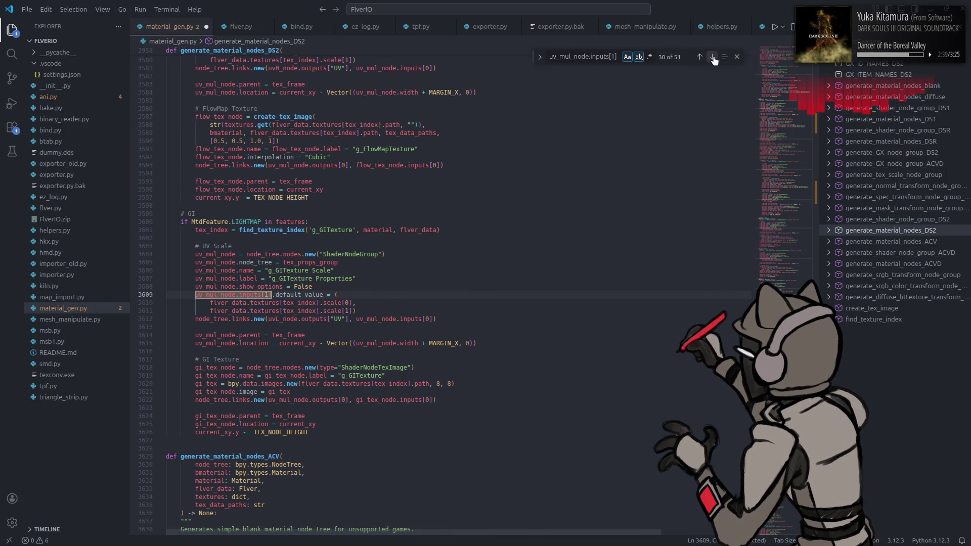
click(515, 221)
key(Escape)
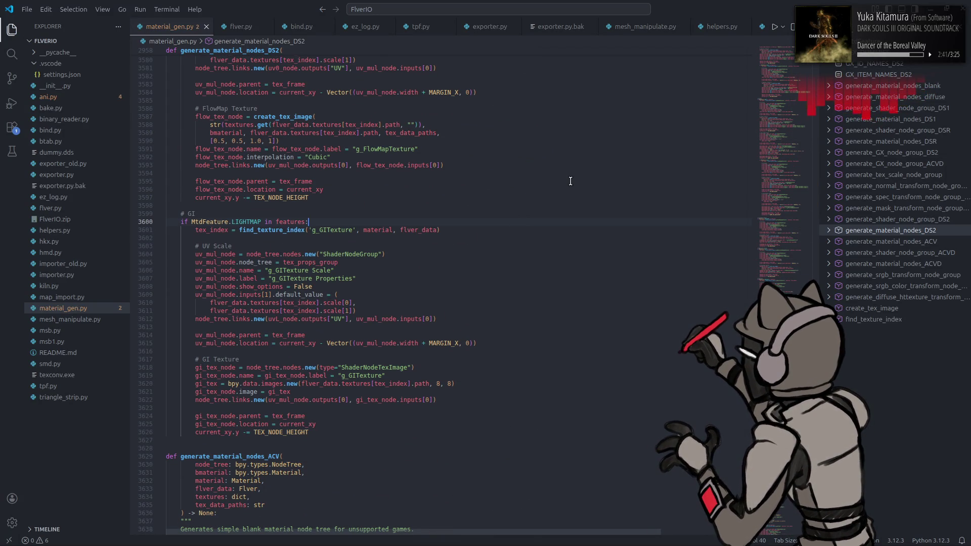
key(ctrl+alt+b)
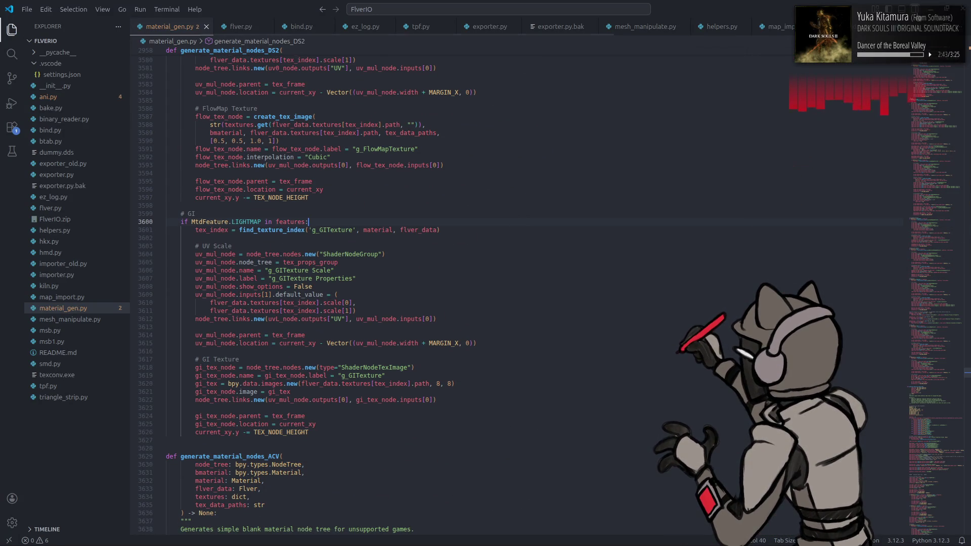
Step: Close Blender discarding the scene and relaunch it to a fresh empty scene
key(alt+Tab)
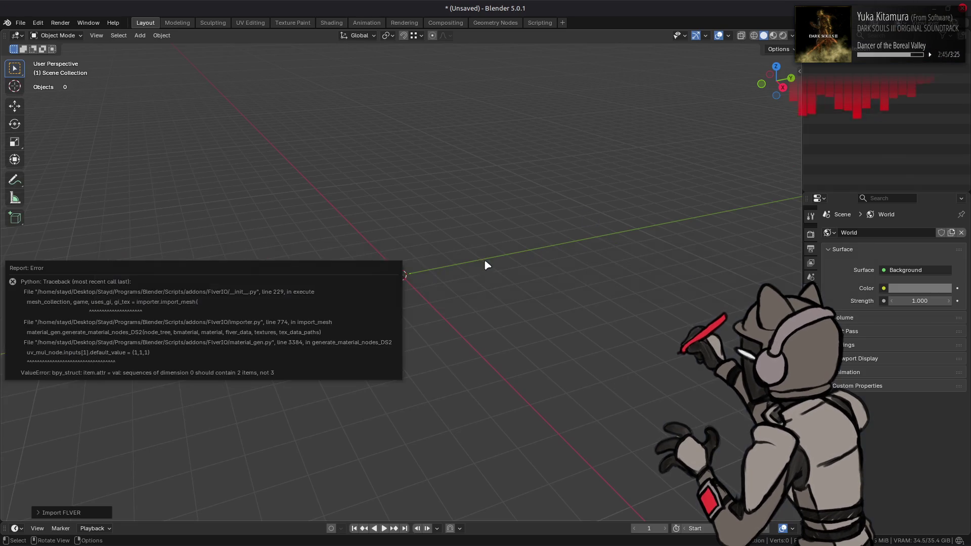
key(ctrl+q)
click(433, 296)
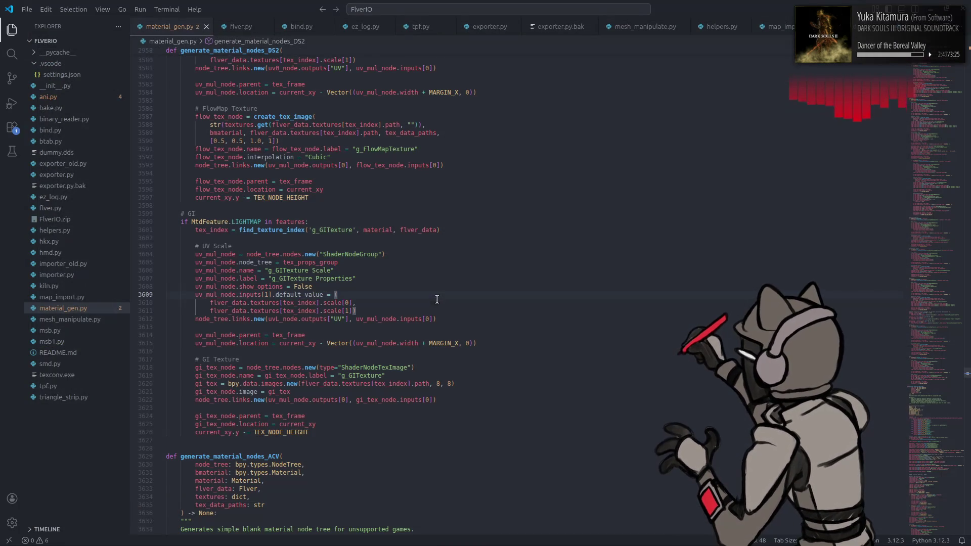
key(super)
text(blender)
click(288, 320)
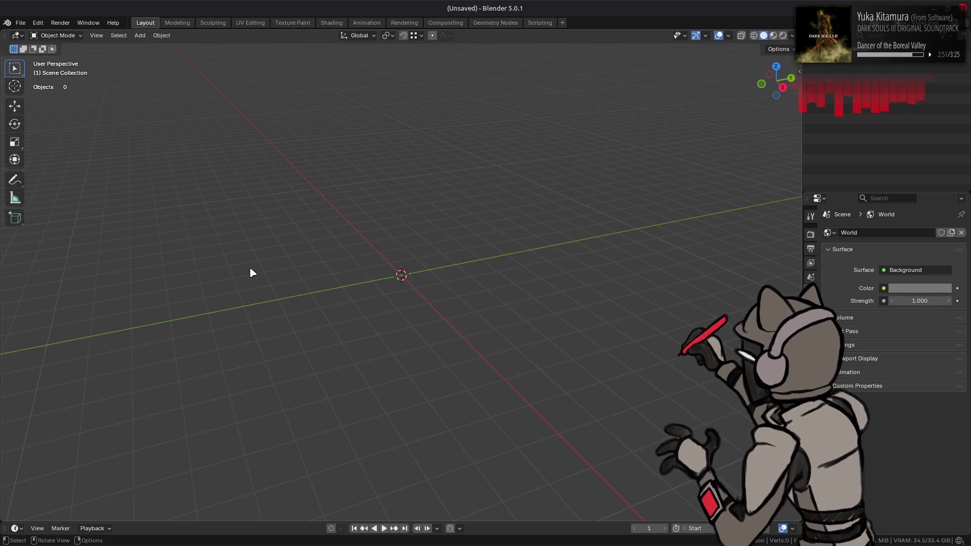
Step: Import WP_4630_M.flv into the Blender scene as a FLVER model with textures
key(alt+Tab)
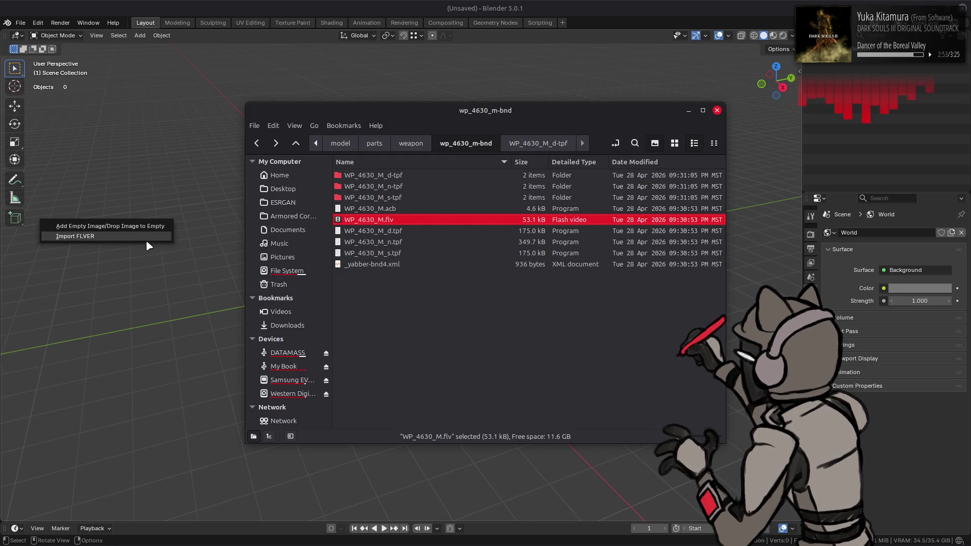
drag(149, 244, 156, 241)
click(155, 241)
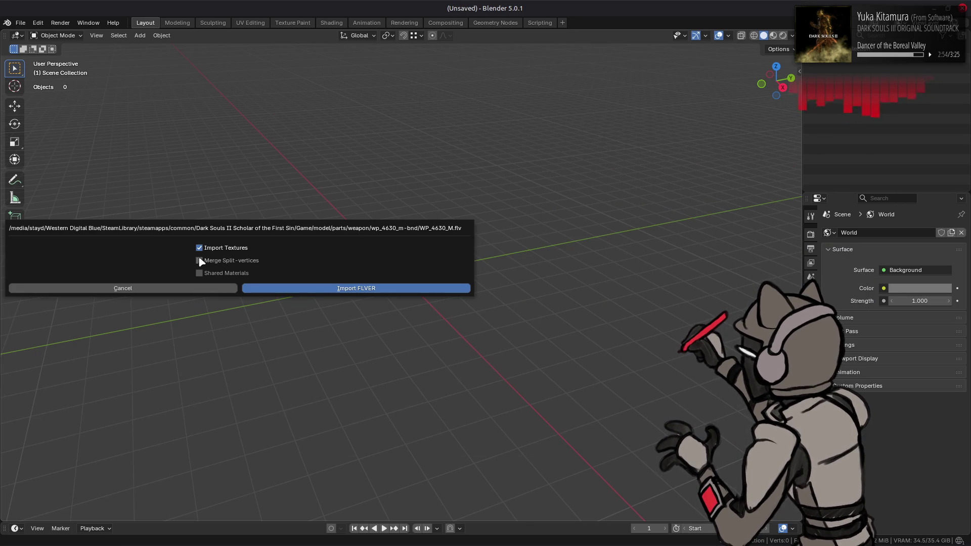
click(283, 282)
Step: Frame the crossbow and show it textured in Material Preview shading from the side
key(a)
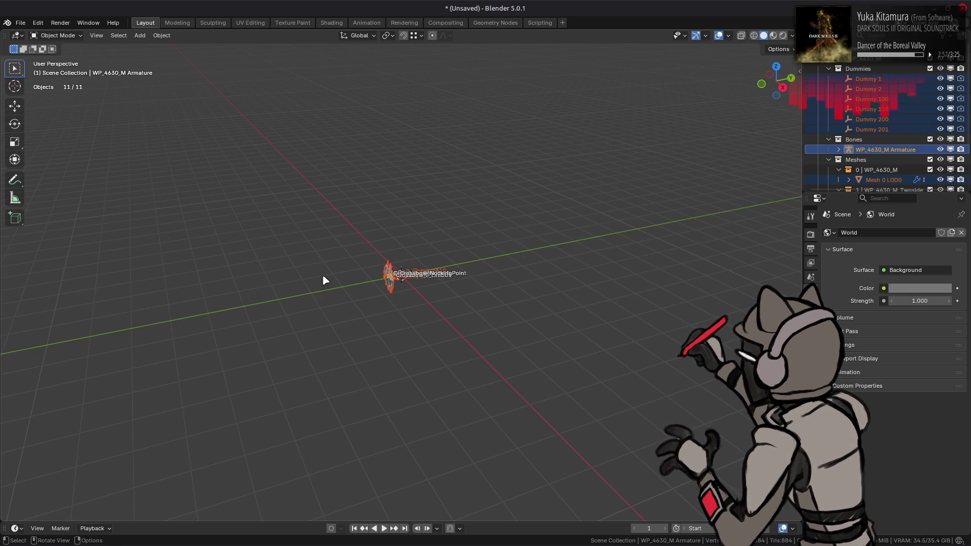
key(KP_Decimal)
key(alt+a)
middle_drag(324, 278, 411, 261)
click(773, 35)
scroll(499, 213, up, 1)
mouse_move(499, 212)
middle_down()
mouse_move(621, 245)
mouse_move(340, 258)
middle_up()
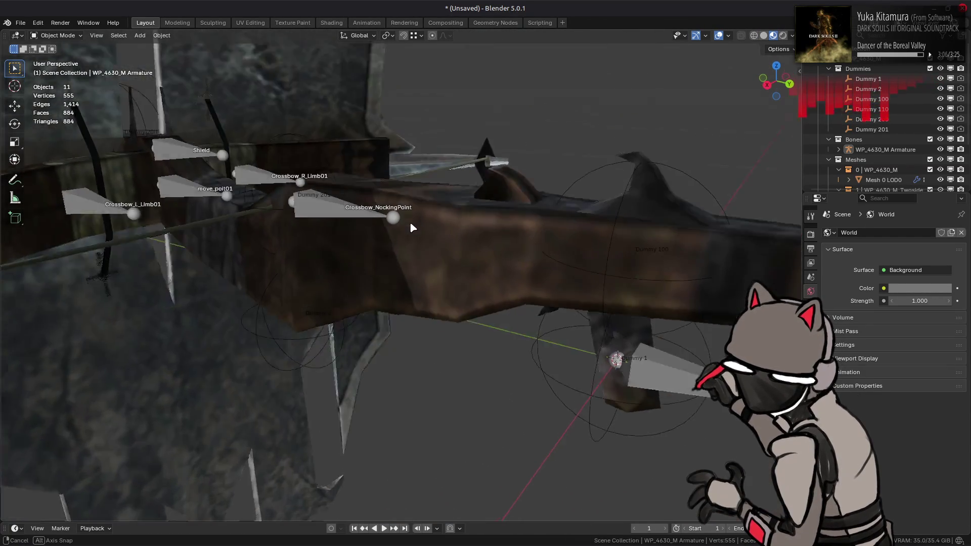
mouse_move(339, 252)
middle_down()
mouse_move(413, 233)
mouse_move(263, 269)
mouse_move(369, 217)
mouse_move(300, 234)
mouse_move(443, 273)
mouse_move(377, 296)
mouse_move(481, 260)
mouse_move(465, 226)
mouse_move(479, 225)
mouse_move(501, 288)
middle_up()
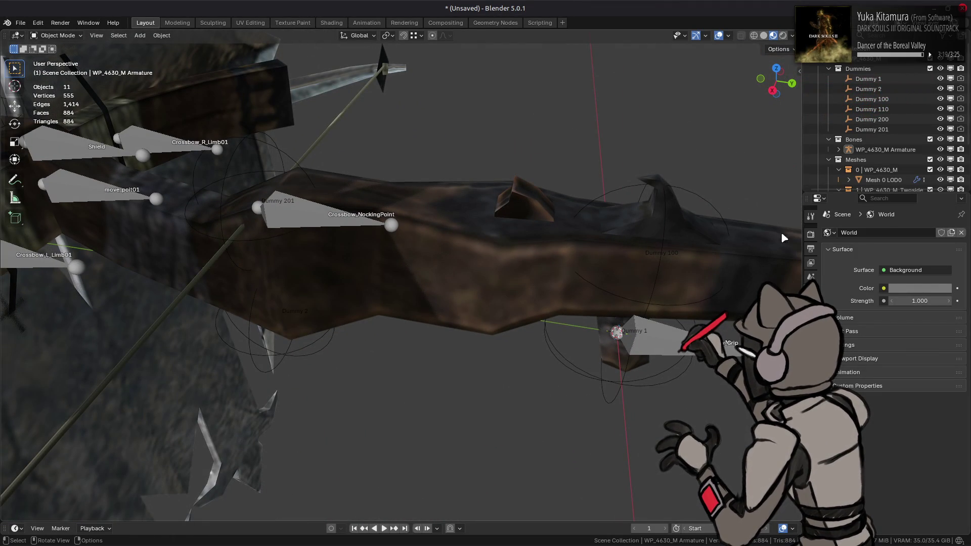
Step: Hide the Bones and Dummies helper collections in the outliner
click(810, 234)
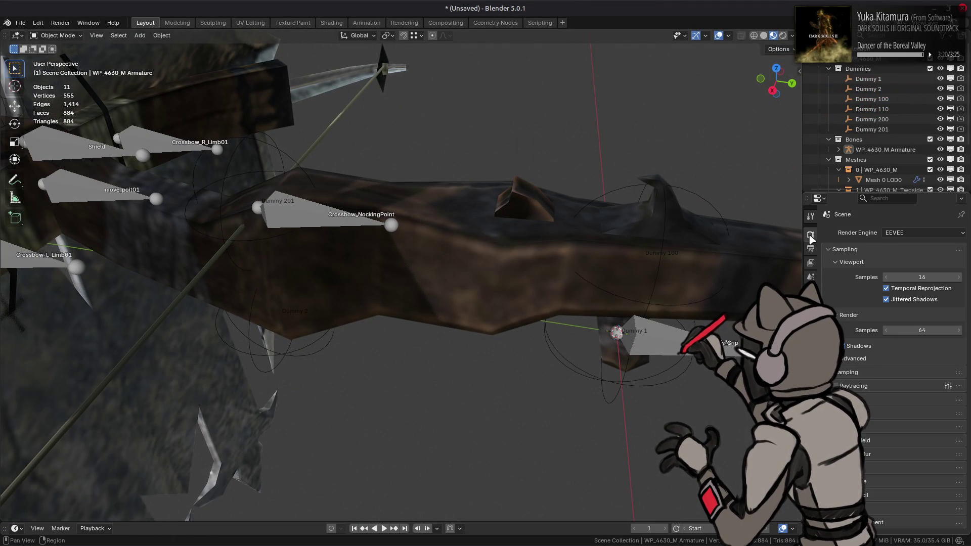
click(829, 68)
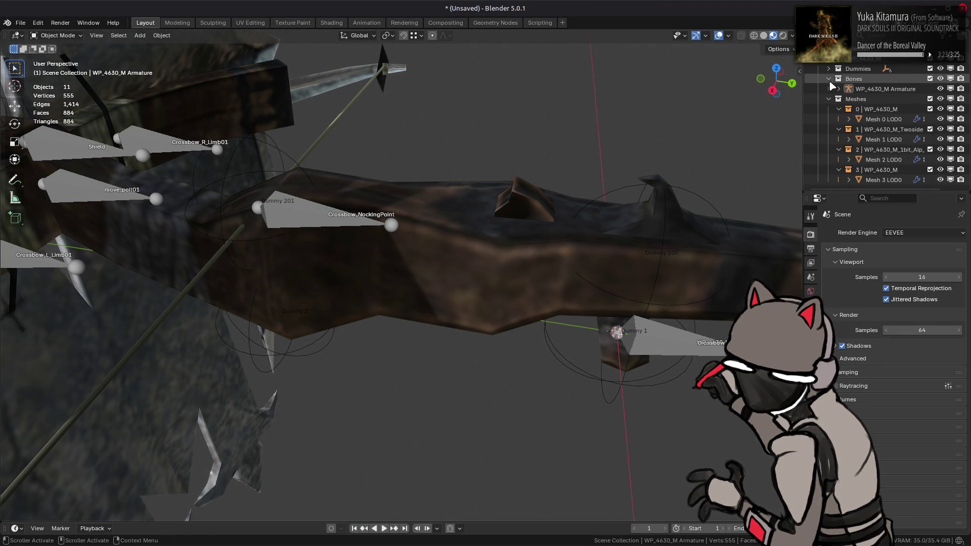
drag(940, 68, 940, 79)
mouse_move(497, 250)
middle_down()
mouse_move(530, 264)
mouse_move(565, 255)
middle_up()
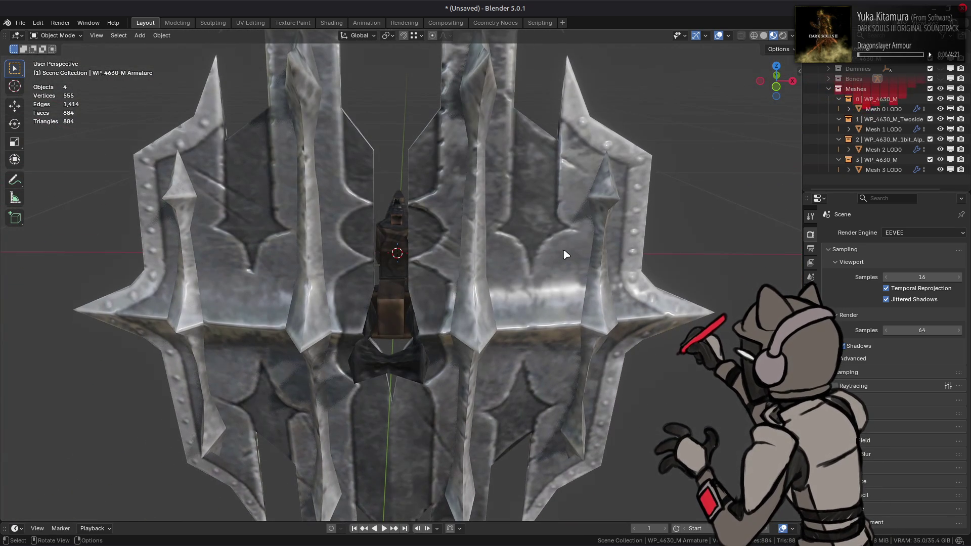
Step: Set the viewport Clip End to 50 m in the view sidebar
middle_drag(565, 255, 551, 211)
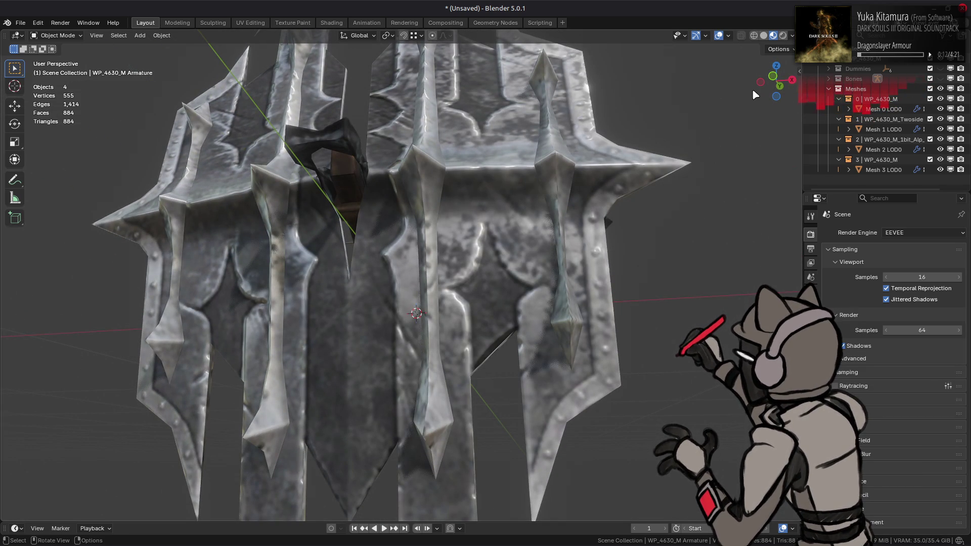
key(n)
click(735, 100)
text(500)
key(Return)
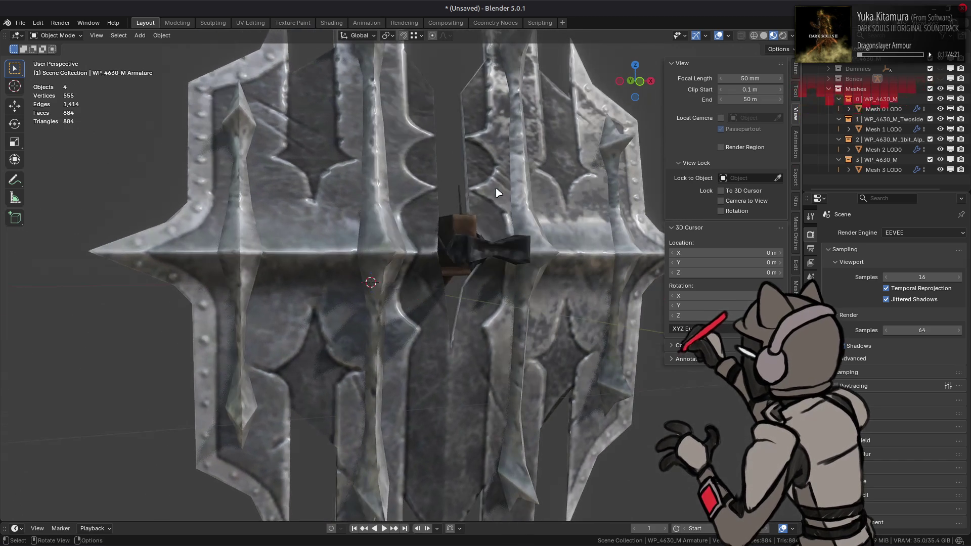
middle_drag(531, 174, 495, 206)
key(n)
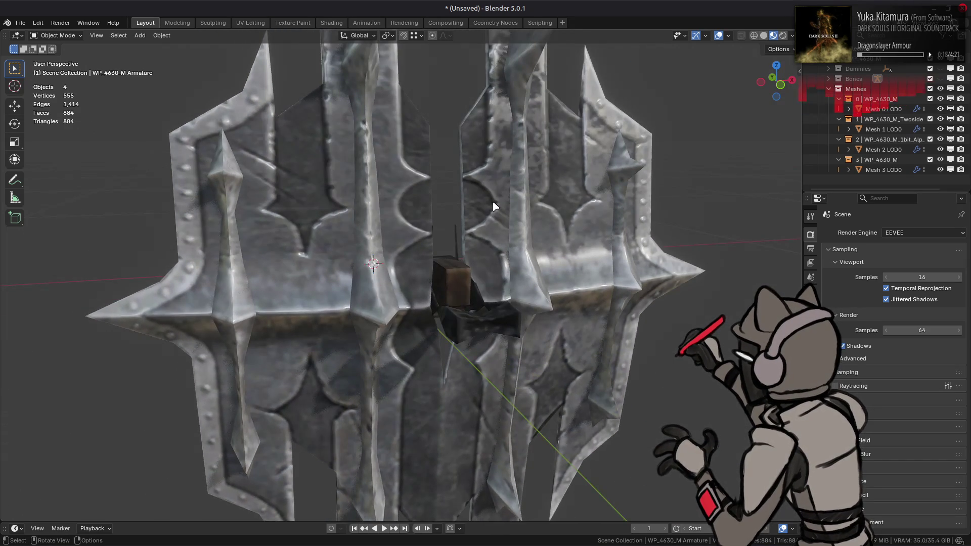
scroll(495, 205, down, 4)
Step: Set the render shadow resolution and 16 shadow steps
click(874, 348)
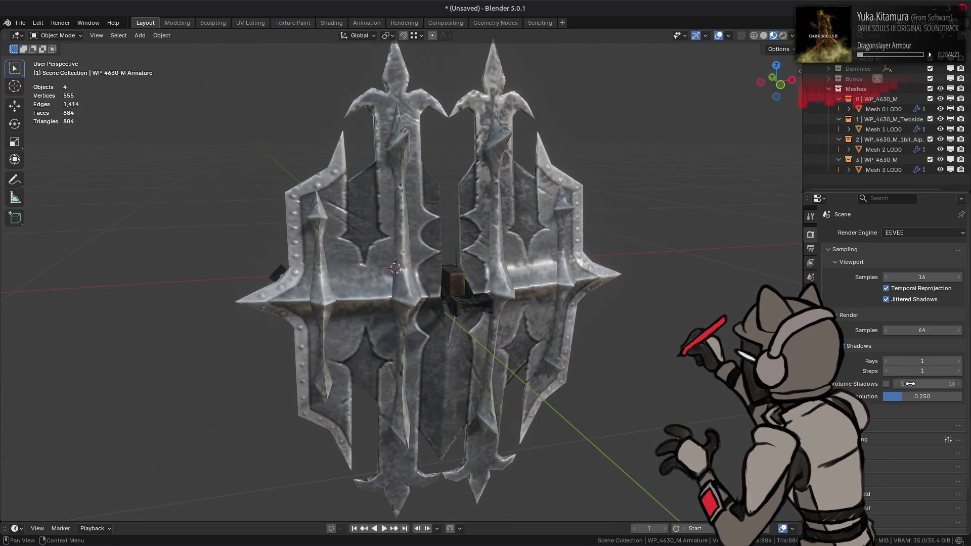
text(0.5)
key(Return)
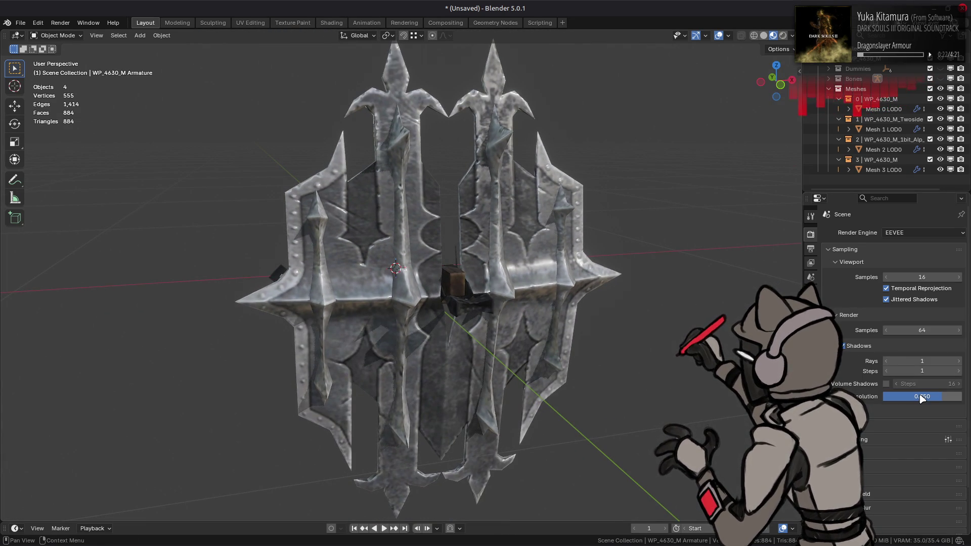
click(921, 370)
text(6)
key(Return)
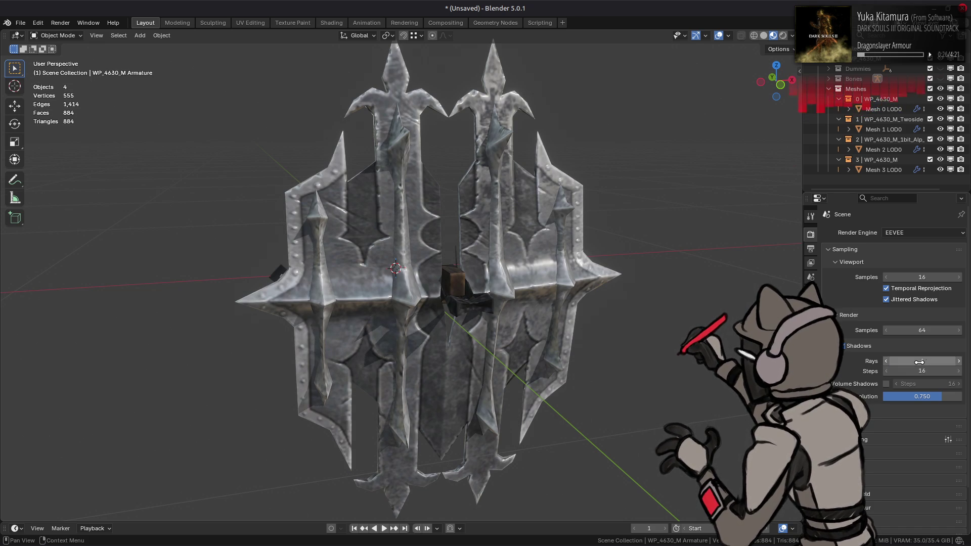
Step: Set the world sun threshold to 1.571 and angle to 5°, then start saving the scene
click(811, 292)
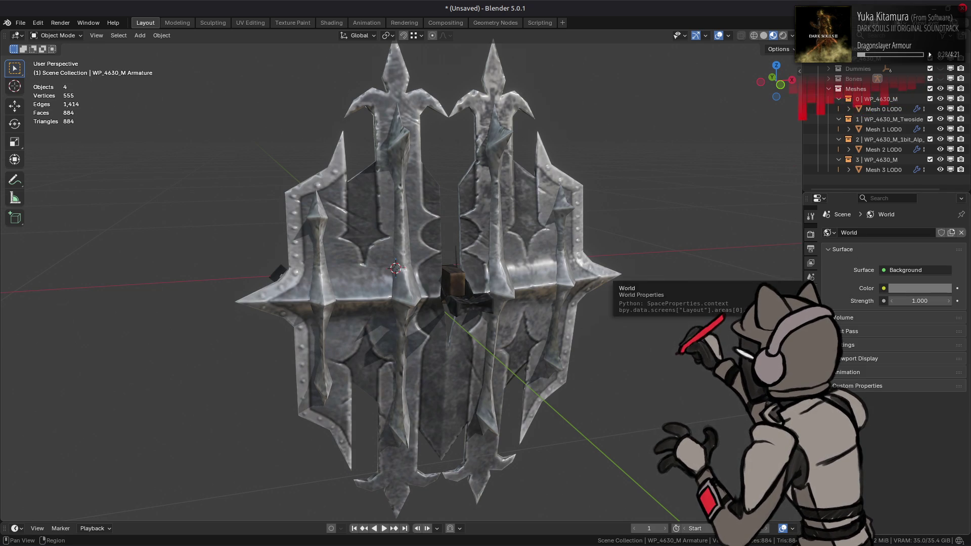
click(862, 347)
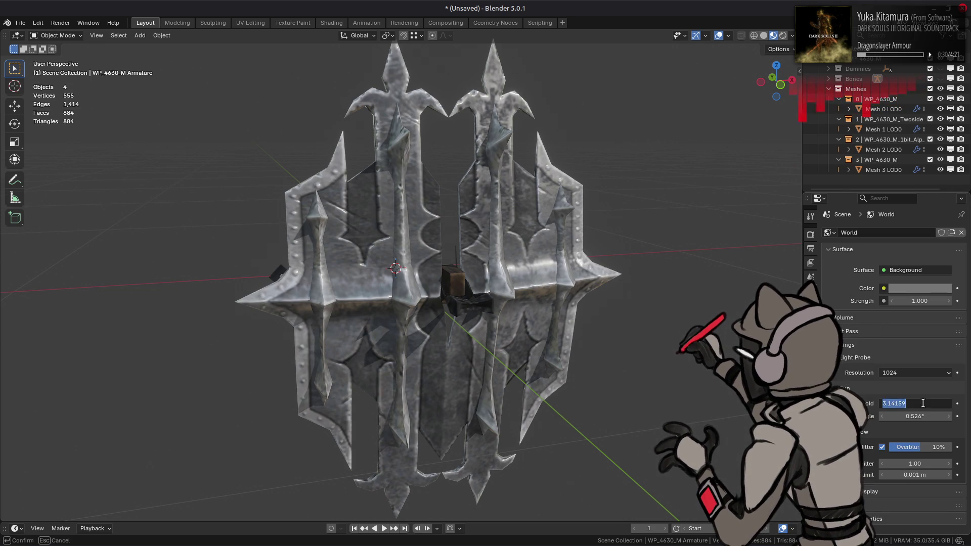
text(2)
key(Return)
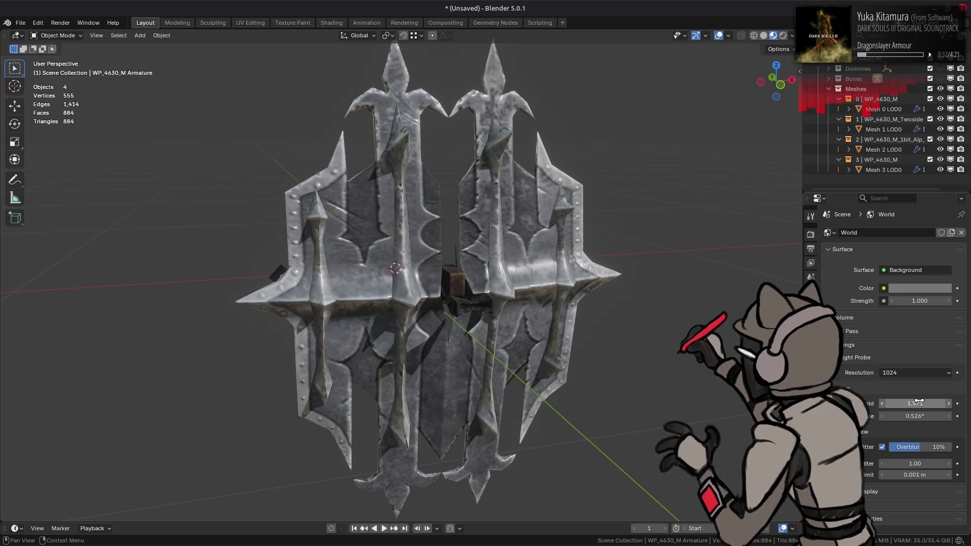
click(914, 415)
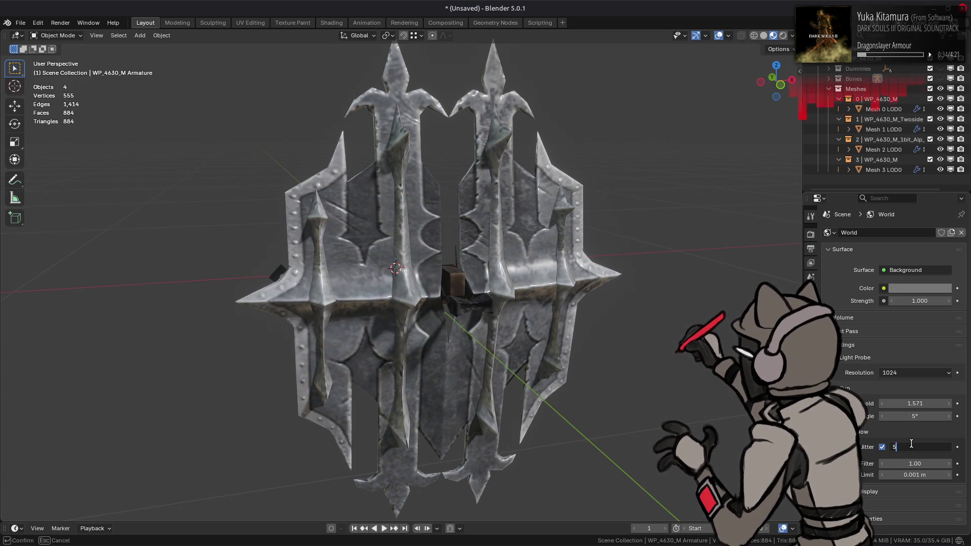
mouse_move(485, 304)
middle_down()
mouse_move(539, 314)
mouse_move(571, 343)
mouse_move(627, 347)
middle_up()
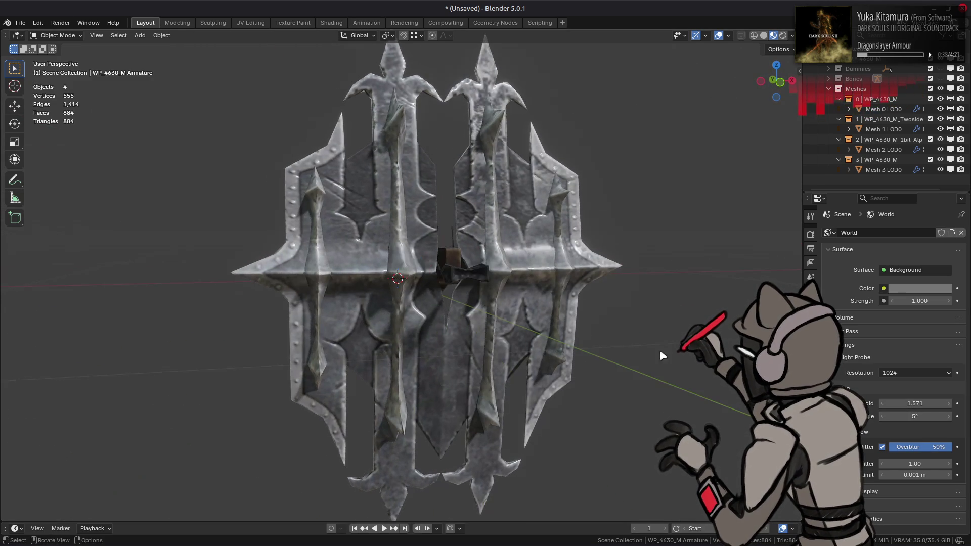
click(916, 420)
text(1.5)
key(Return)
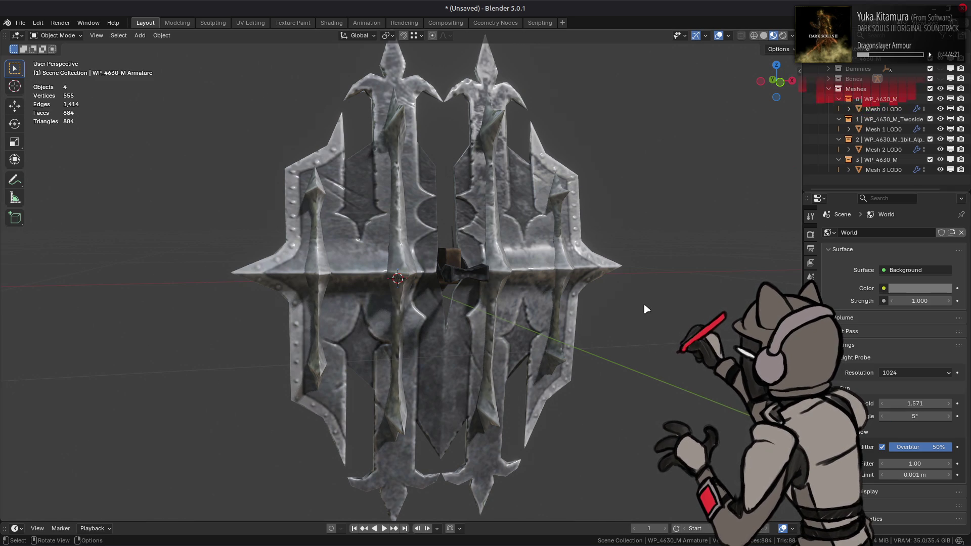
mouse_move(629, 310)
middle_down()
mouse_move(626, 320)
mouse_move(604, 311)
middle_up()
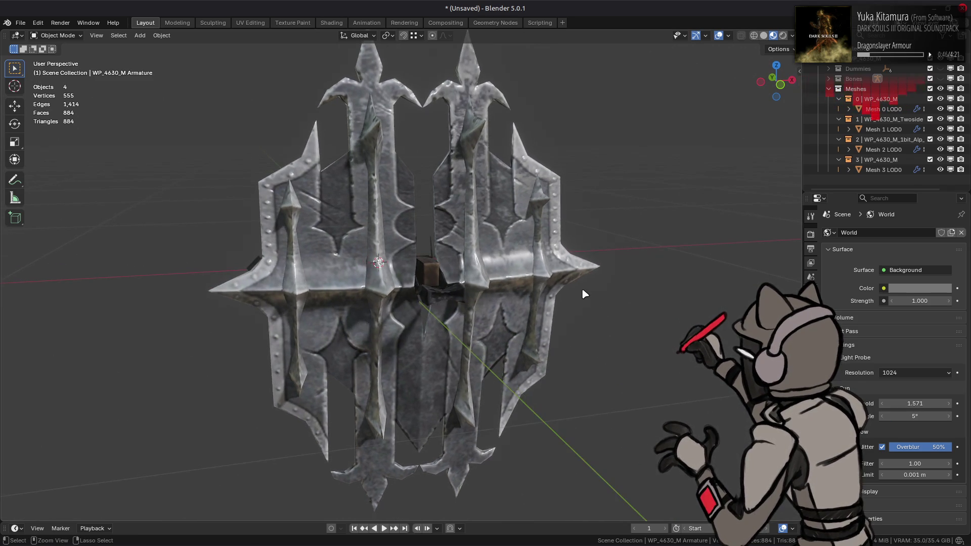
key(ctrl+s)
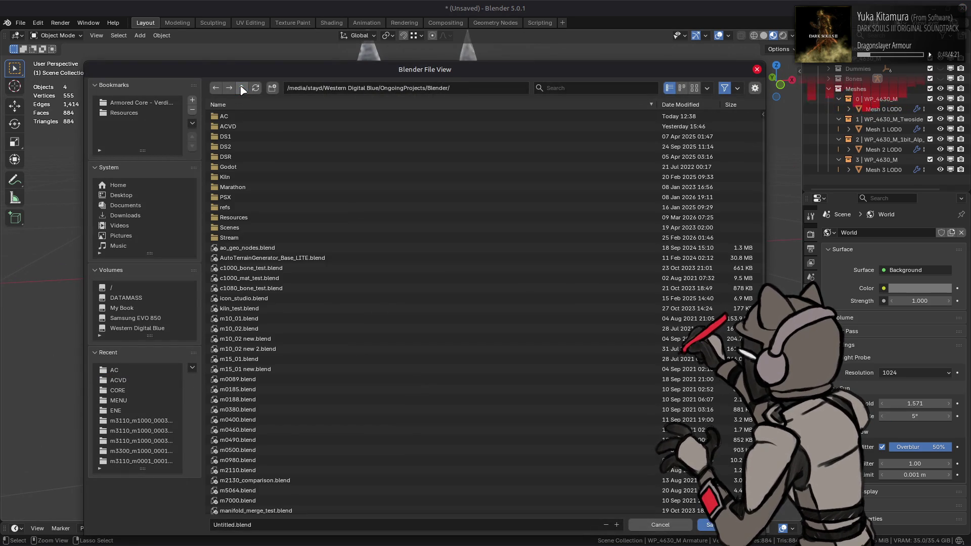
Step: Save the scene as wp_4630.blend in the DS2 parts folder
click(250, 147)
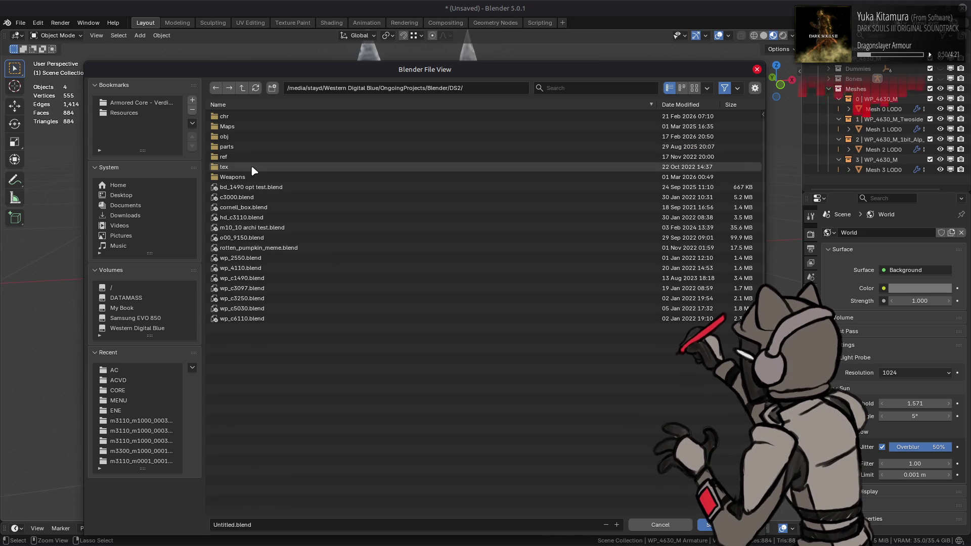
double_click(249, 146)
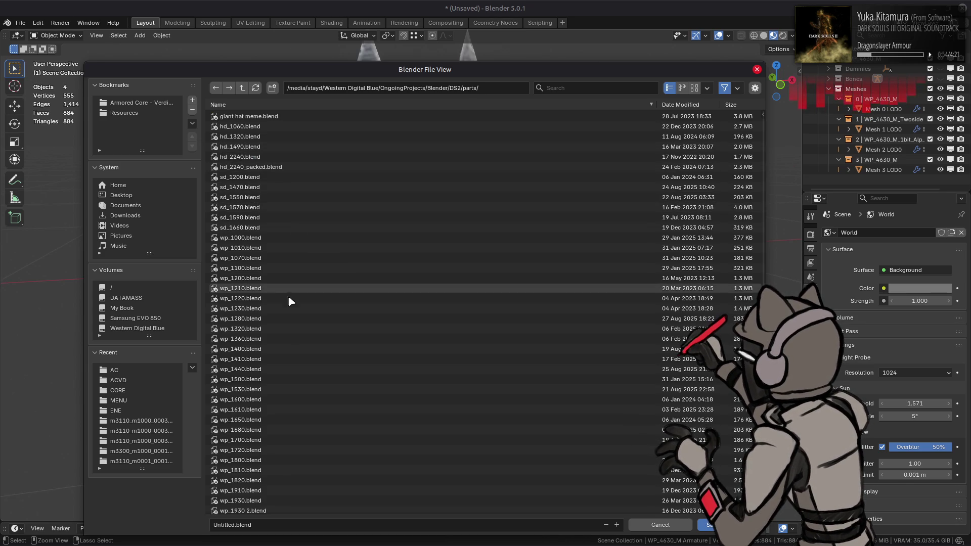
scroll(296, 473, down, 9)
scroll(294, 470, down, 2)
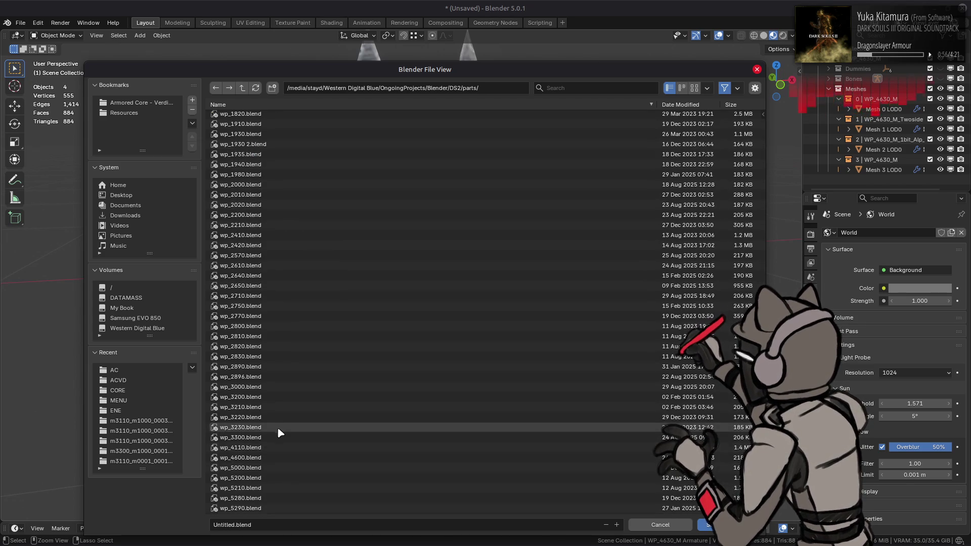
click(269, 459)
scroll(266, 464, down, 2)
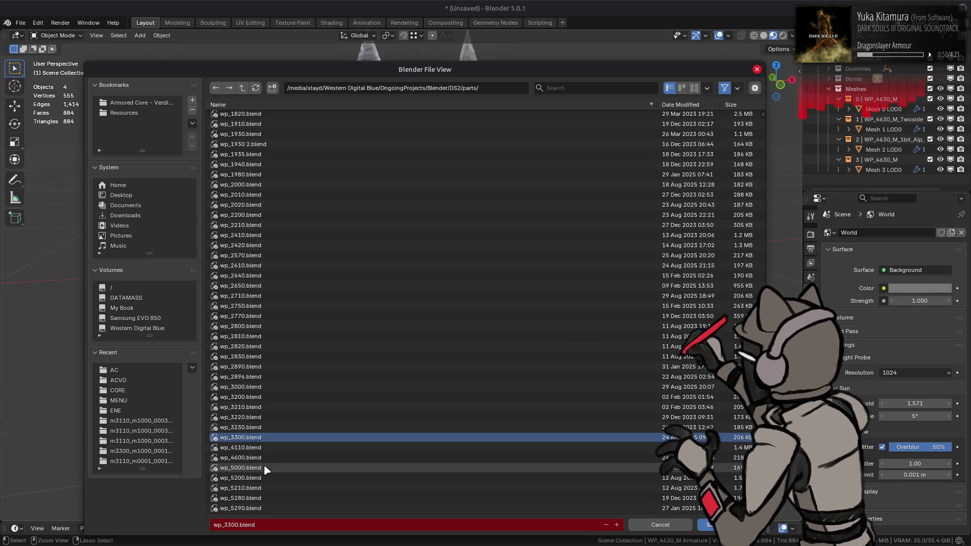
click(267, 458)
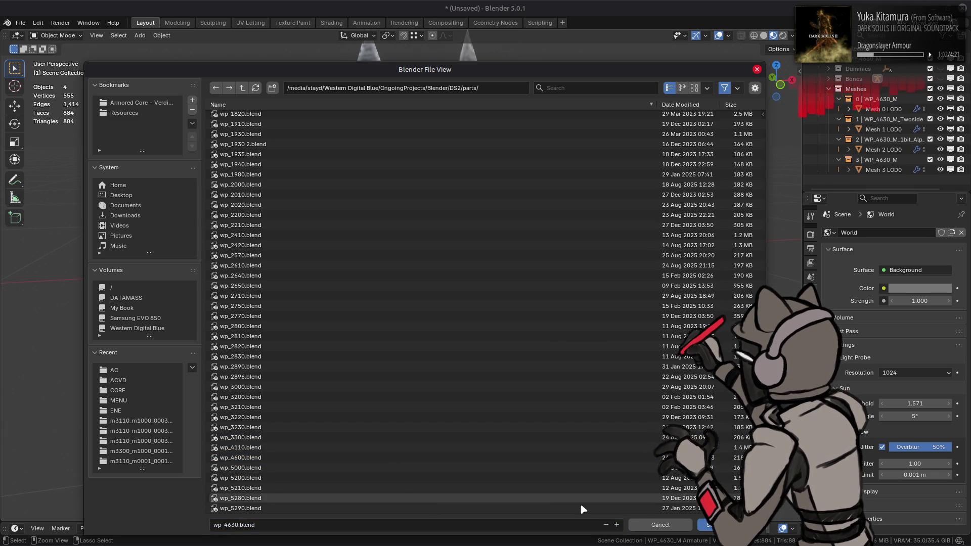
key(Return)
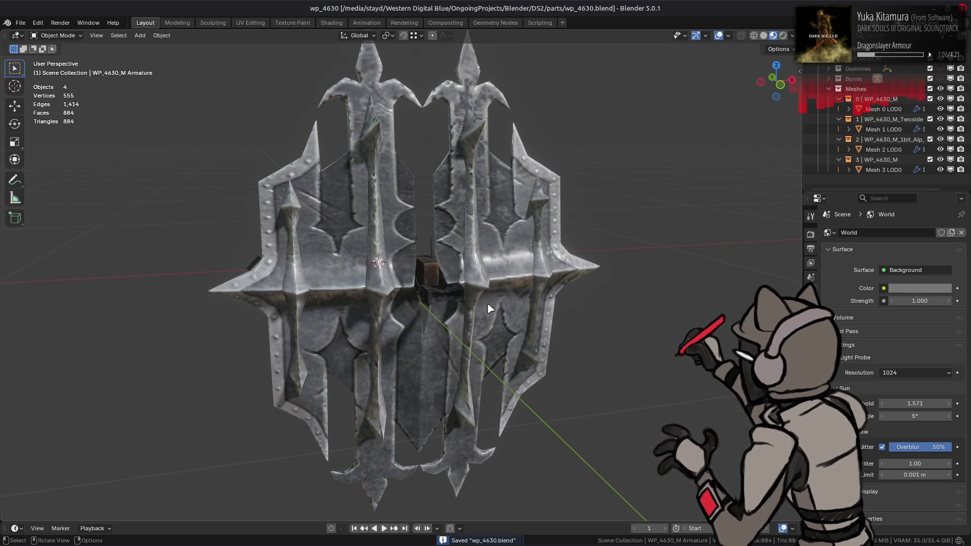
Step: Try a different studio HDRI, then a bluer one, for the viewport lighting
middle_drag(488, 308, 476, 325)
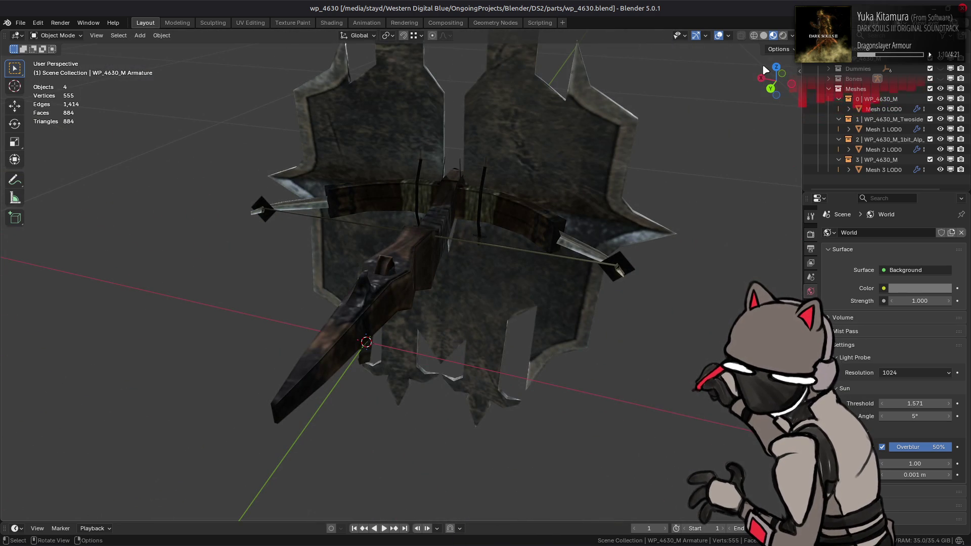
click(791, 36)
click(787, 119)
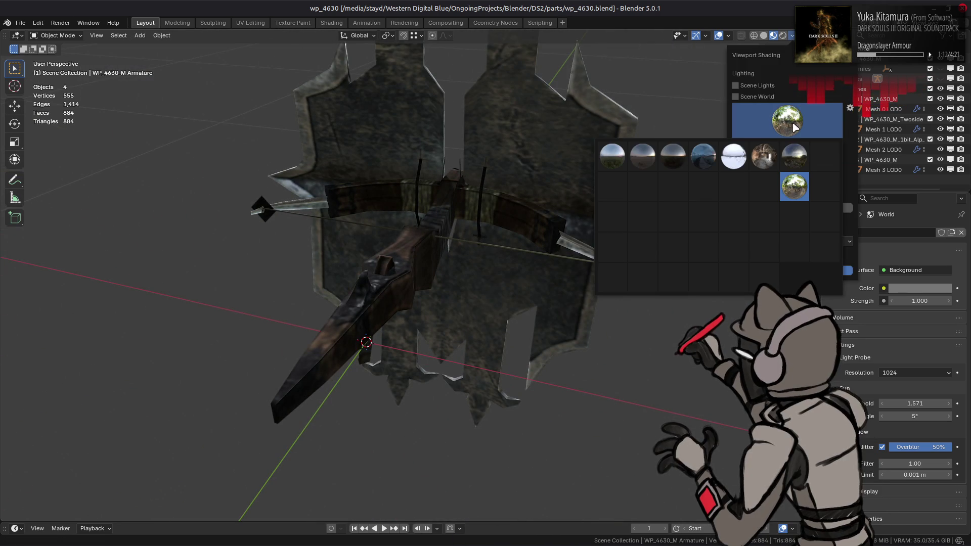
click(642, 199)
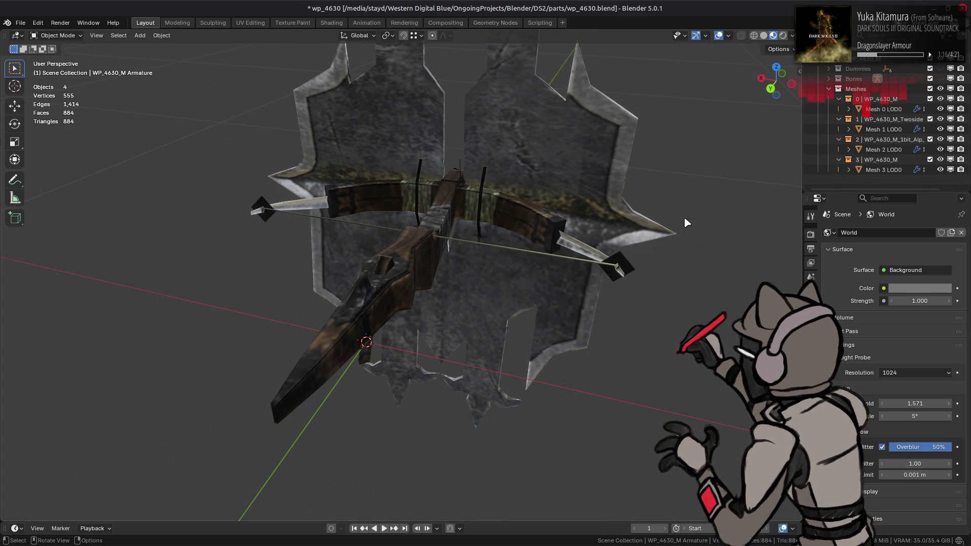
click(792, 35)
click(787, 118)
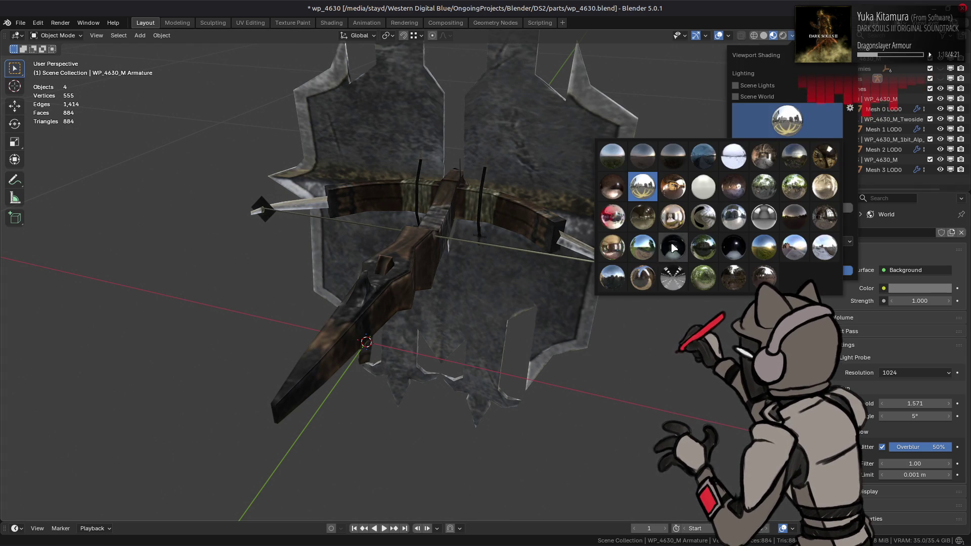
click(638, 249)
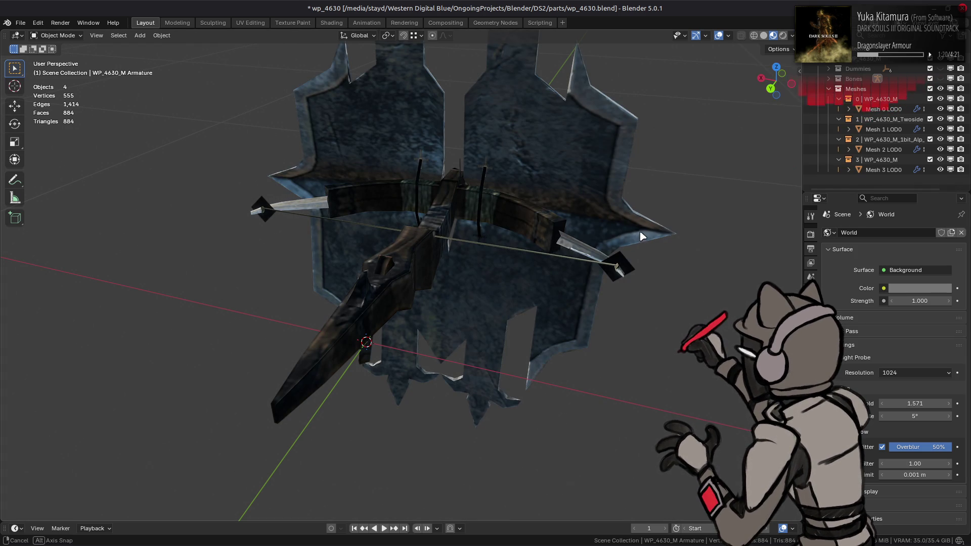
middle_drag(637, 236, 588, 204)
Step: Cycle through darker and brighter HDRIs, settle on a brighter one, and select Mesh 0 LOD0
click(792, 35)
click(789, 131)
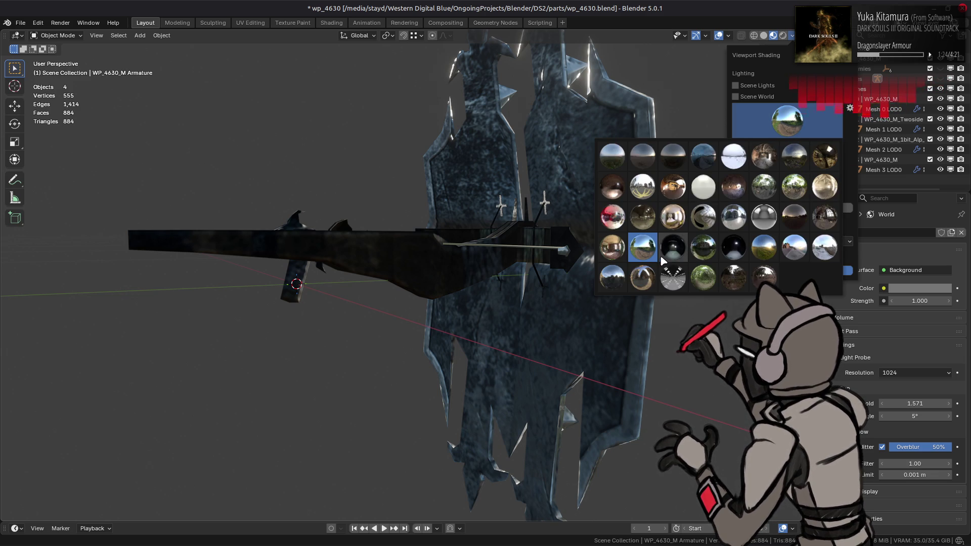
click(641, 276)
click(796, 120)
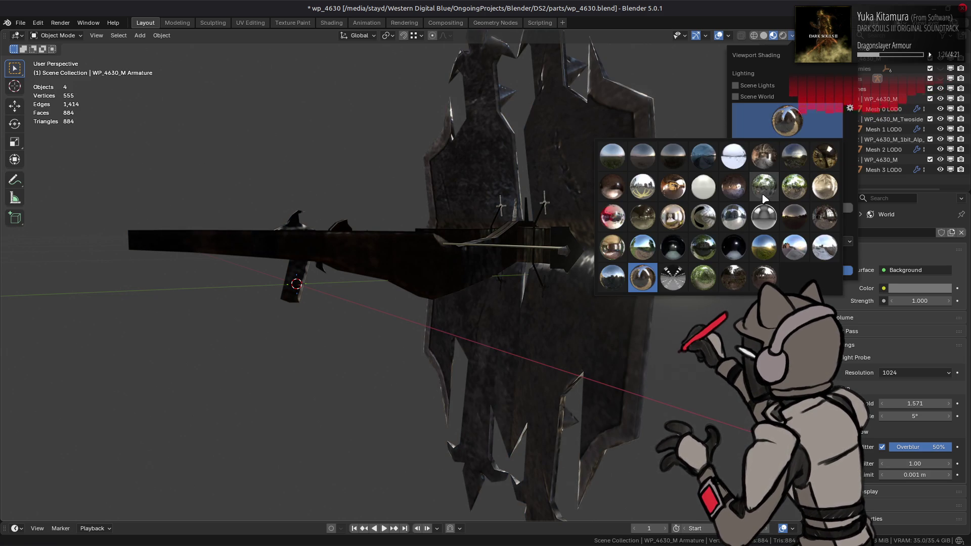
click(805, 161)
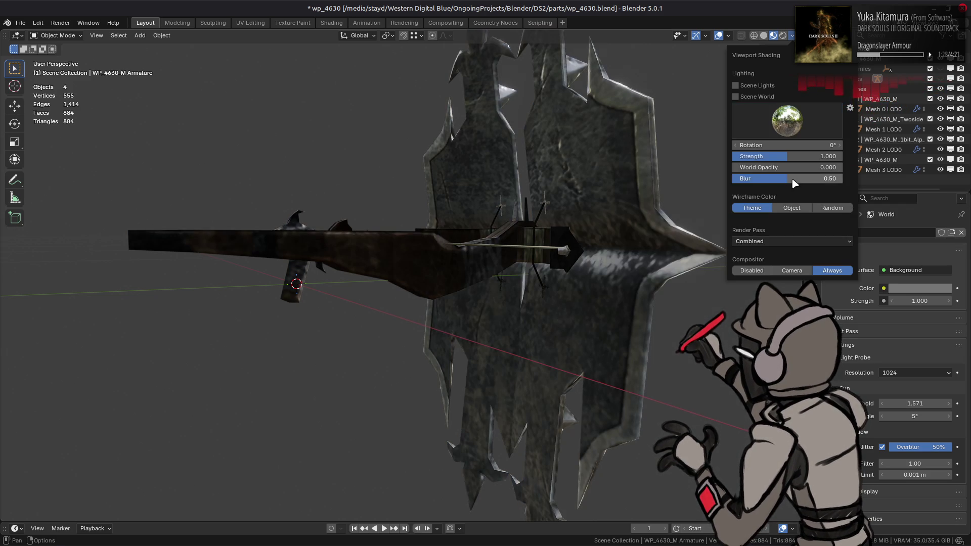
click(784, 124)
click(650, 194)
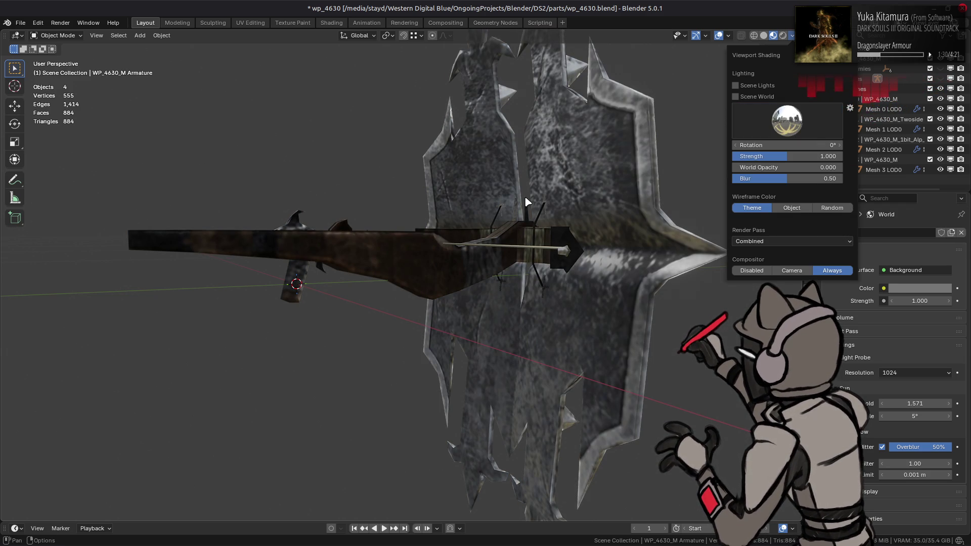
mouse_move(534, 199)
middle_down()
mouse_move(494, 219)
mouse_move(496, 241)
mouse_move(590, 160)
mouse_move(655, 164)
mouse_move(786, 290)
middle_up()
click(589, 161)
Step: Show the blade's modifiers, then select the crossbow mesh and orbit around it
click(810, 325)
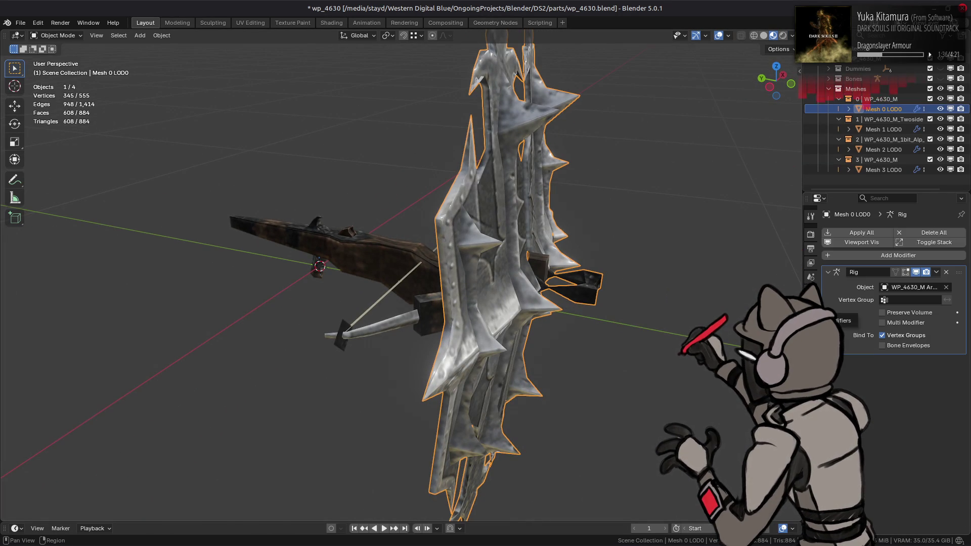
mouse_move(686, 230)
middle_down()
mouse_move(647, 218)
mouse_move(636, 329)
middle_up()
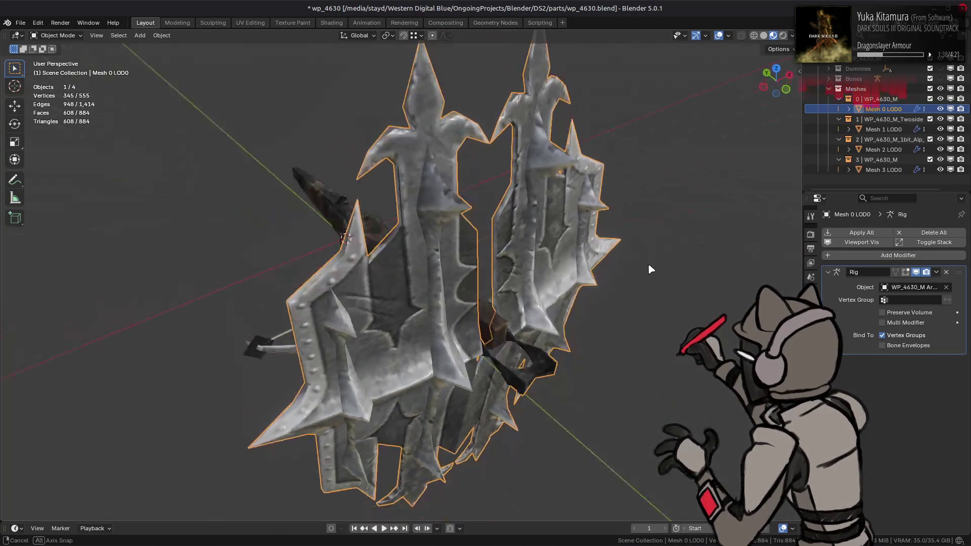
mouse_move(667, 291)
middle_down()
mouse_move(736, 222)
mouse_move(615, 251)
mouse_move(625, 224)
middle_up()
scroll(631, 215, up, 4)
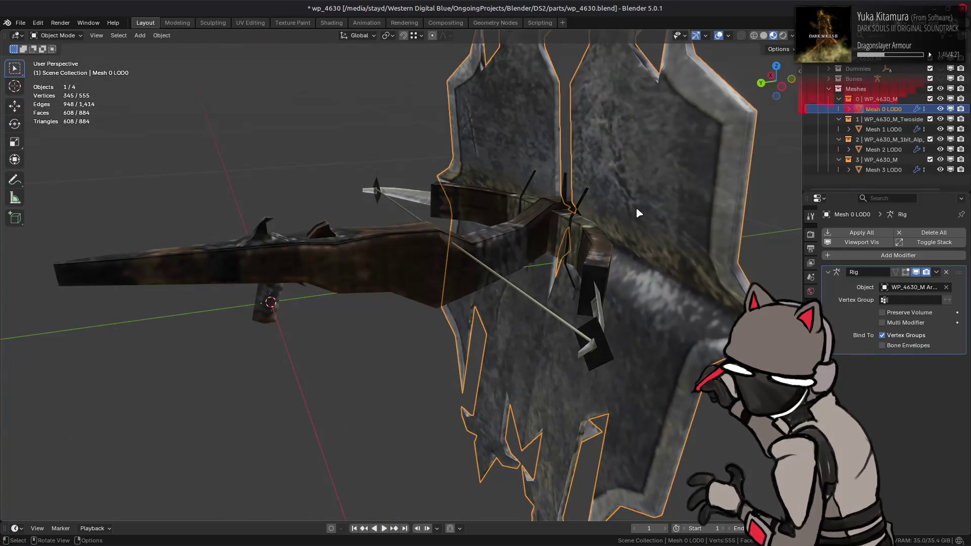
click(479, 263)
mouse_move(559, 238)
middle_down()
mouse_move(582, 261)
mouse_move(651, 142)
mouse_move(616, 110)
middle_up()
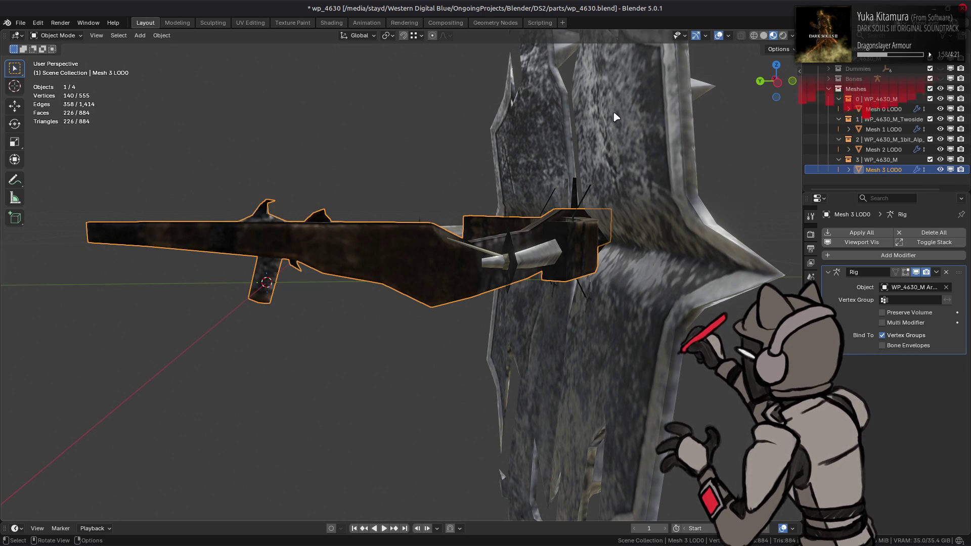
middle_drag(616, 117, 683, 140)
Step: Select the Mesh 2 LOD0 bowstring cards in the outliner and view them up close
click(729, 122)
click(890, 170)
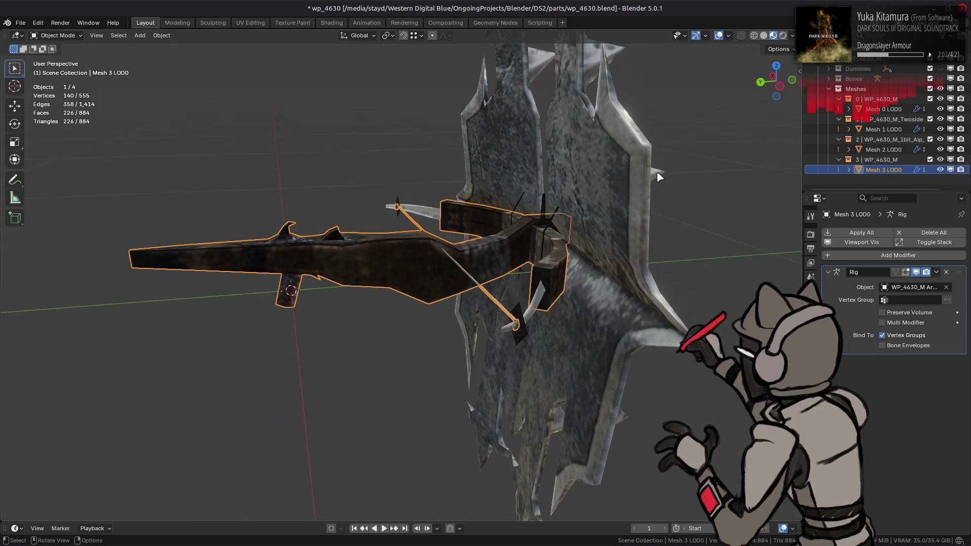
click(872, 150)
mouse_move(682, 183)
middle_down()
mouse_move(654, 194)
mouse_move(529, 178)
mouse_move(552, 141)
mouse_move(566, 147)
mouse_move(560, 109)
middle_up()
scroll(529, 178, up, 3)
scroll(374, 149, up, 2)
scroll(373, 150, down, 4)
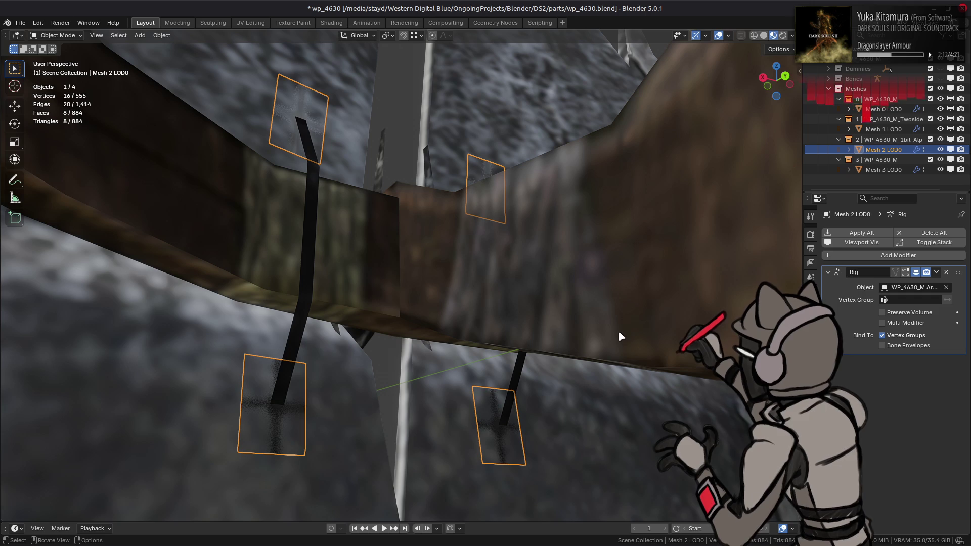
Step: Show the WP_4630_M_1bit_Alp_Twoside material settings, keeping Render Method as Dithered
click(810, 395)
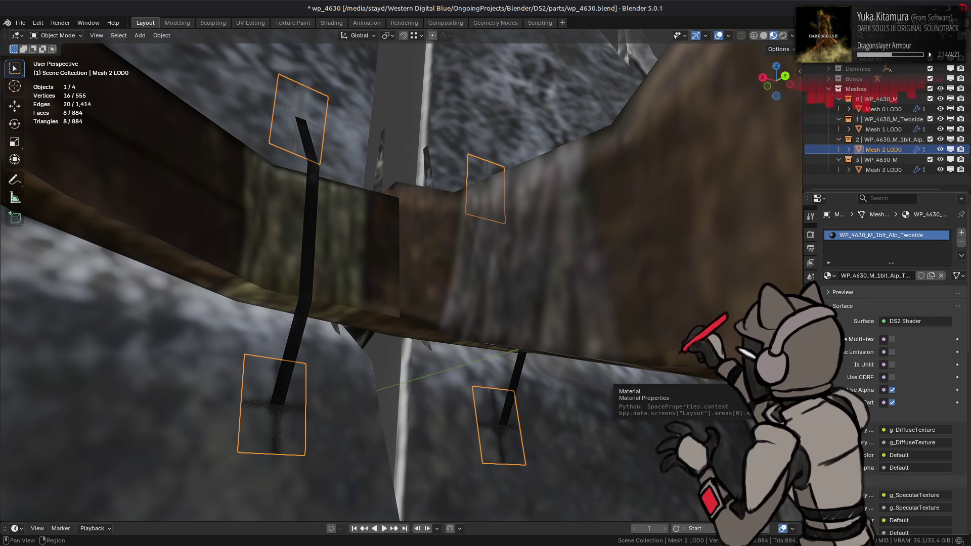
scroll(855, 378, down, 5)
scroll(855, 377, down, 5)
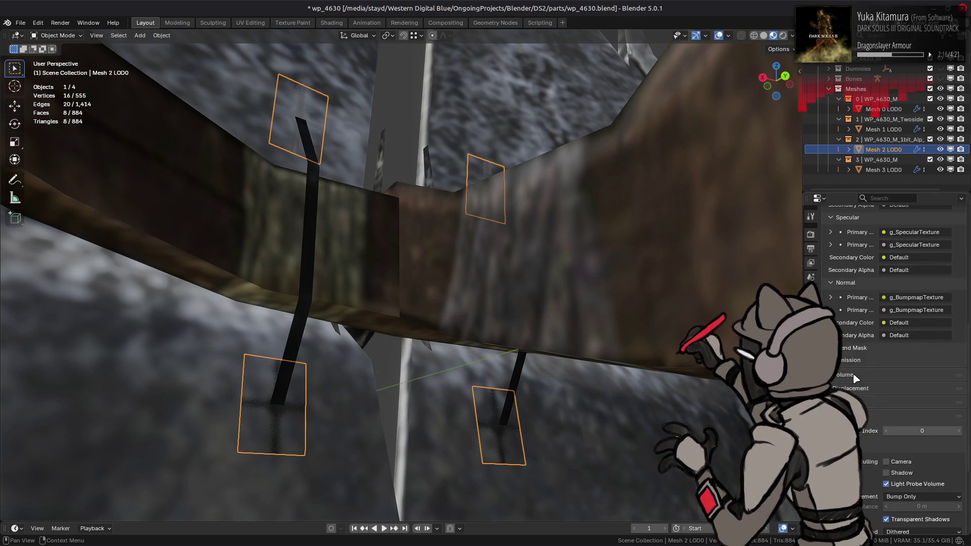
scroll(855, 378, down, 5)
click(899, 406)
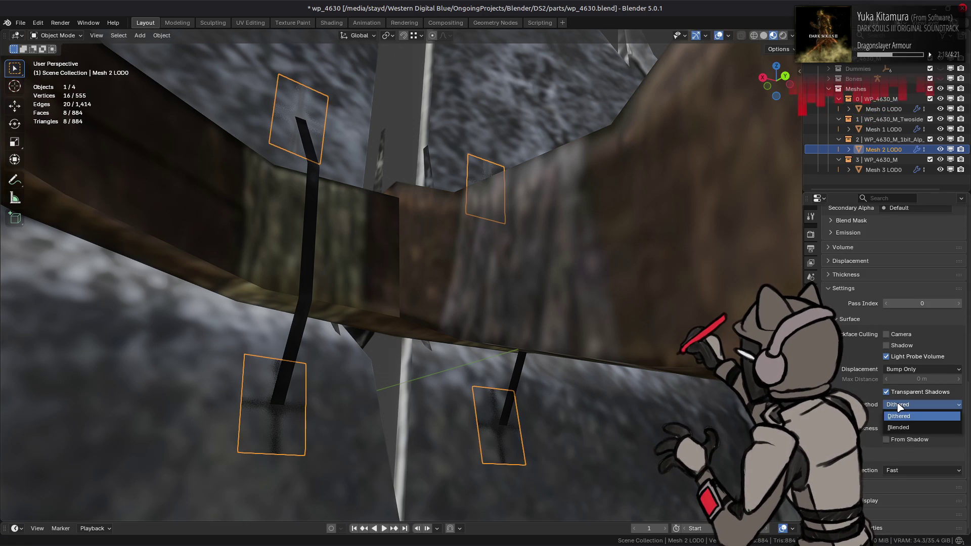
click(898, 416)
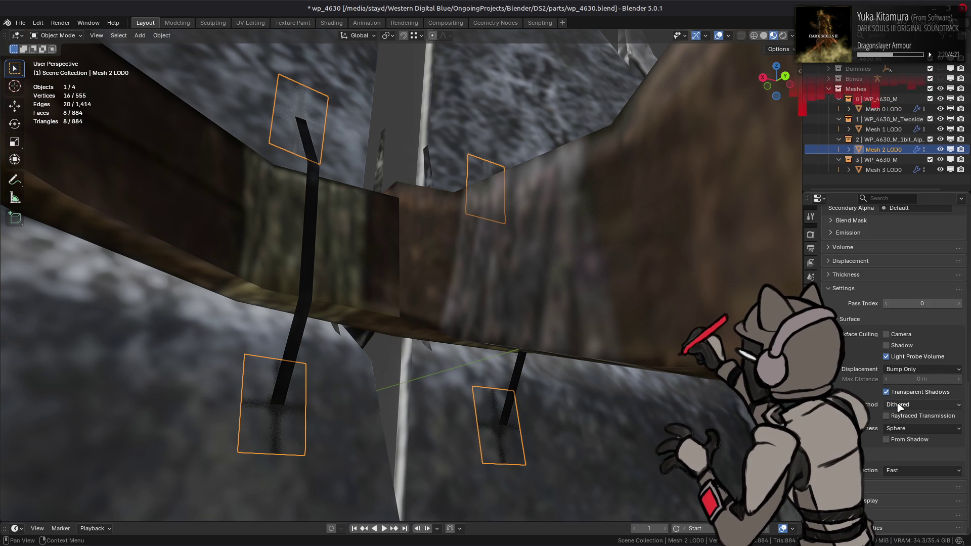
scroll(897, 527, down, 2)
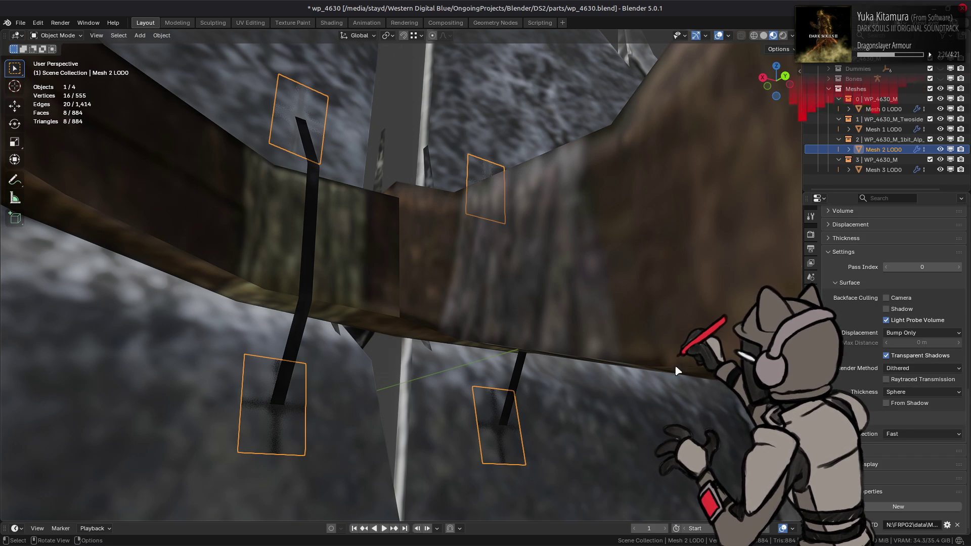
middle_drag(556, 236, 460, 212)
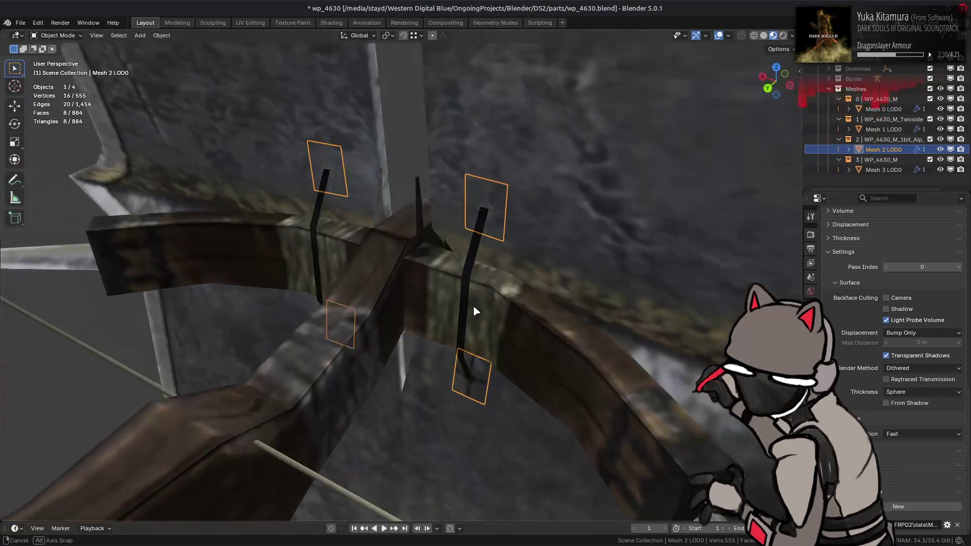
middle_drag(459, 207, 477, 306)
Step: In the Shading workspace, preview the diffuse, specular and bumpmap texture images of the string material
click(331, 22)
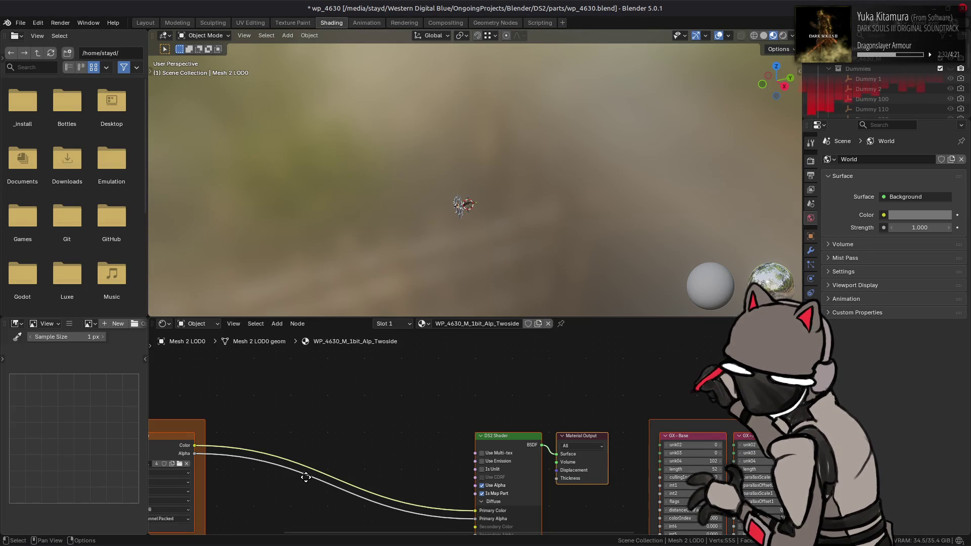
middle_drag(307, 481, 513, 450)
click(345, 419)
scroll(112, 420, down, 1)
scroll(111, 421, down, 2)
scroll(106, 419, down, 2)
middle_drag(103, 436, 98, 415)
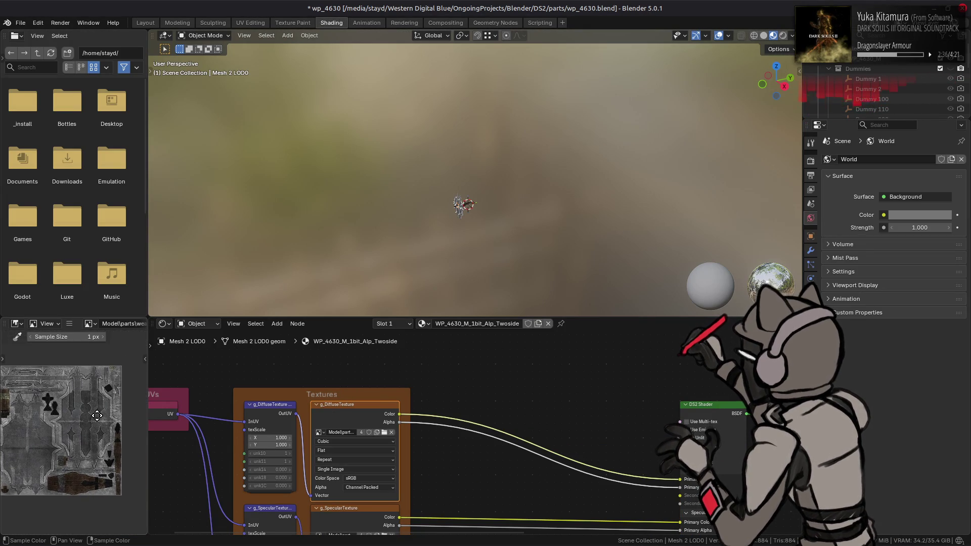
middle_drag(237, 494, 339, 430)
click(353, 490)
middle_drag(352, 490, 365, 421)
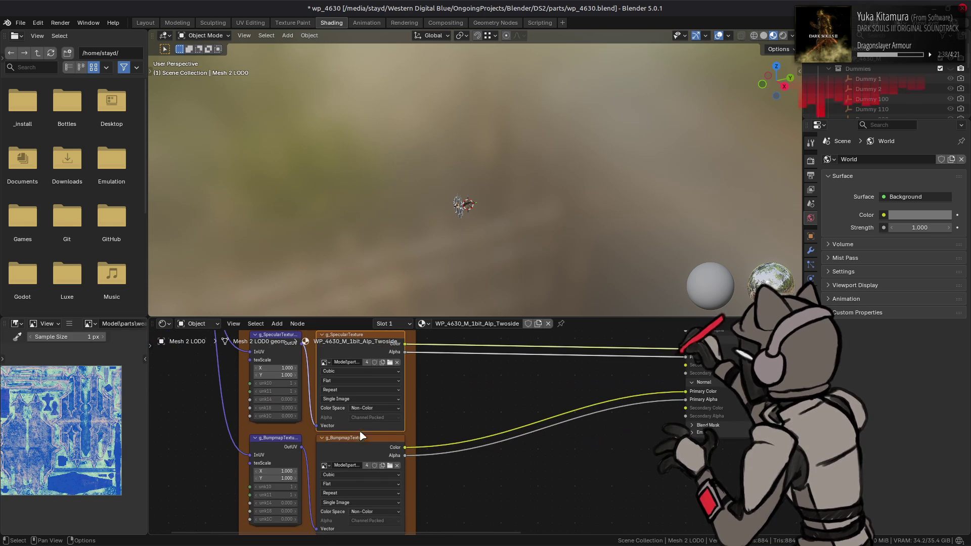
click(358, 445)
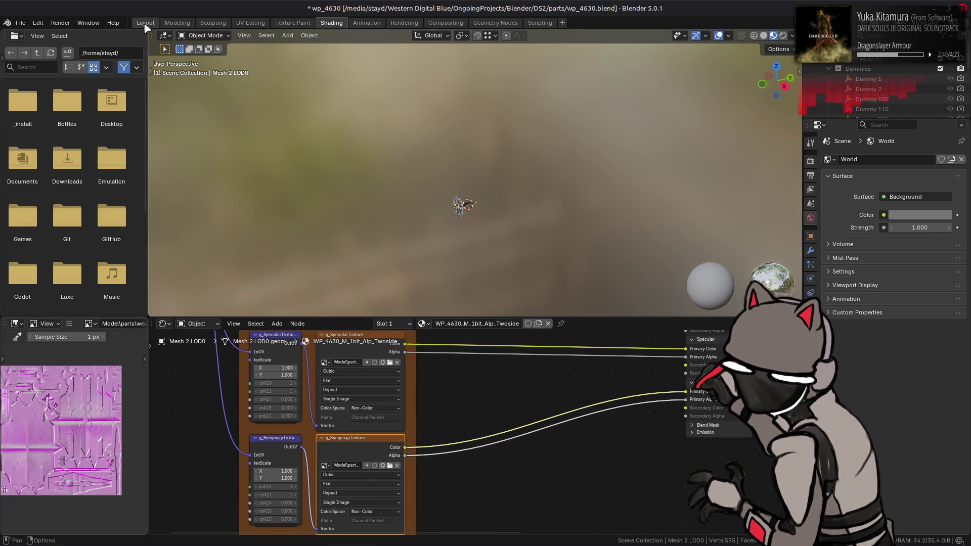
Step: Check the model in the 3D layout, then pan the node tree toward the DS2 Shader node
click(145, 24)
mouse_move(403, 277)
middle_down()
mouse_move(466, 191)
mouse_move(327, 90)
middle_up()
click(320, 23)
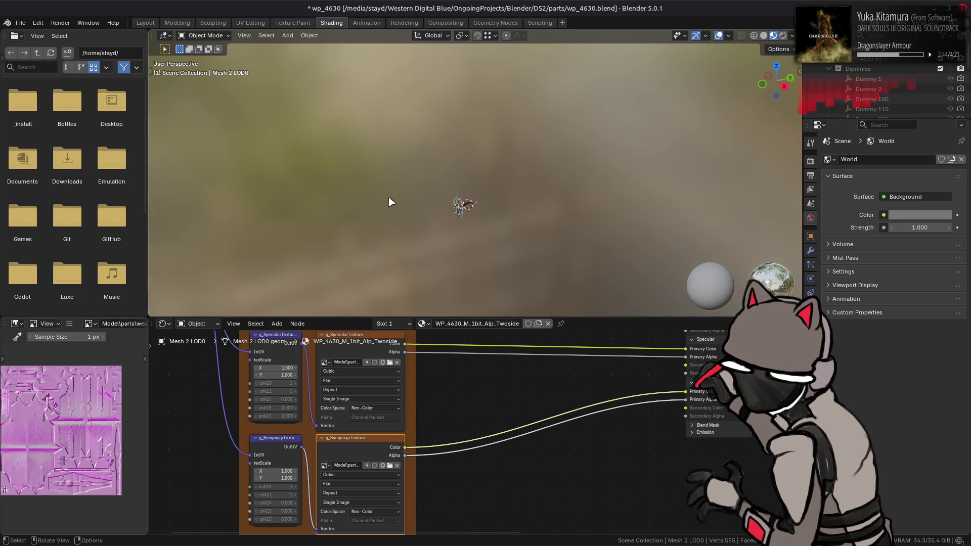
middle_drag(453, 330, 521, 488)
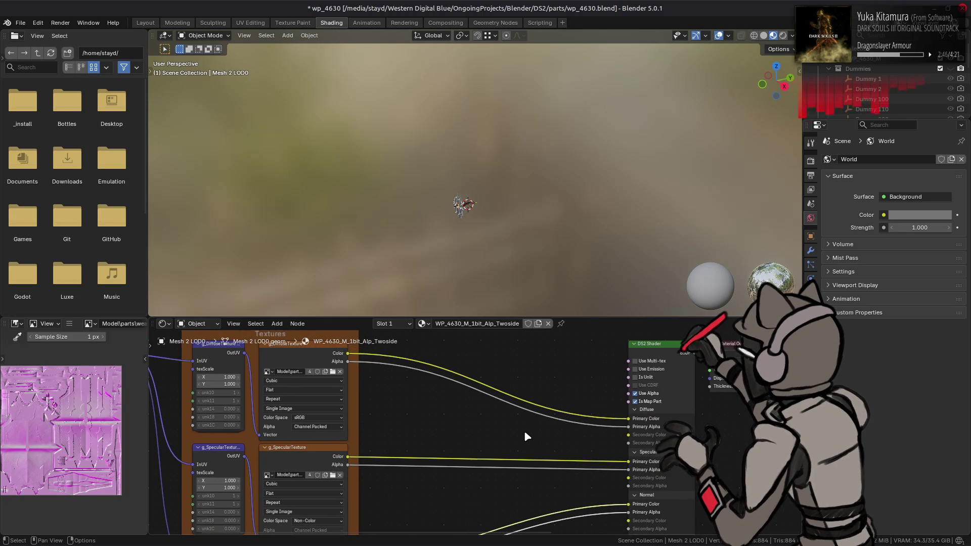
middle_drag(524, 430, 470, 393)
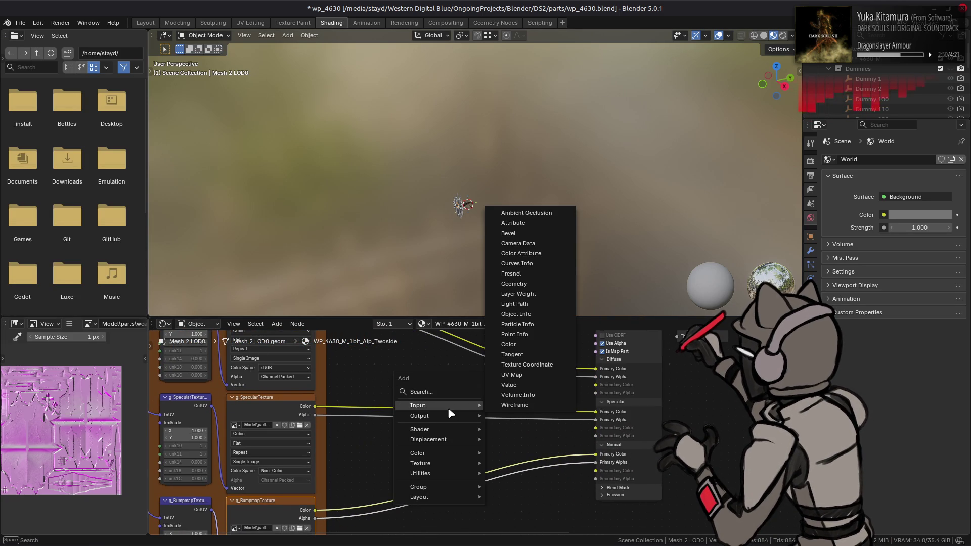
mouse_move(421, 472)
mouse_move(508, 392)
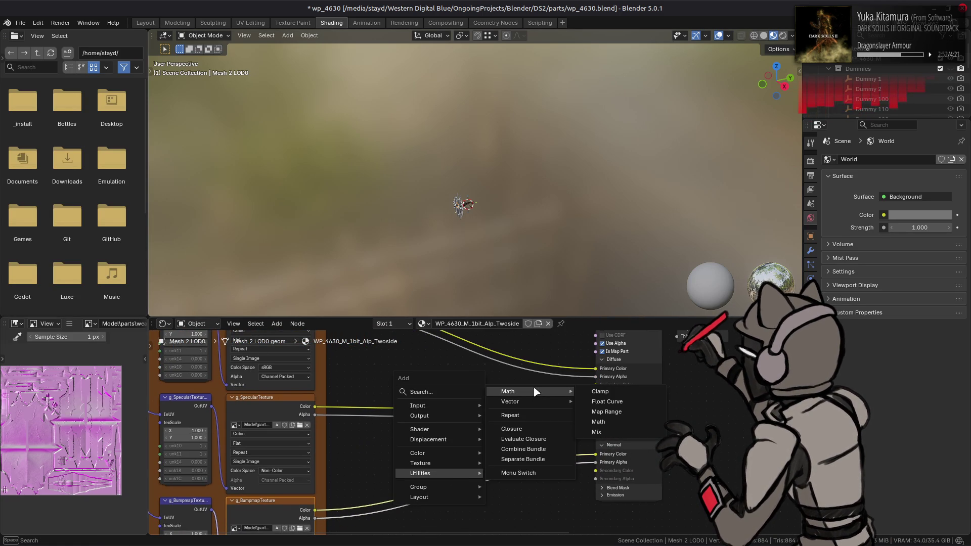
Step: Add a Math node set to Greater Than on the material links, then return to the 3D layout
click(612, 422)
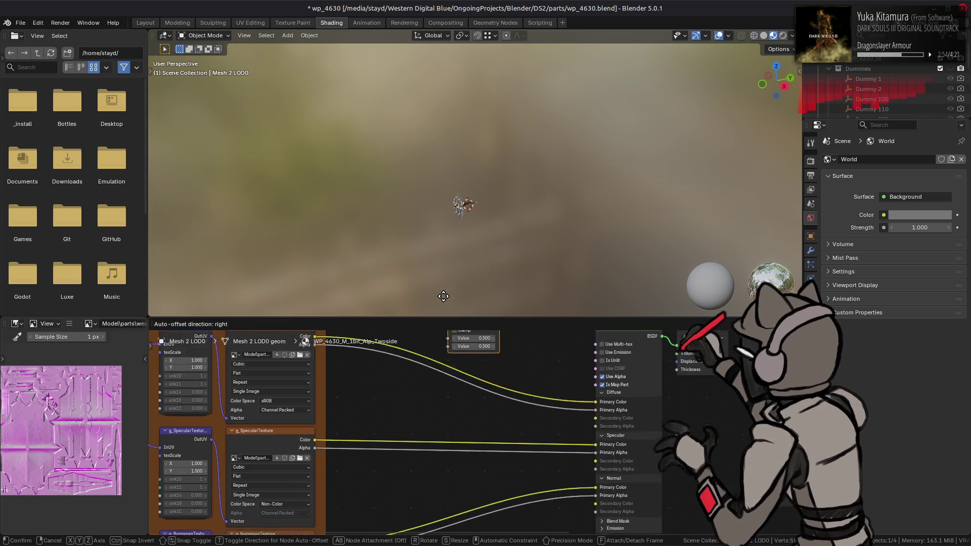
click(435, 415)
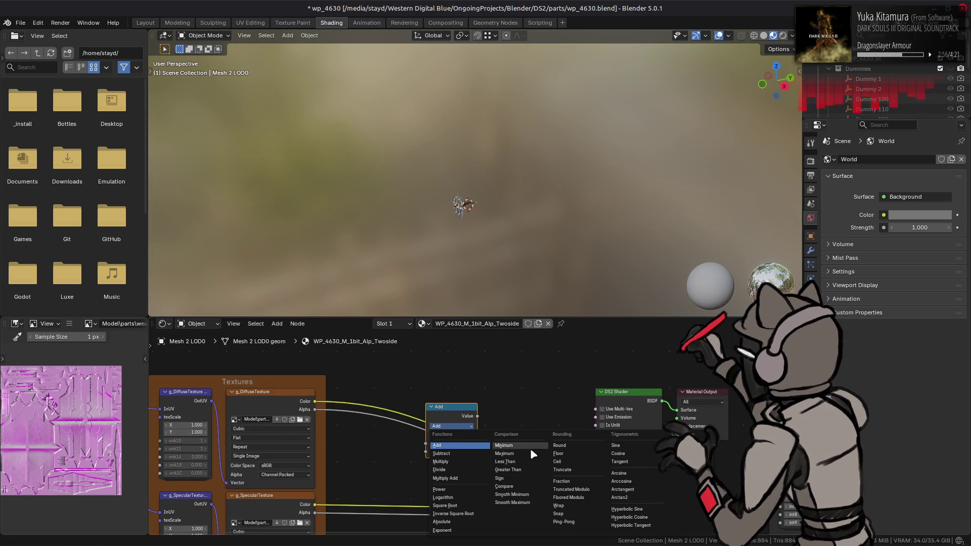
click(522, 469)
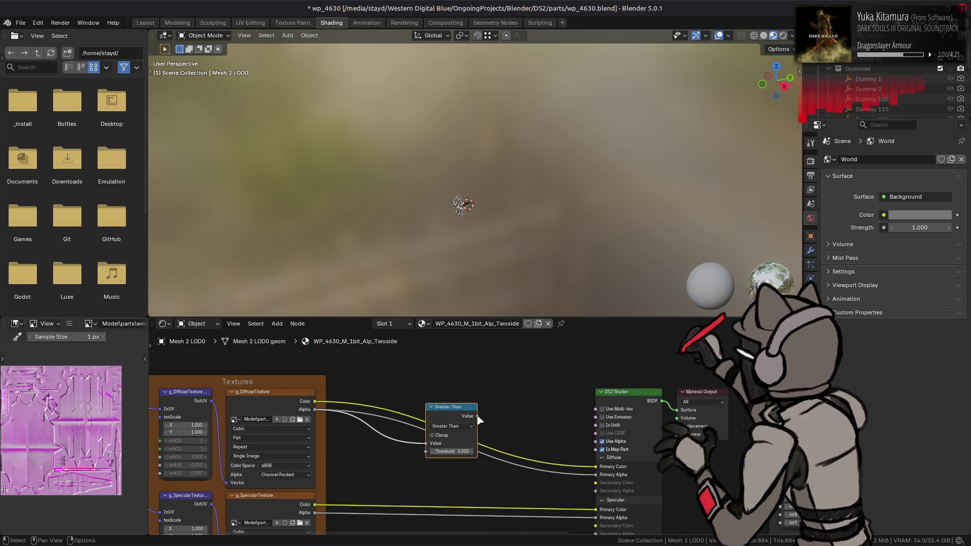
click(145, 22)
mouse_move(385, 221)
middle_down()
mouse_move(347, 209)
mouse_move(415, 287)
mouse_move(337, 206)
mouse_move(446, 249)
mouse_move(456, 311)
mouse_move(516, 290)
mouse_move(517, 278)
mouse_move(411, 275)
mouse_move(491, 317)
mouse_move(298, 273)
mouse_move(522, 301)
mouse_move(500, 312)
middle_up()
click(451, 238)
Step: Inspect the shield in Solid shading, return to Material Preview, and open the shading options
key(alt+a)
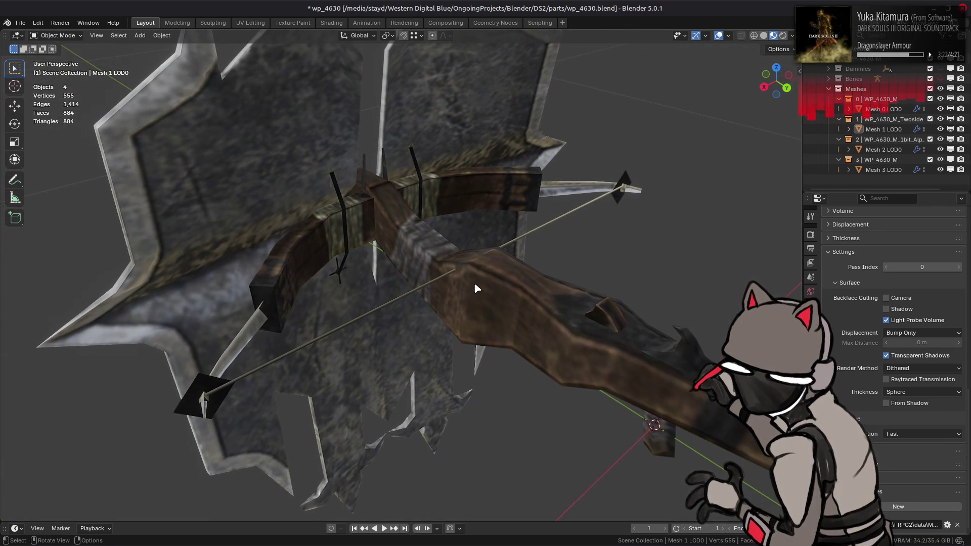
mouse_move(500, 312)
middle_down()
mouse_move(478, 259)
mouse_move(492, 327)
mouse_move(414, 329)
mouse_move(439, 270)
mouse_move(337, 280)
mouse_move(395, 315)
middle_up()
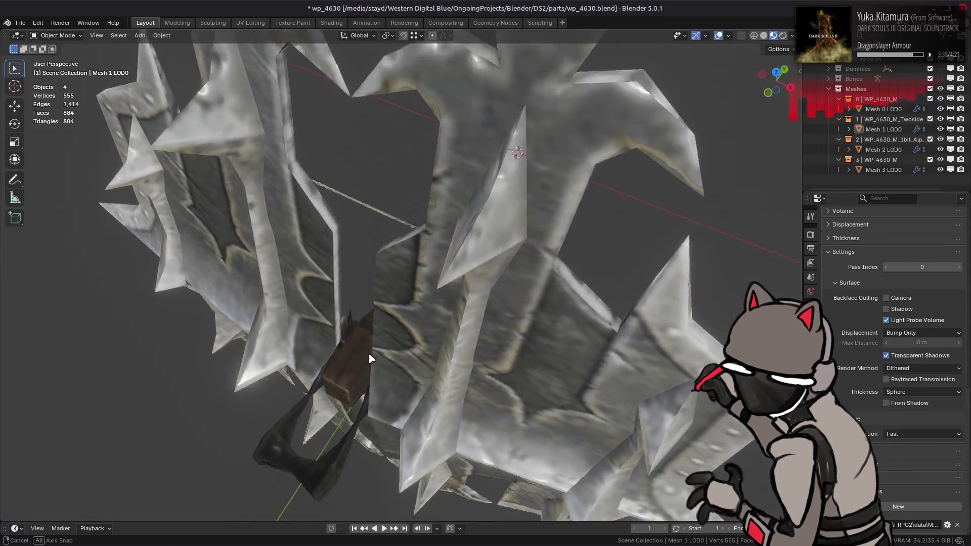
middle_drag(395, 316, 365, 364)
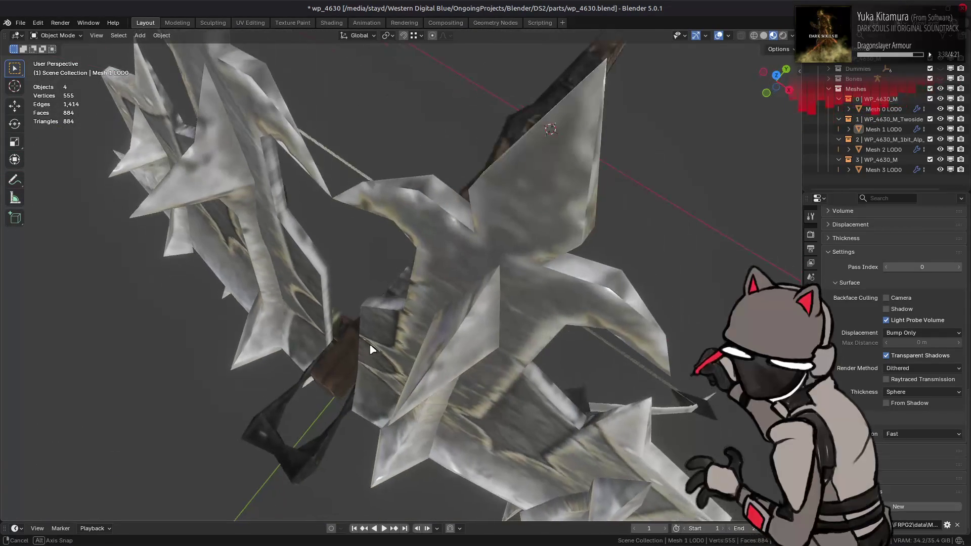
click(763, 36)
mouse_move(450, 231)
middle_down()
mouse_move(468, 217)
mouse_move(456, 228)
middle_up()
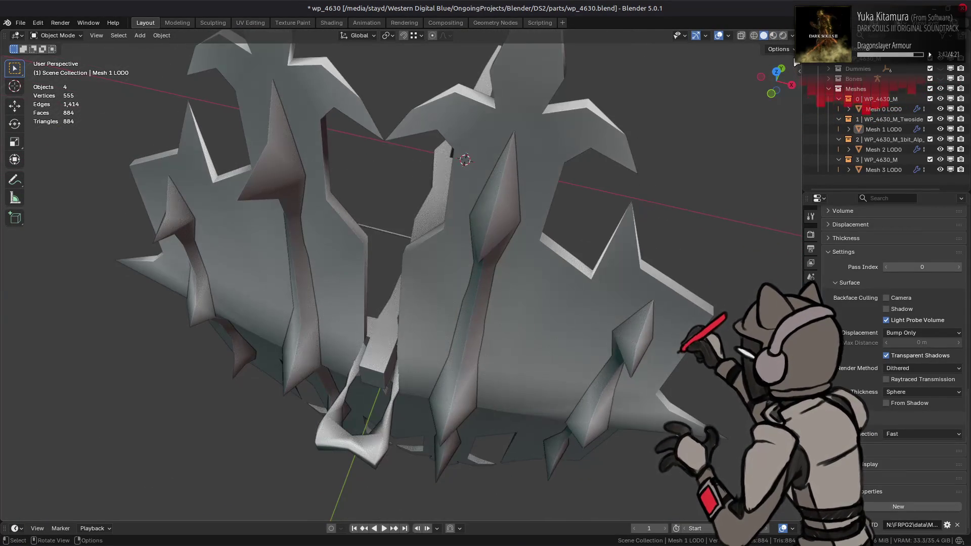
click(772, 34)
click(791, 35)
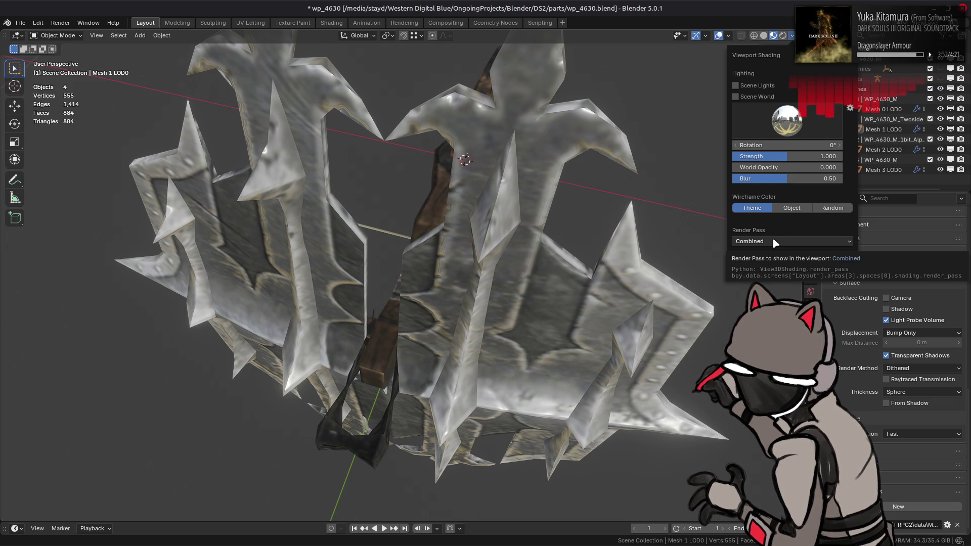
Step: Show the Diffuse Color render pass in the viewport
click(803, 242)
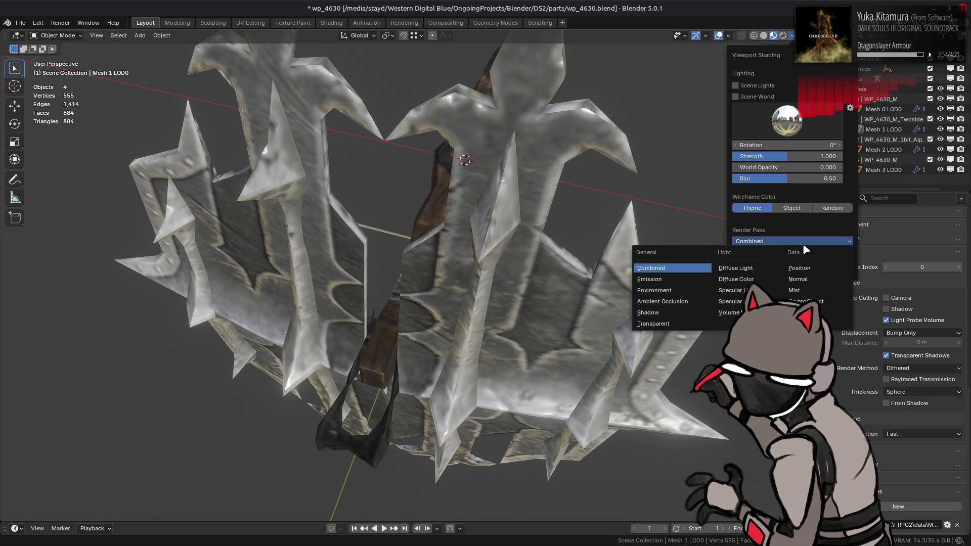
click(763, 280)
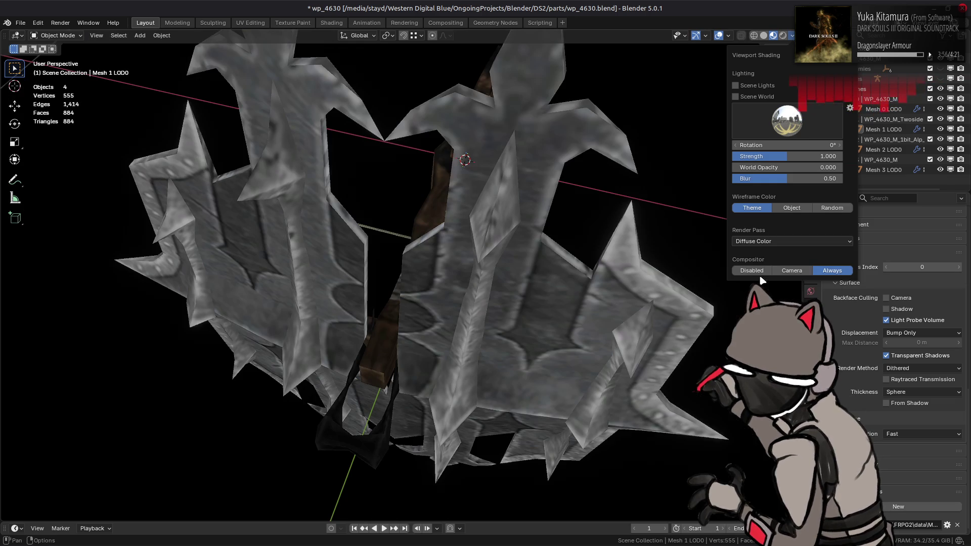
mouse_move(611, 269)
middle_down()
mouse_move(504, 271)
mouse_move(508, 262)
middle_up()
Step: Switch the viewport render pass to Normal, colouring the weapon red, blue and pink
click(792, 35)
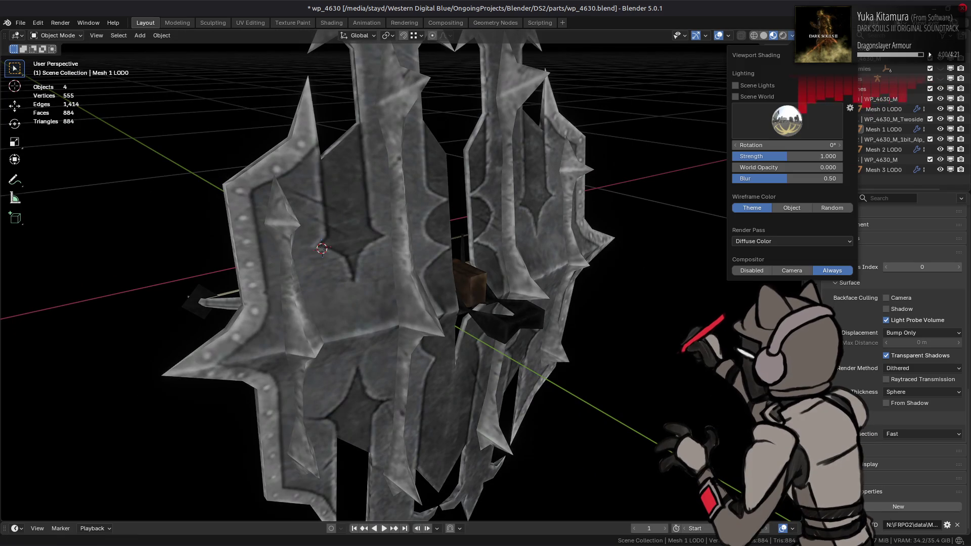
click(768, 242)
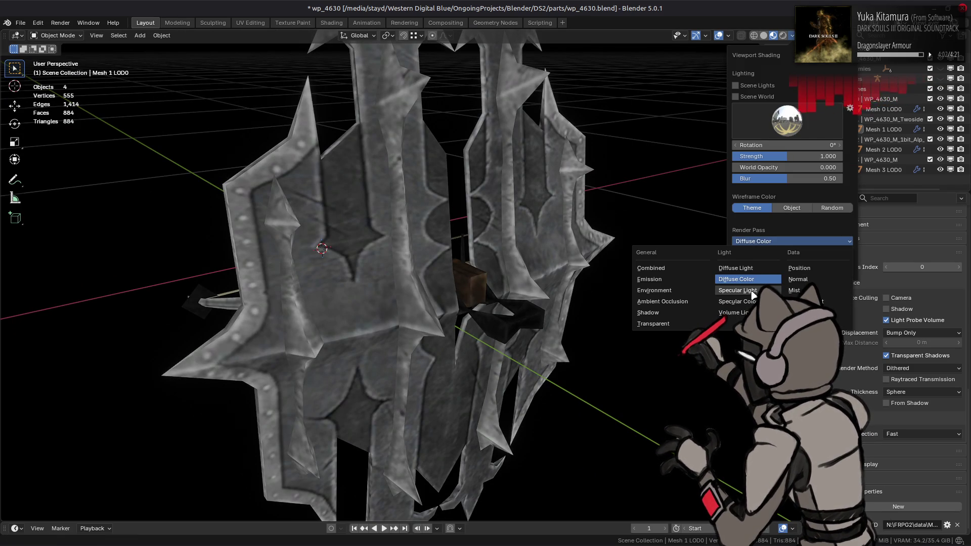
click(798, 279)
mouse_move(586, 265)
middle_down()
mouse_move(508, 317)
mouse_move(521, 293)
mouse_move(486, 287)
mouse_move(497, 277)
middle_up()
scroll(509, 318, up, 3)
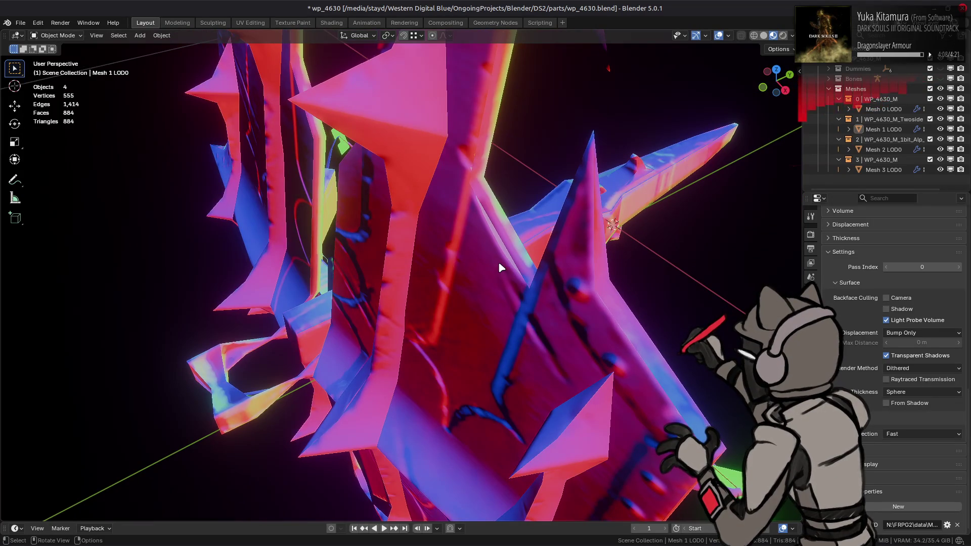
Step: Add a Weighted Normal modifier to the blade mesh using Corner Angle weighting with Keep Sharp on
click(499, 268)
click(810, 339)
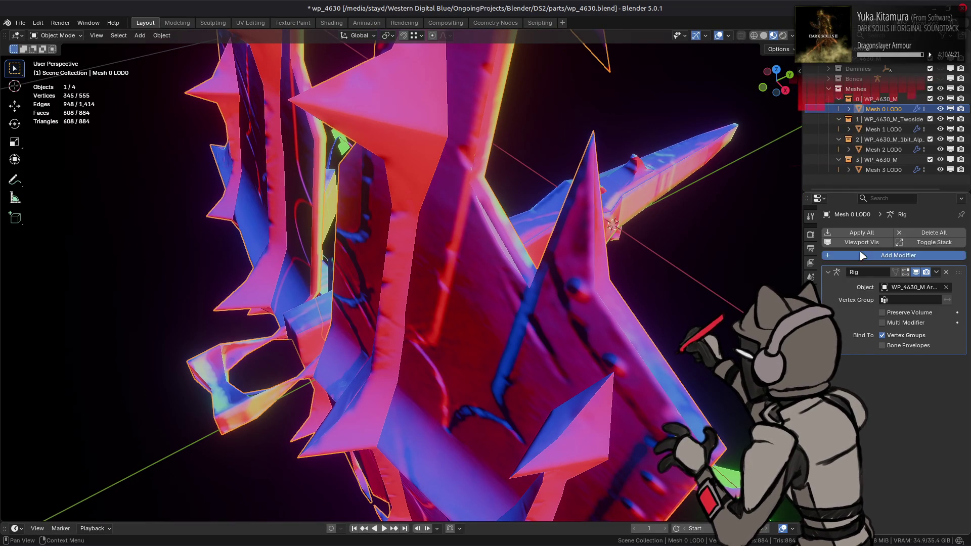
click(861, 257)
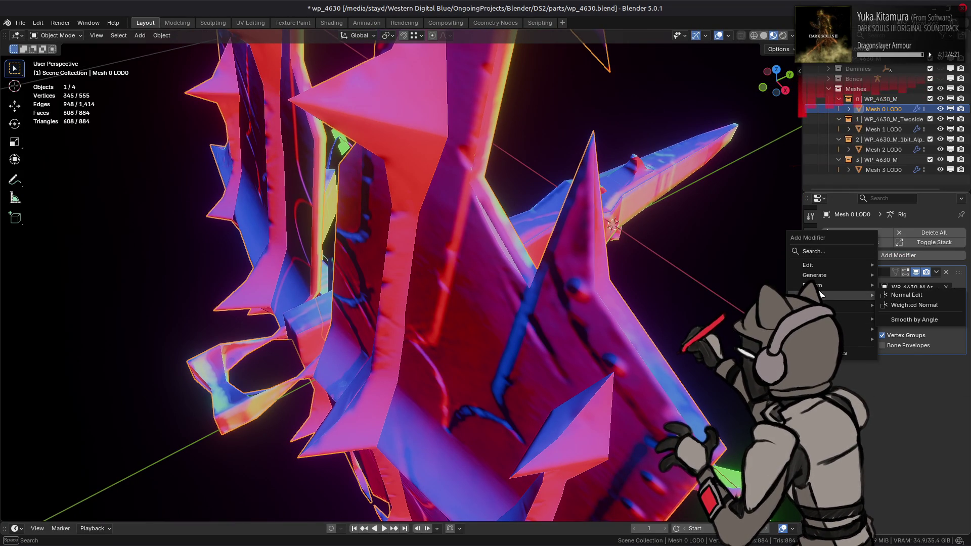
click(913, 305)
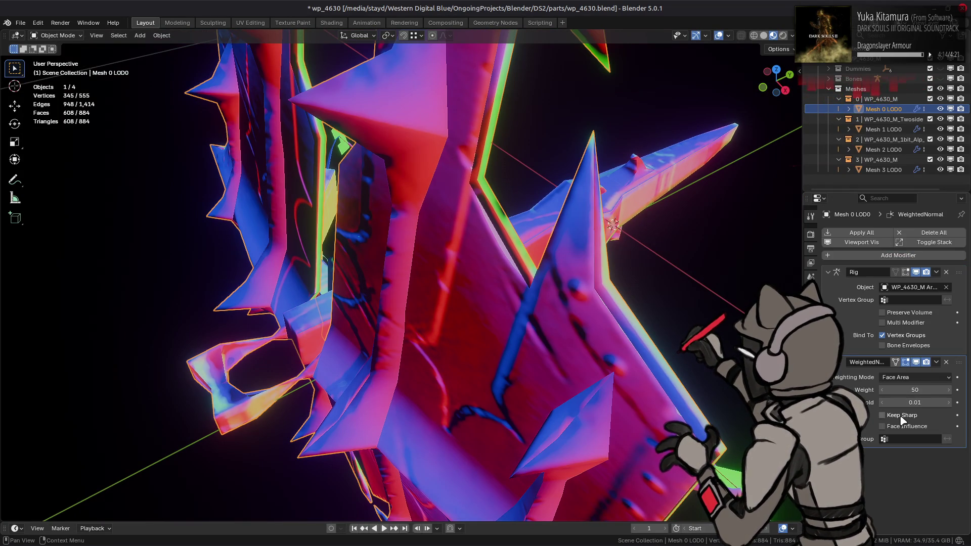
click(917, 377)
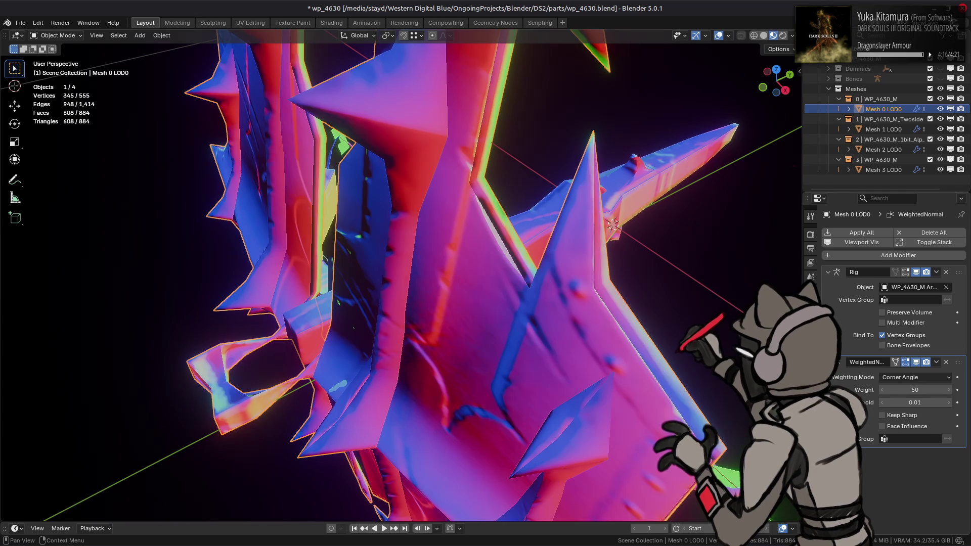
click(882, 415)
mouse_move(759, 364)
middle_down()
mouse_move(693, 360)
mouse_move(714, 363)
middle_up()
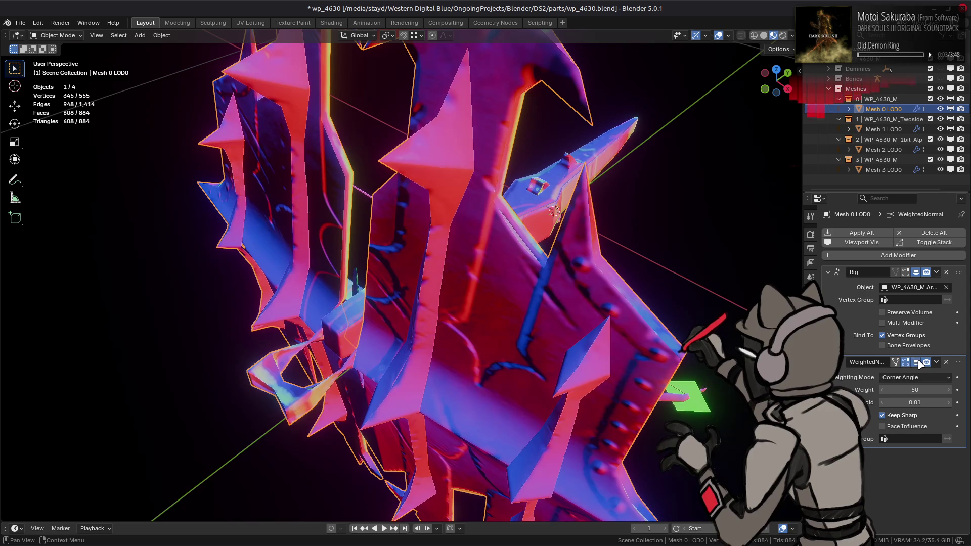
Step: Remove the Weighted Normal modifier, set the viewport Render Pass to Combined, and select the diamond piece
click(946, 362)
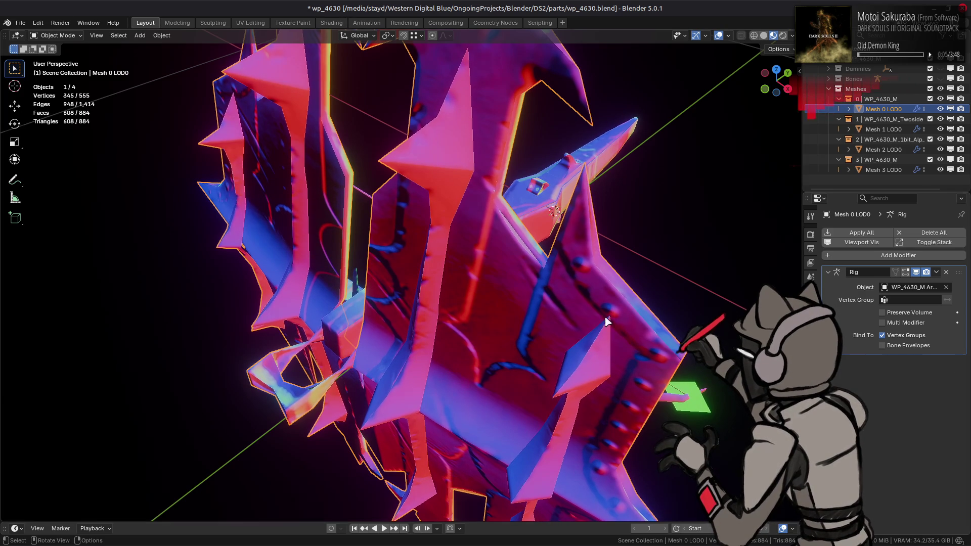
middle_drag(500, 293, 387, 246)
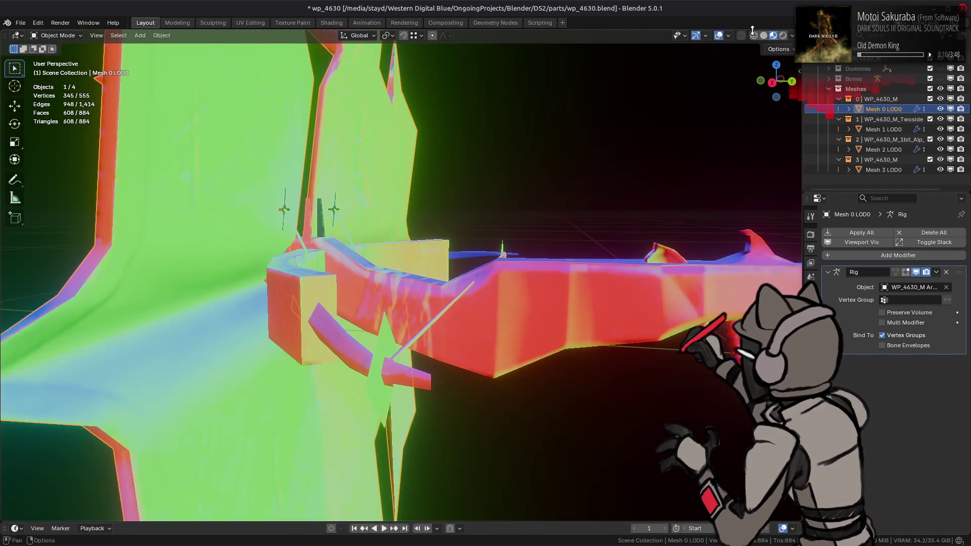
click(792, 36)
click(781, 243)
click(668, 273)
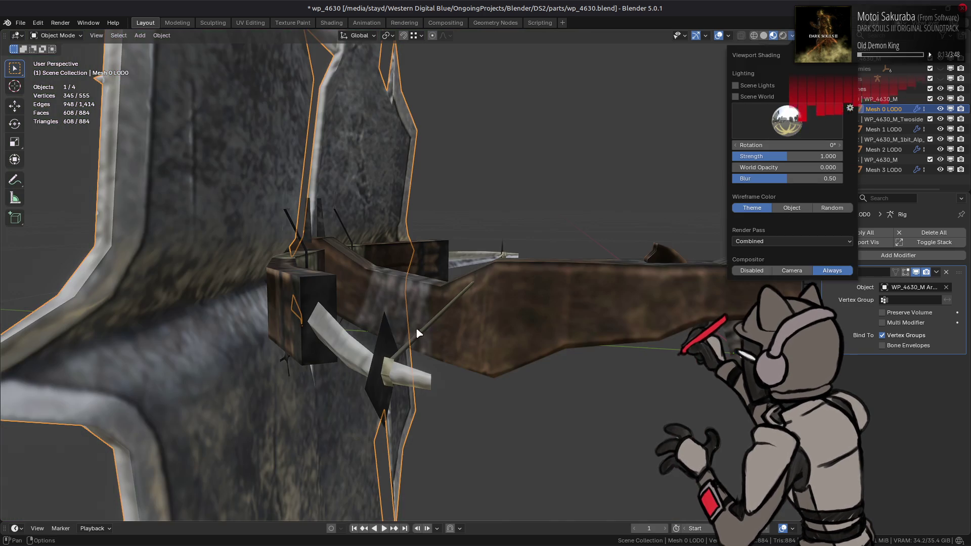
scroll(384, 327, up, 2)
mouse_move(364, 319)
middle_down()
mouse_move(432, 296)
mouse_move(236, 320)
middle_up()
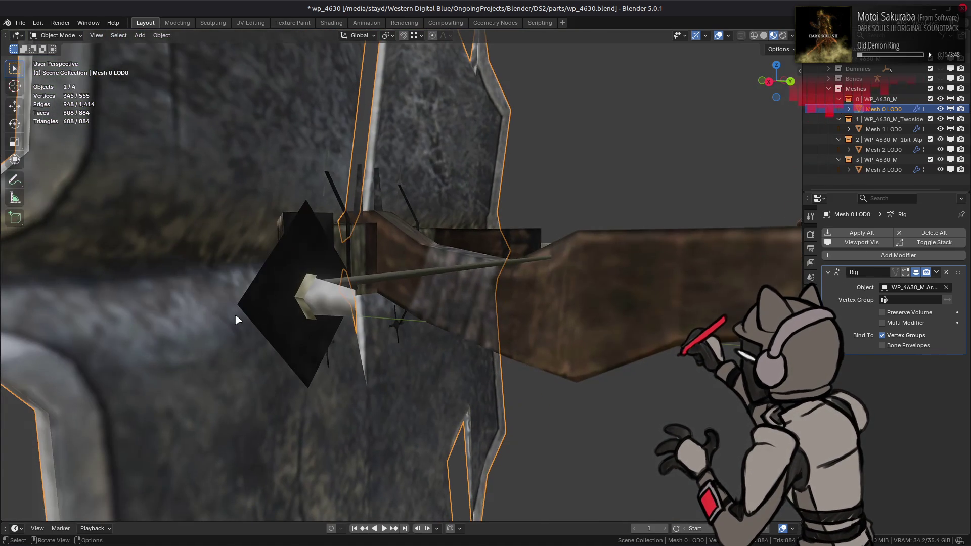
click(263, 314)
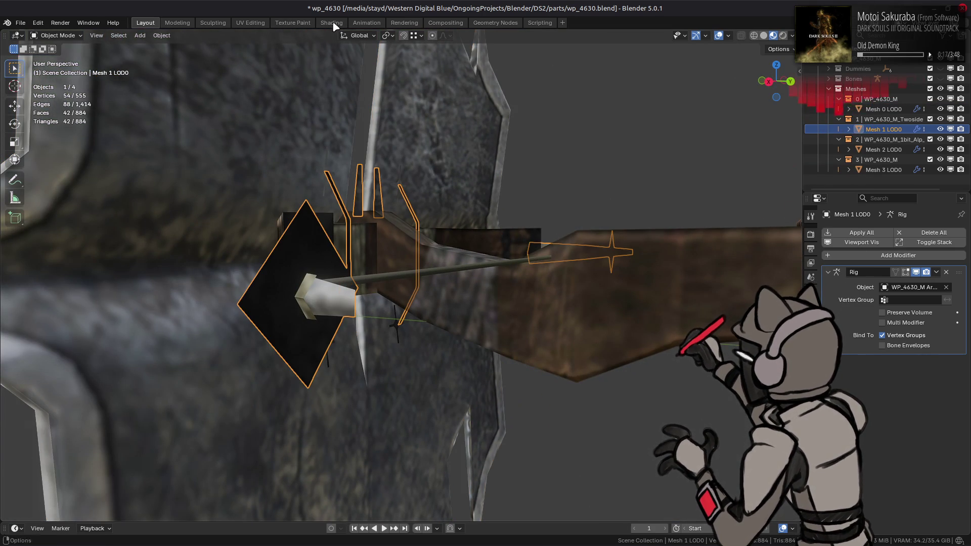
Step: Review the diffuse, specular and bumpmap normal textures in the Shading workspace, then return to Layout
click(331, 23)
scroll(407, 386, up, 3)
scroll(309, 394, up, 1)
click(309, 394)
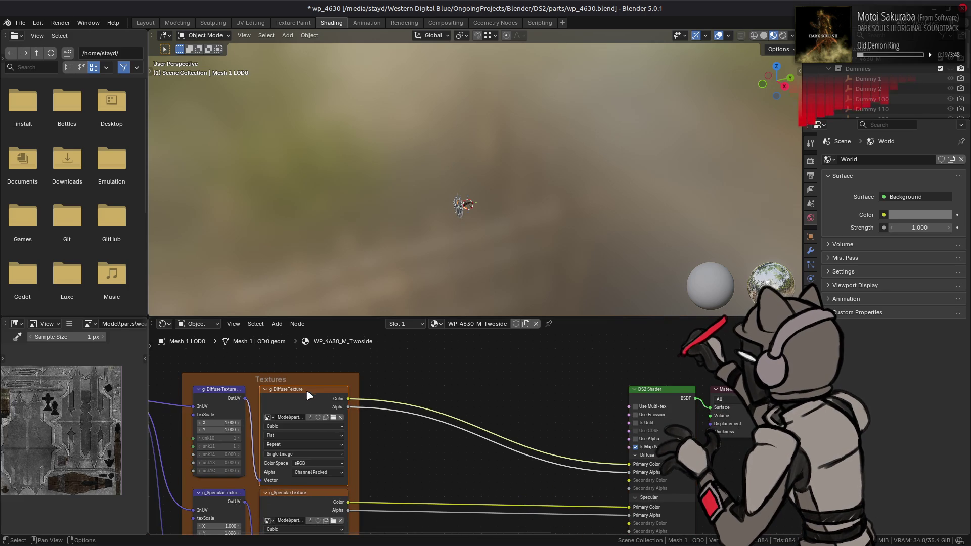
shift+scroll(309, 435, down, 3)
click(323, 453)
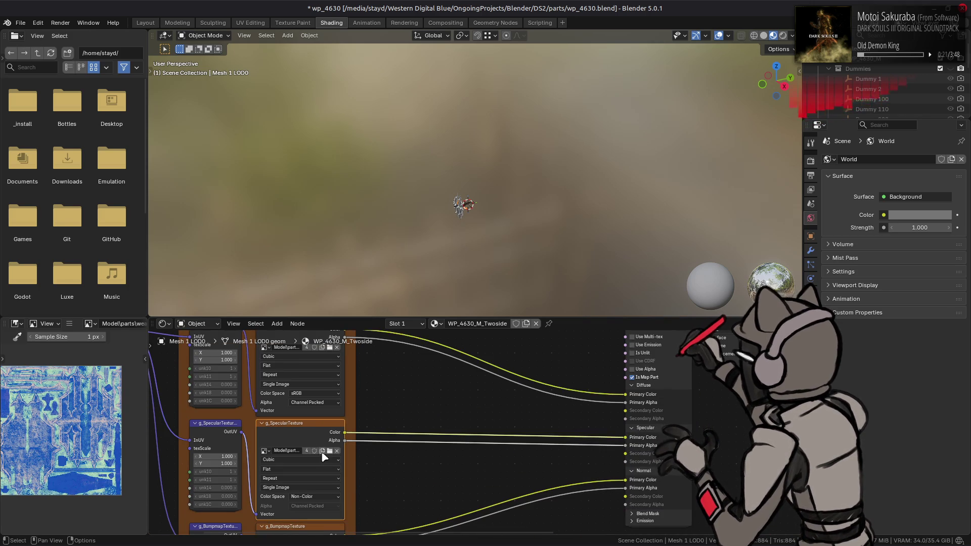
shift+scroll(322, 453, down, 3)
click(311, 453)
click(306, 386)
click(308, 440)
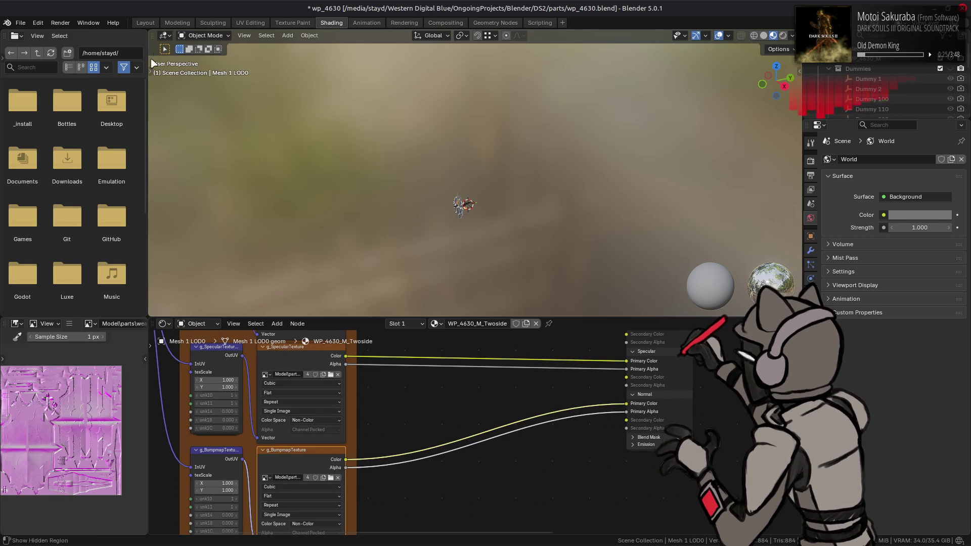
click(145, 22)
Step: Save wp_4630.blend, switch to plain Solid shading with nothing selected, and bring GIMP forward
mouse_move(304, 231)
middle_down()
mouse_move(391, 255)
mouse_move(397, 274)
middle_up()
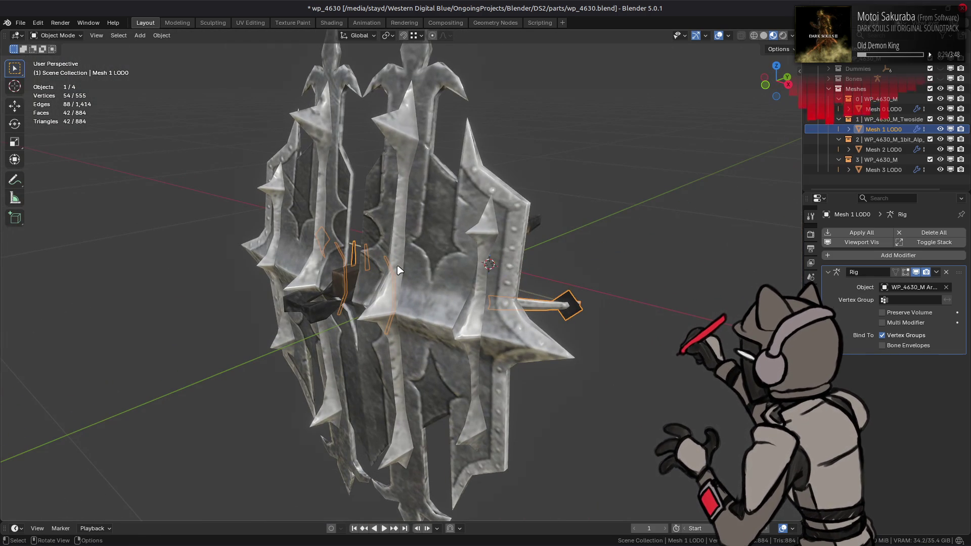
key(ctrl+s)
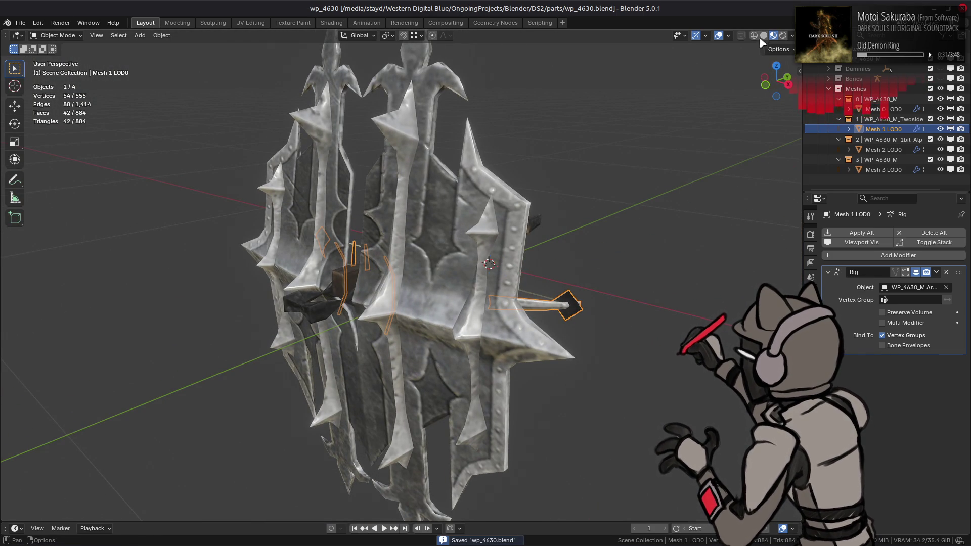
click(763, 35)
key(alt+a)
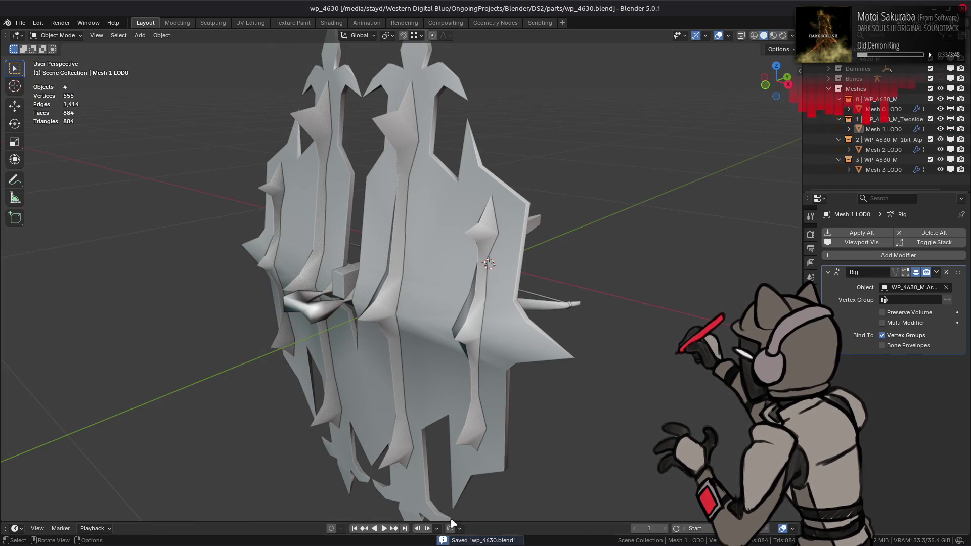
click(187, 534)
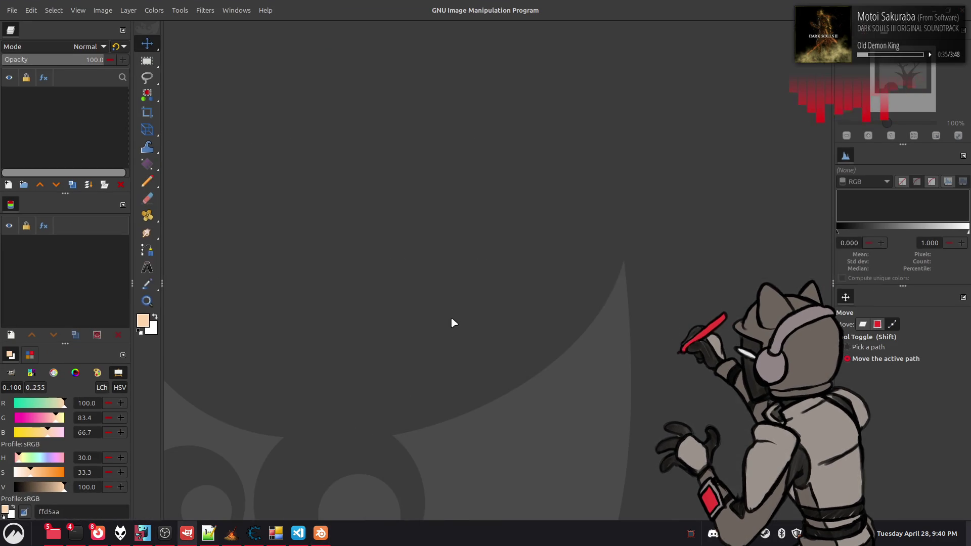
Step: Open WP_4630_M_d.dds from the WP_4630_M_d-tpf folder in GIMP via the Open DDS dialog
key(alt+Tab)
key(alt+Tab)
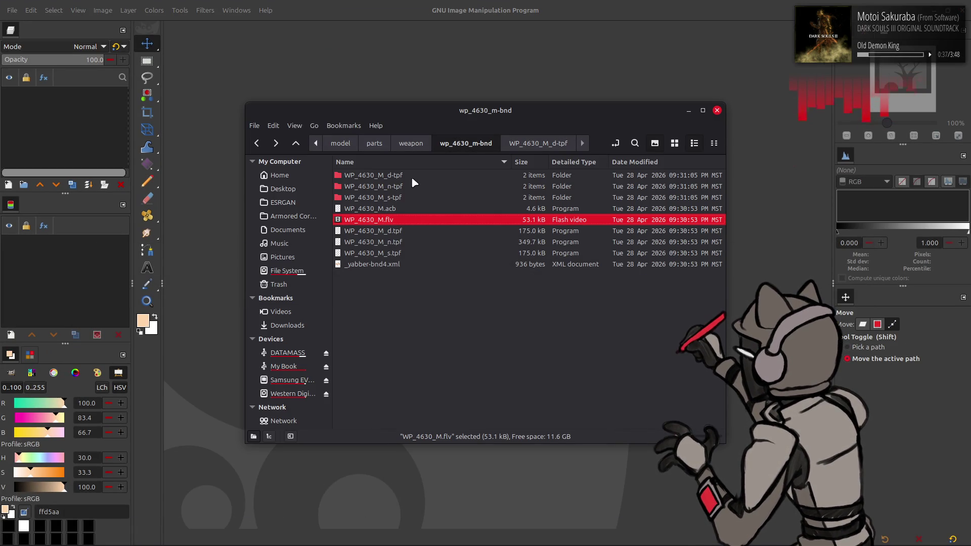
double_click(412, 177)
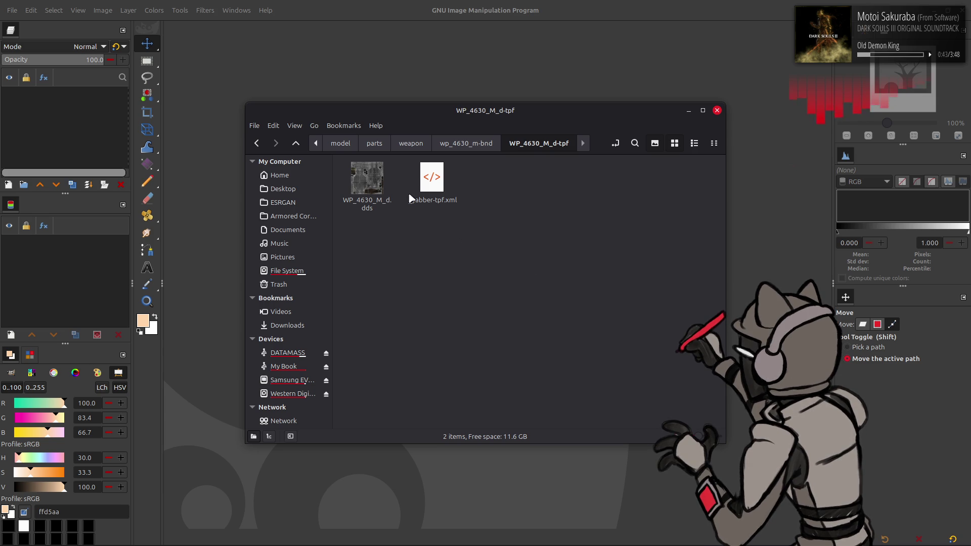
drag(389, 194, 389, 72)
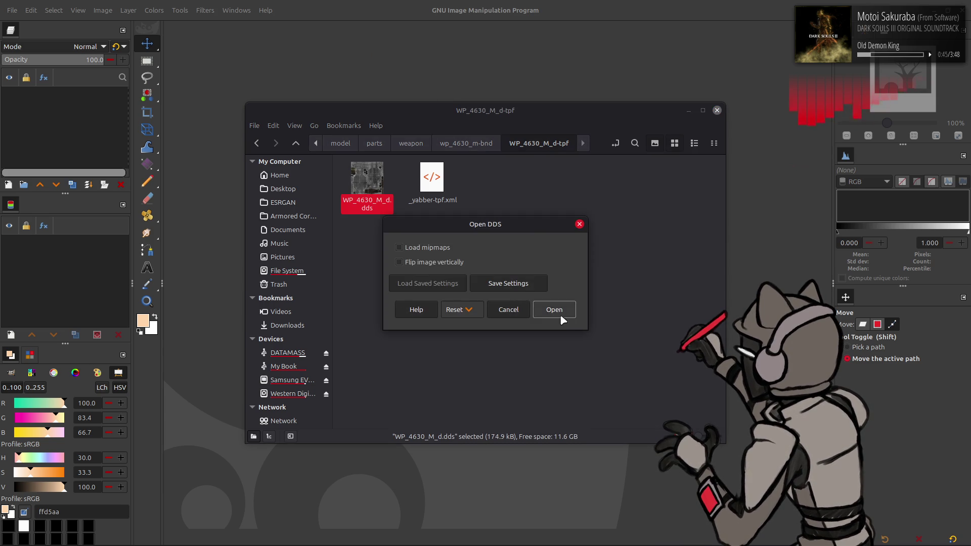
click(558, 313)
Step: Set the Move tool to act on layers, nudge the texture layer, and zoom to 200%
click(865, 327)
drag(544, 264, 528, 266)
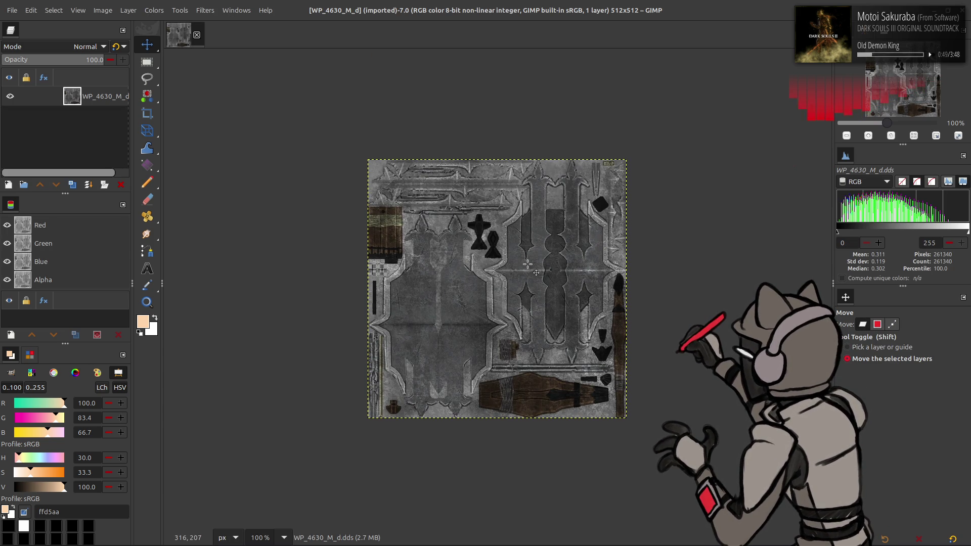
key(2)
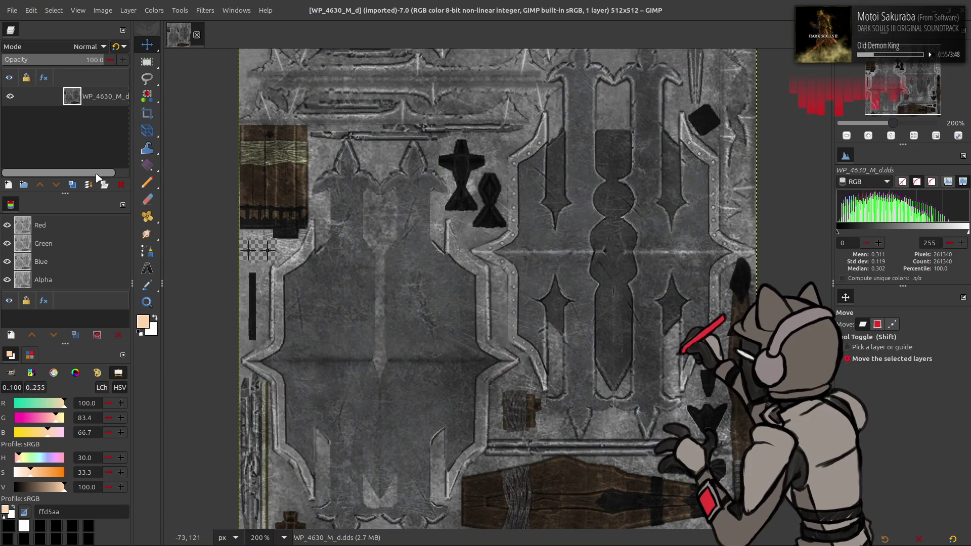
Step: Duplicate the texture layer and extract its Alpha component into the copy as a white layer
click(72, 184)
click(154, 10)
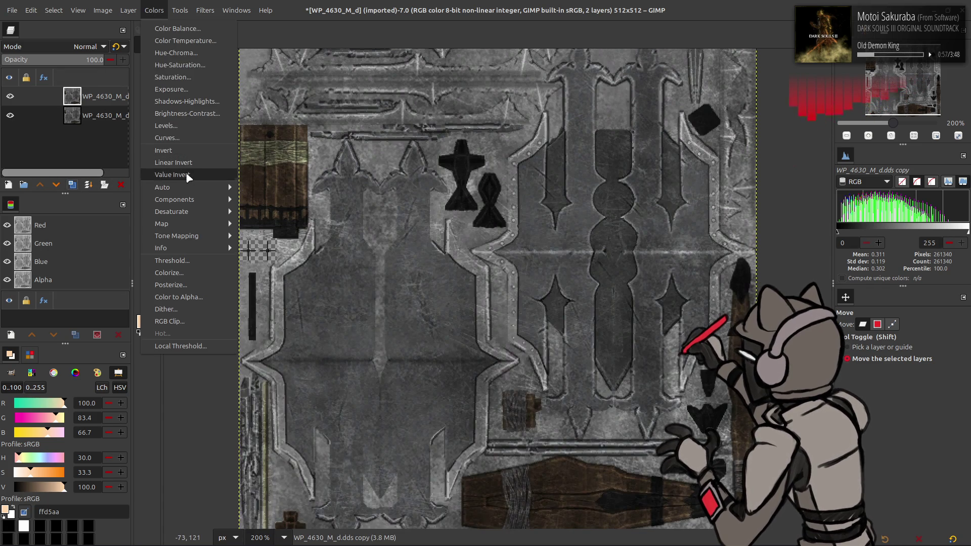
click(278, 211)
scroll(144, 199, down, 5)
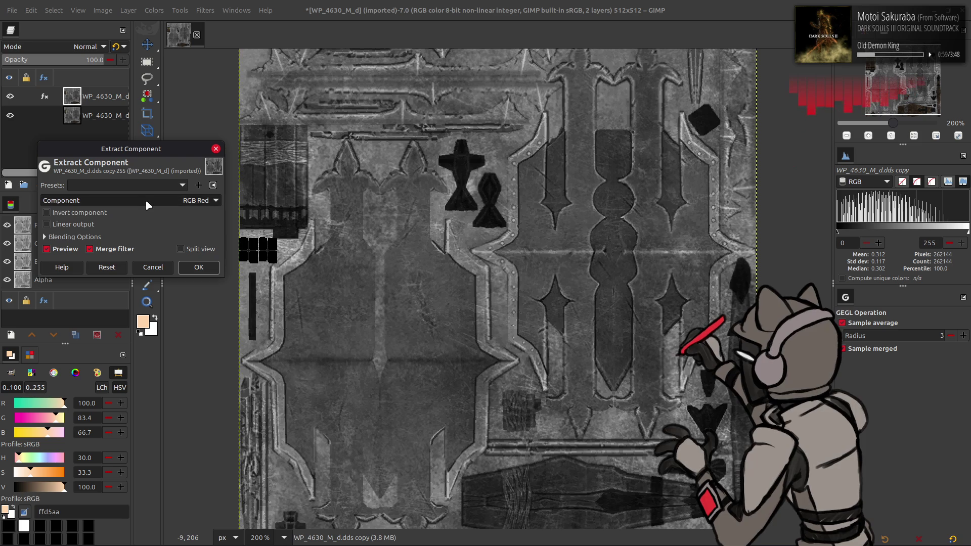
click(198, 267)
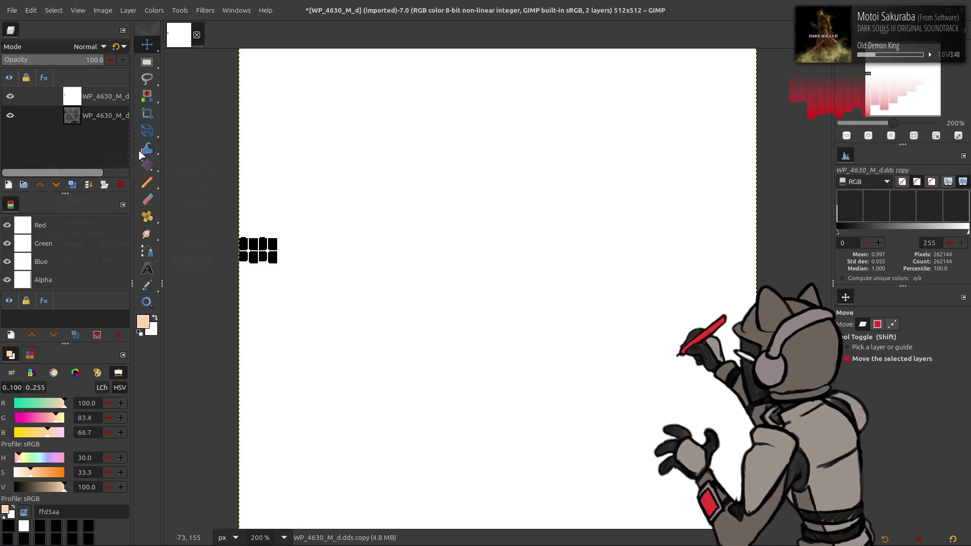
drag(88, 175, 162, 177)
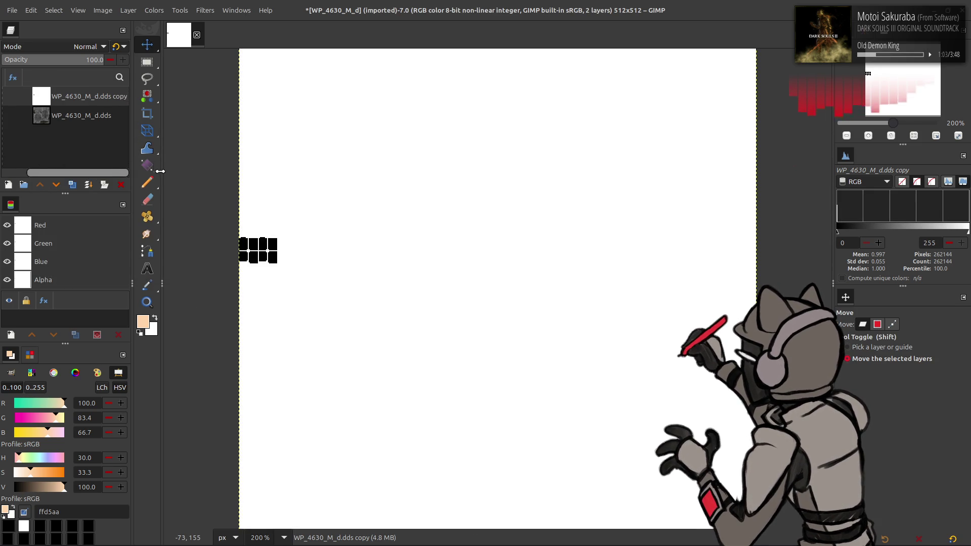
Step: Rename the copy WP_4630_M_d Alp and hide it
double_click(95, 97)
text(Al)
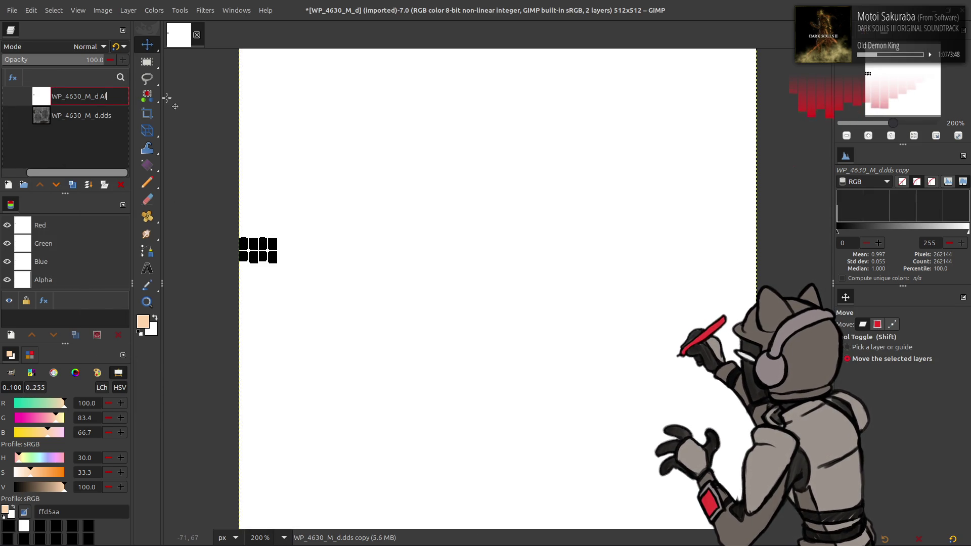
key(Return)
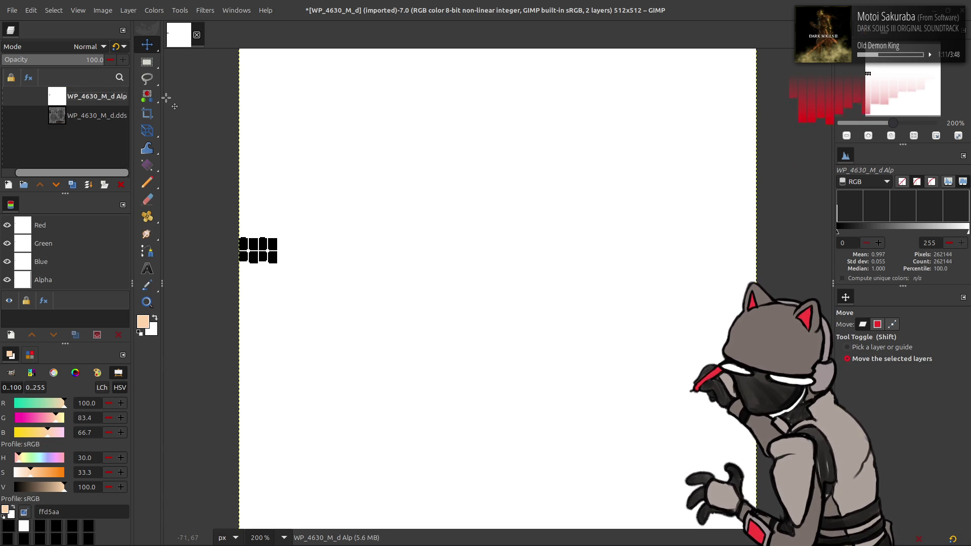
drag(59, 176, 45, 176)
click(10, 96)
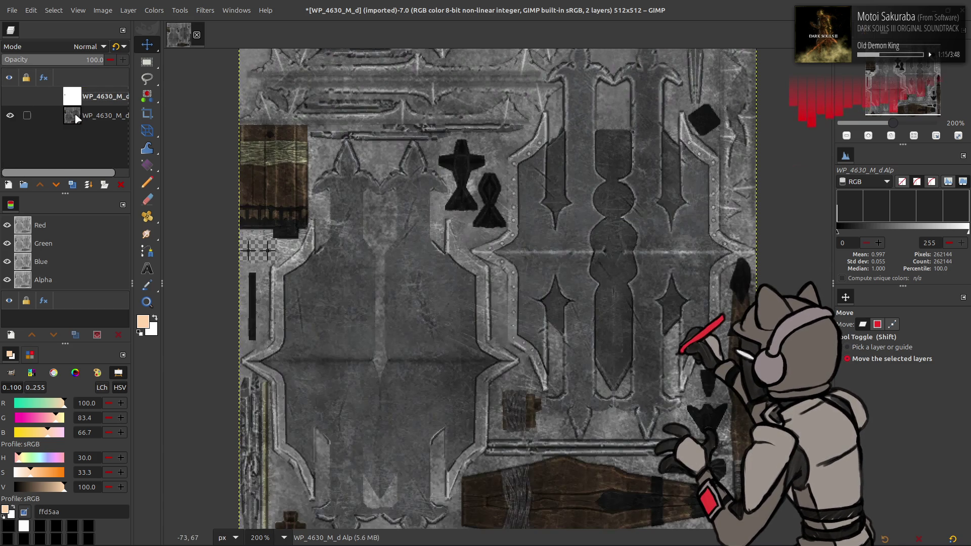
Step: Apply Levels on the original layer's Alpha channel with output low 255, making its transparent patches solid
click(97, 120)
click(154, 10)
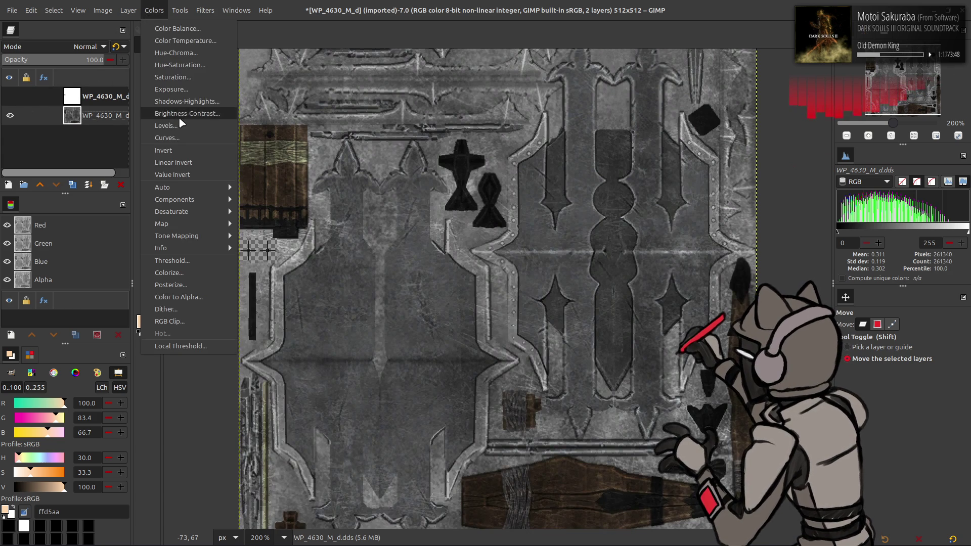
click(183, 122)
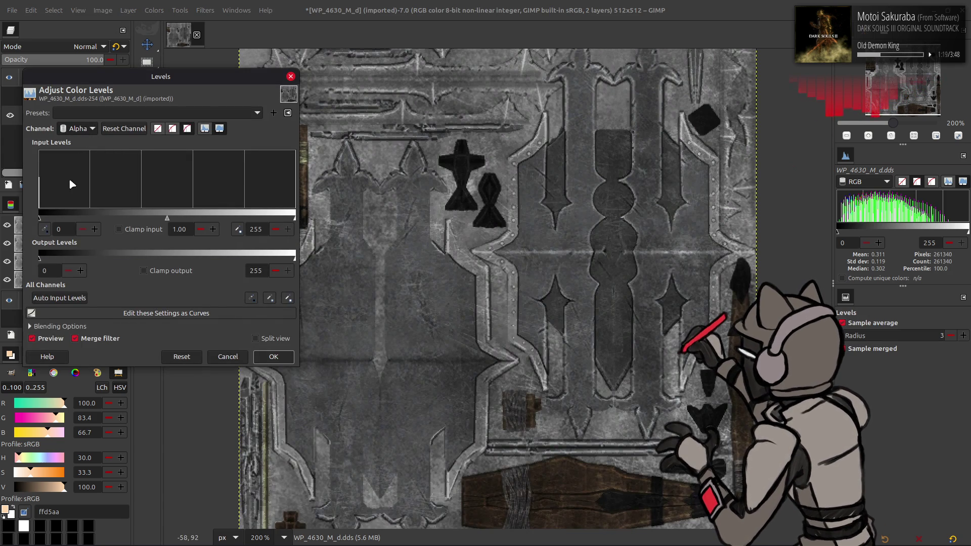
click(275, 355)
right_click(99, 118)
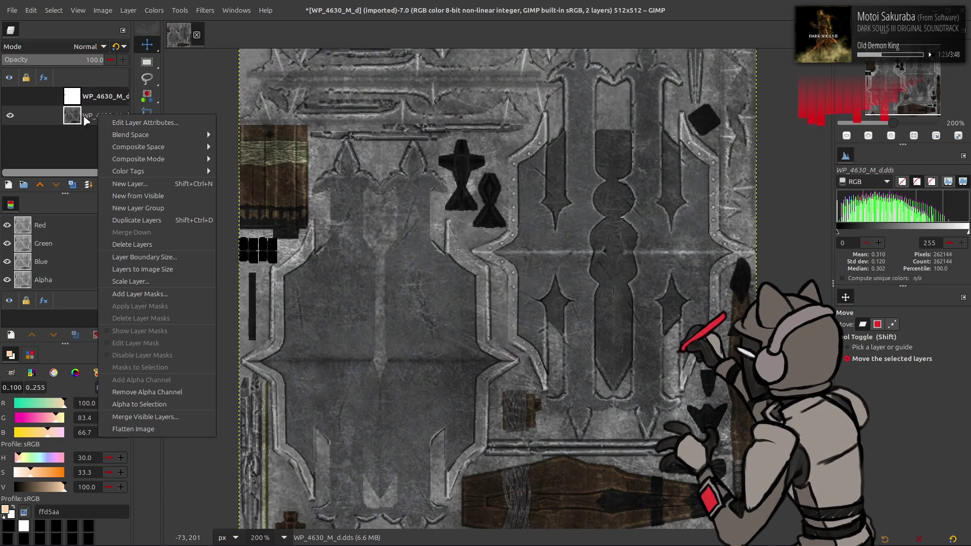
Step: Undo the opaque alpha adjustment so the patches are transparent again, then duplicate the texture layer
key(Escape)
ctrl+scroll(345, 224, up, 1)
ctrl+scroll(345, 224, up, 1)
ctrl+scroll(344, 224, up, 2)
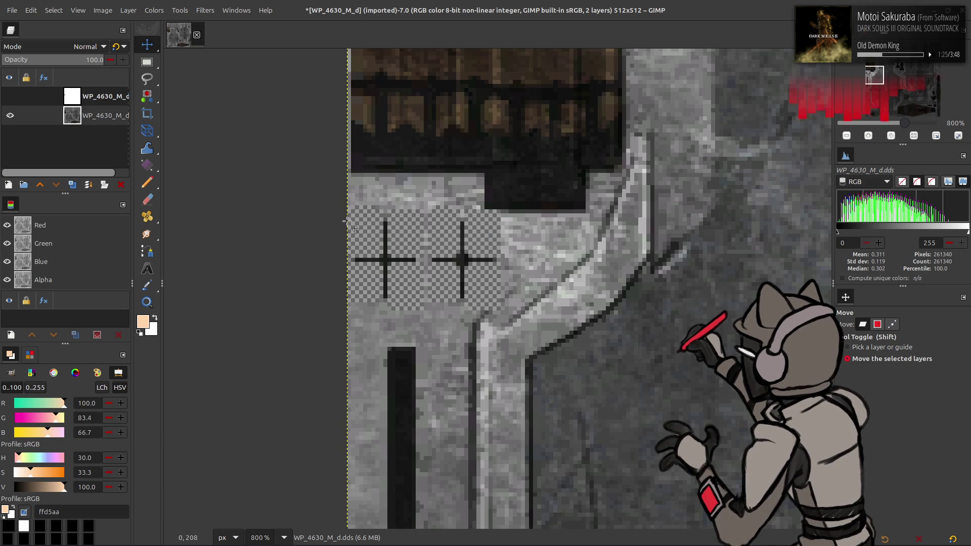
scroll(342, 220, right, 1)
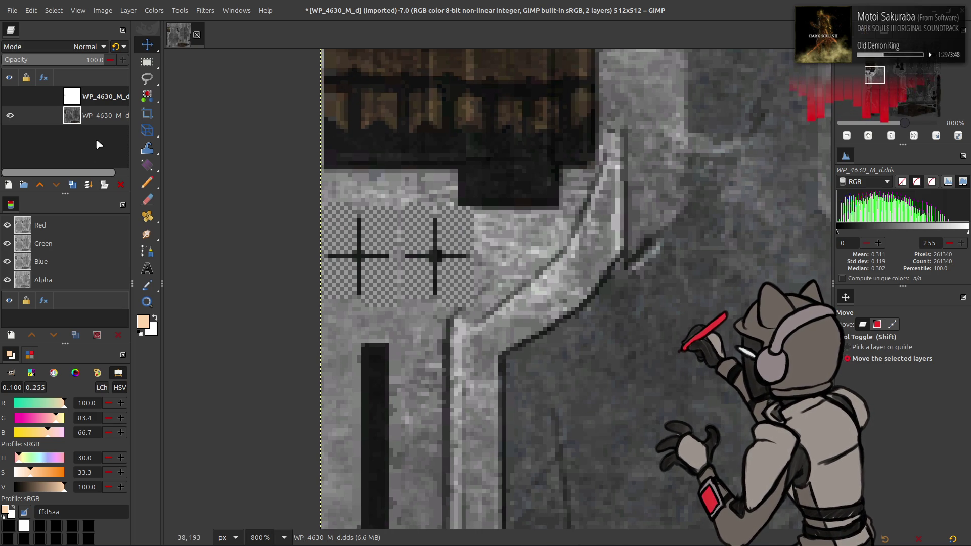
click(78, 184)
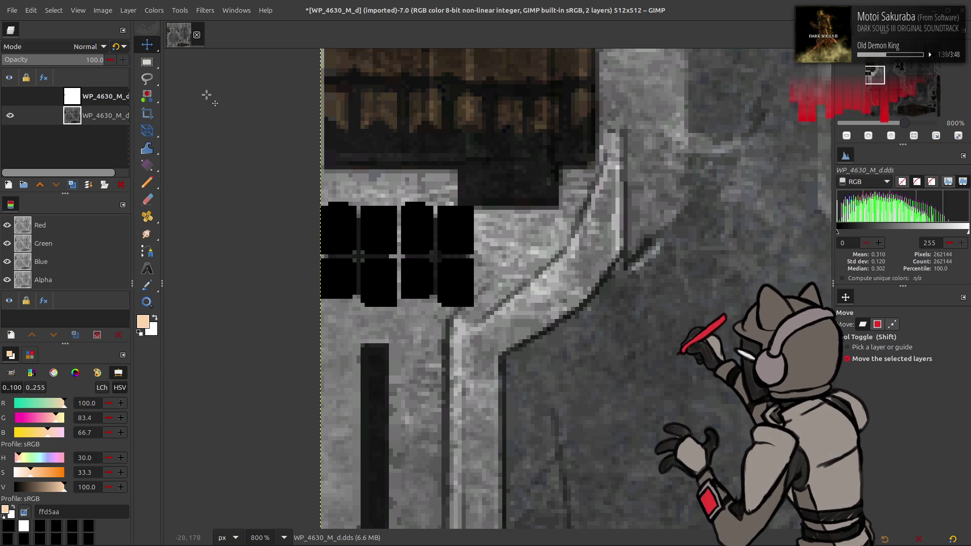
key(ctrl+z)
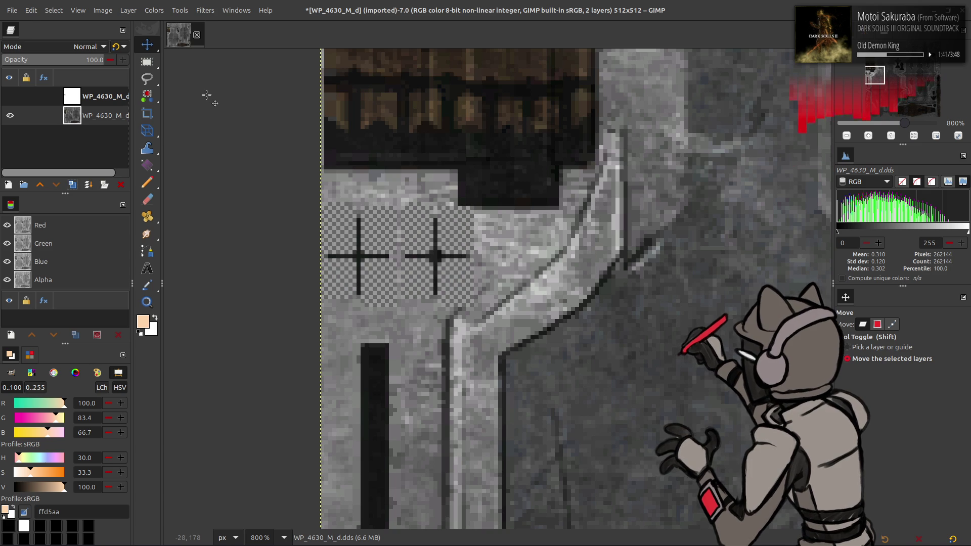
click(72, 186)
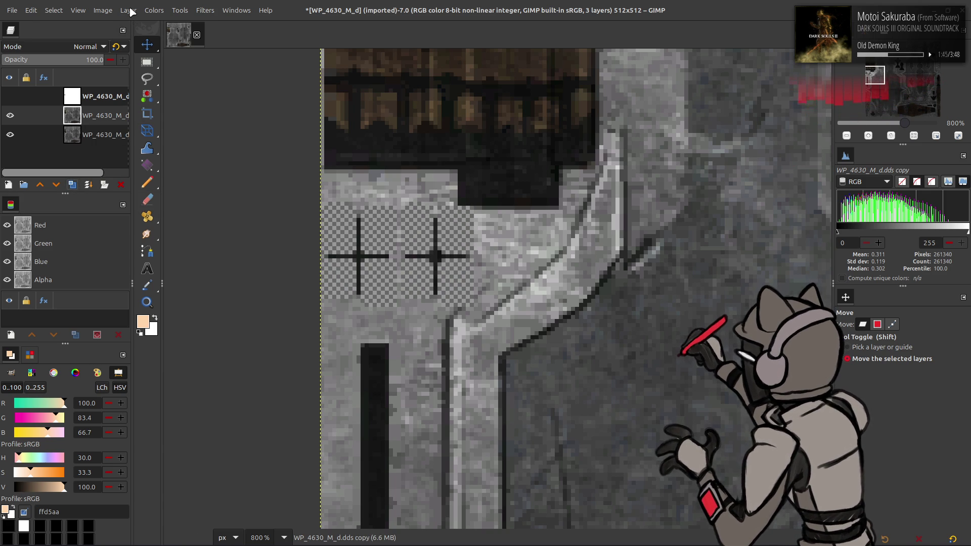
Step: Scale the copy layer down to 128×128 with Interpolation None
click(132, 11)
click(201, 176)
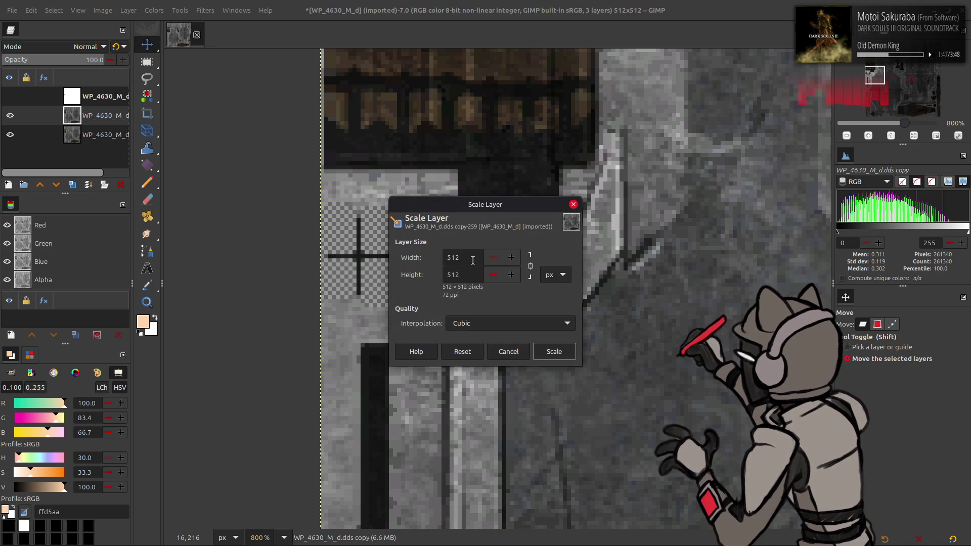
scroll(517, 318, up, 2)
click(554, 352)
Step: Test a 400% enlargement of the pixelated copy against the original layer, then undo it
click(129, 11)
click(197, 176)
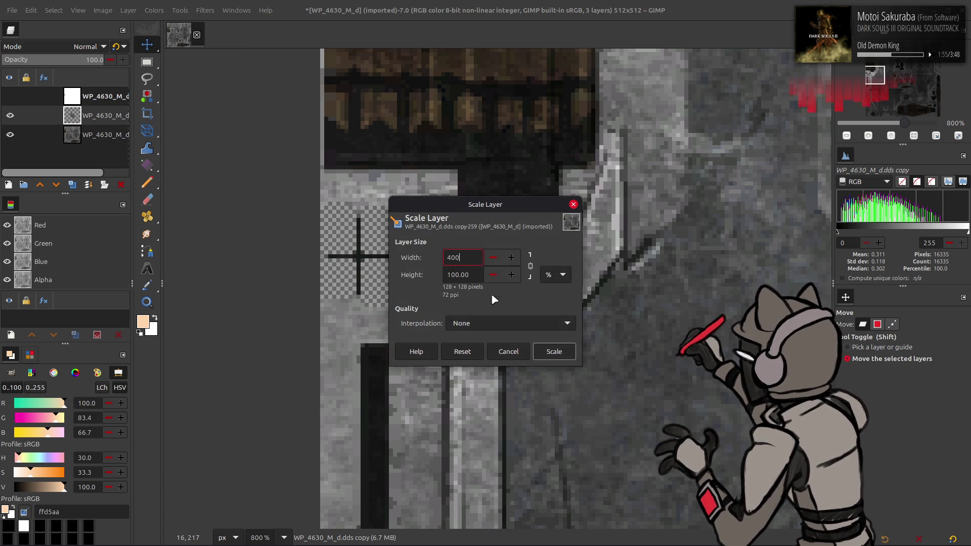
click(553, 357)
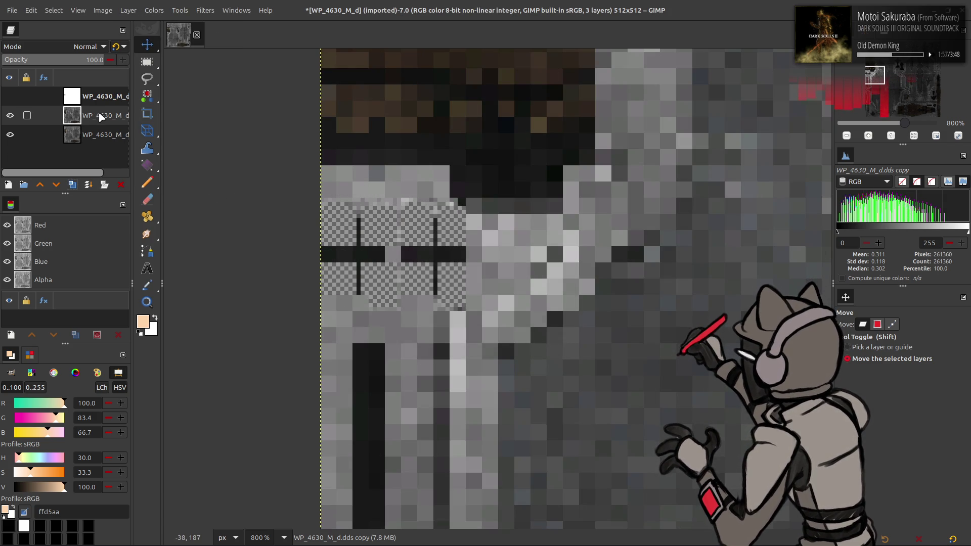
click(100, 134)
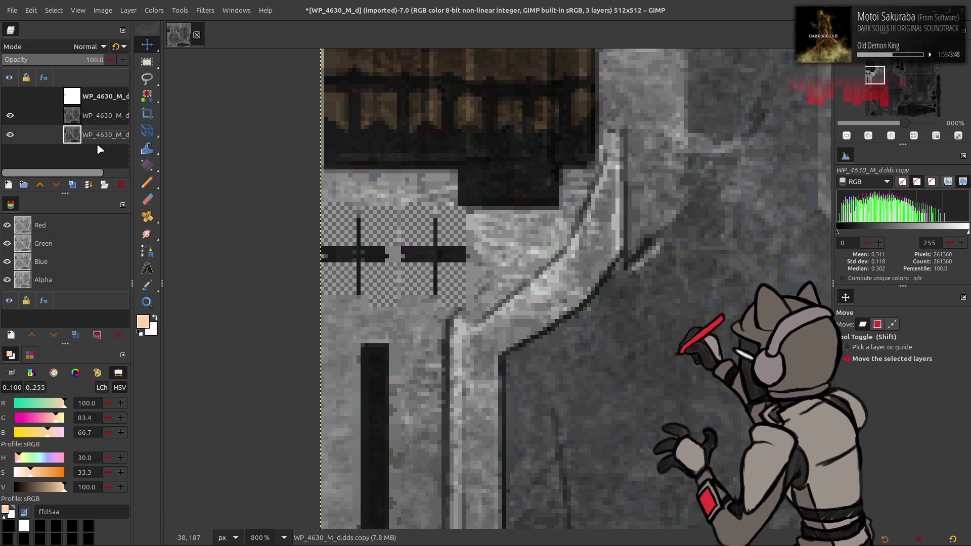
click(10, 134)
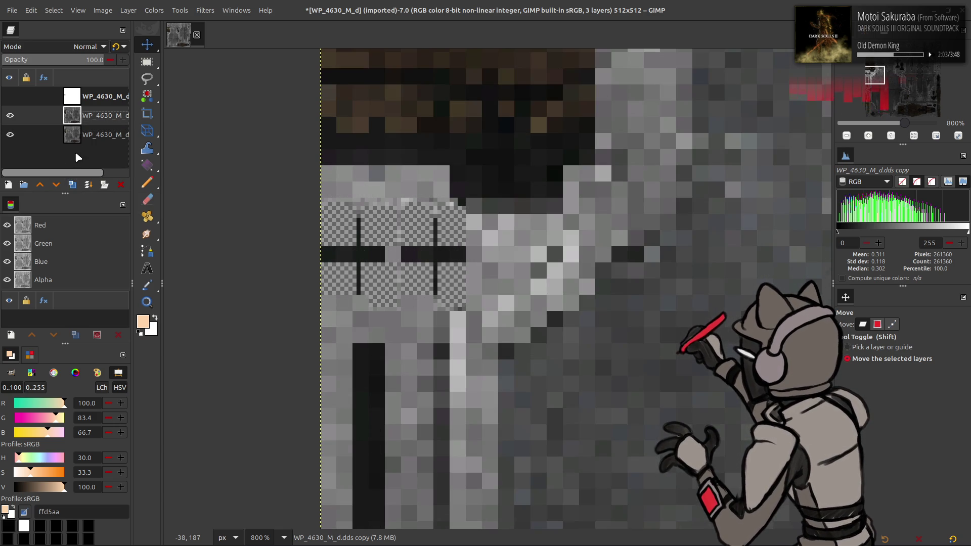
key(Page_Up)
key(ctrl+z)
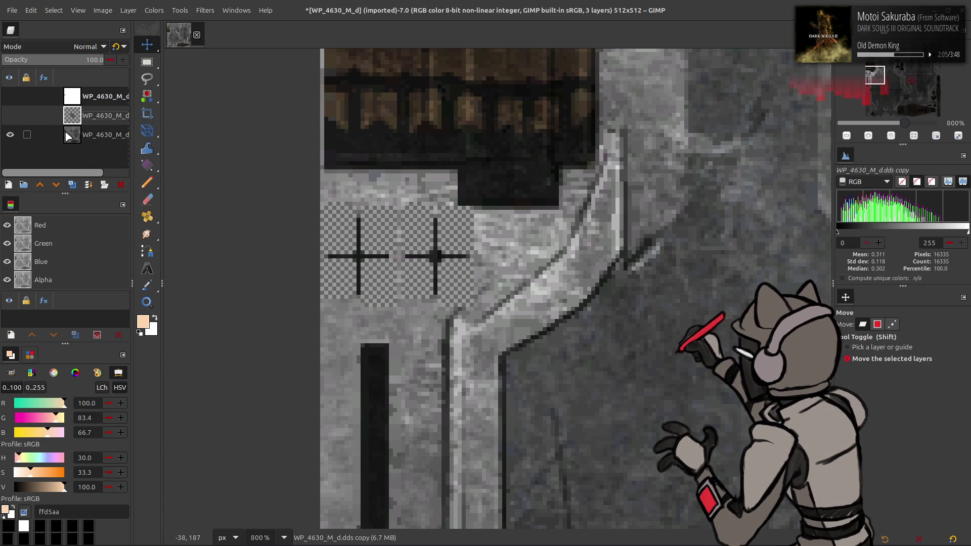
Step: Hide the original texture layer and move the 128×128 copy below it as the only visible layer
click(66, 134)
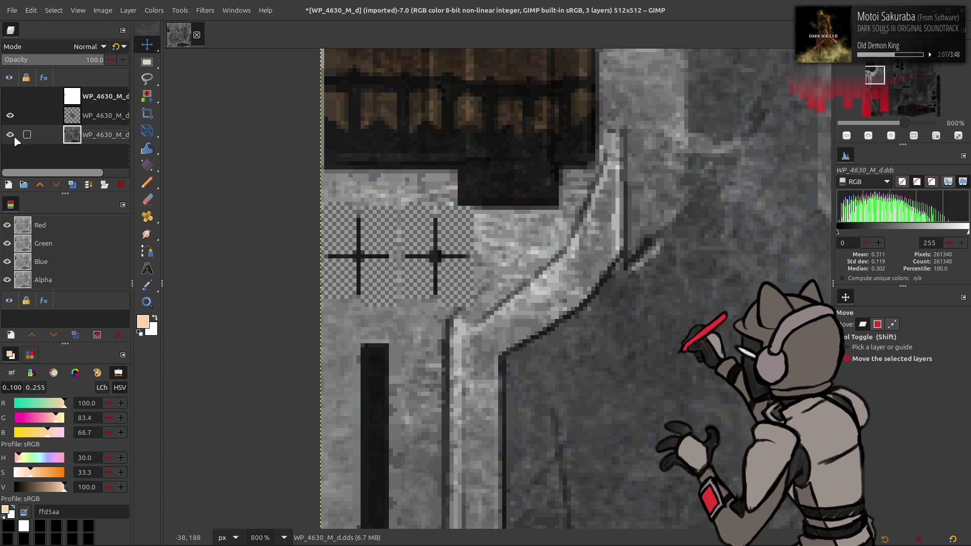
click(10, 134)
click(67, 115)
scroll(287, 271, right, 10)
scroll(358, 99, down, 3)
scroll(304, 372, down, 2)
scroll(342, 391, left, 1)
drag(103, 118, 113, 148)
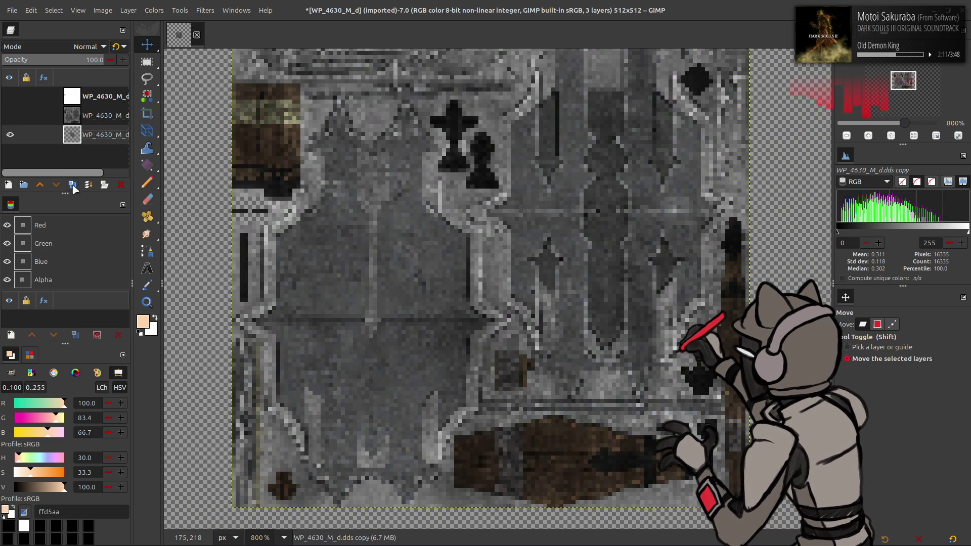
Step: Duplicate the 128×128 copy and scale the duplicate to 25%, giving a 32×32 layer
click(72, 185)
click(128, 10)
click(175, 184)
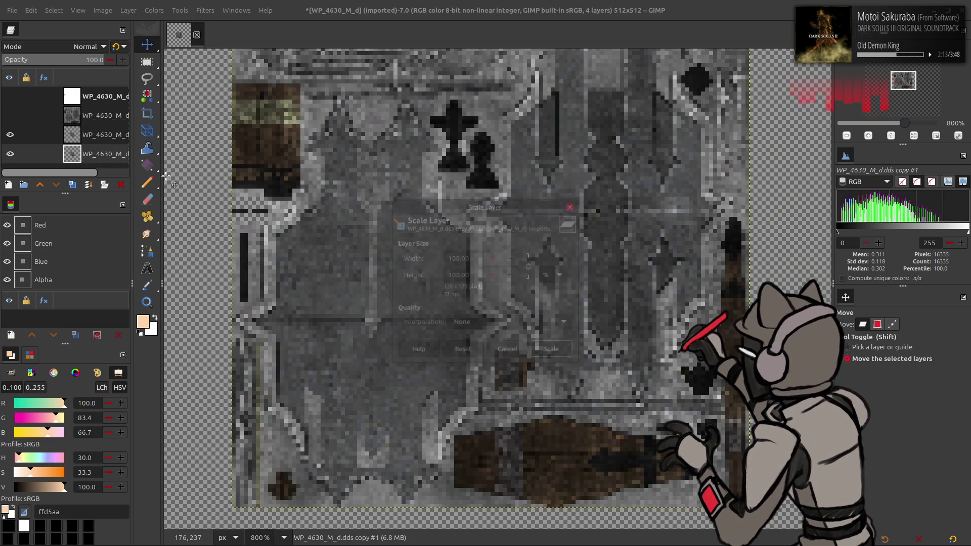
text(25)
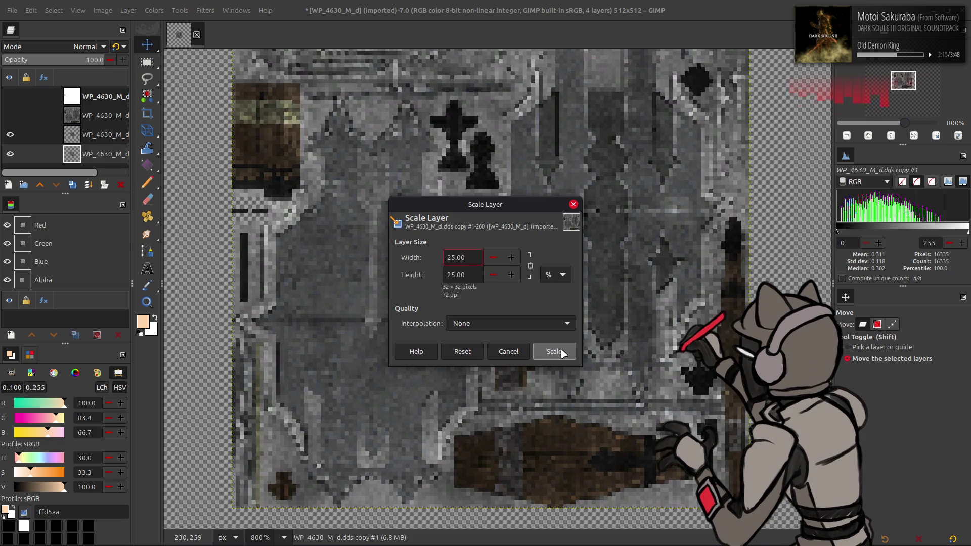
click(563, 353)
Step: Duplicate again and scale that copy to 25%, an 8×8 layer
click(72, 185)
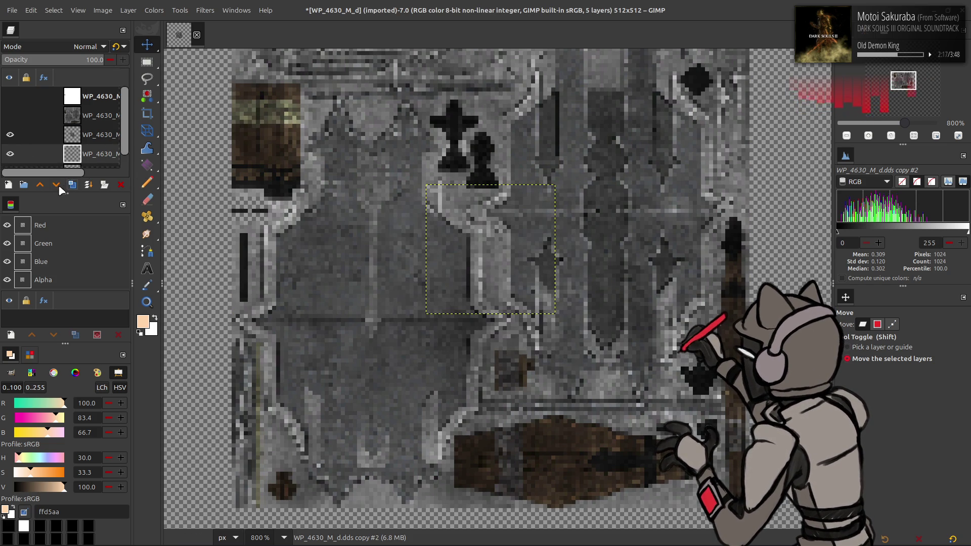
click(127, 10)
click(174, 181)
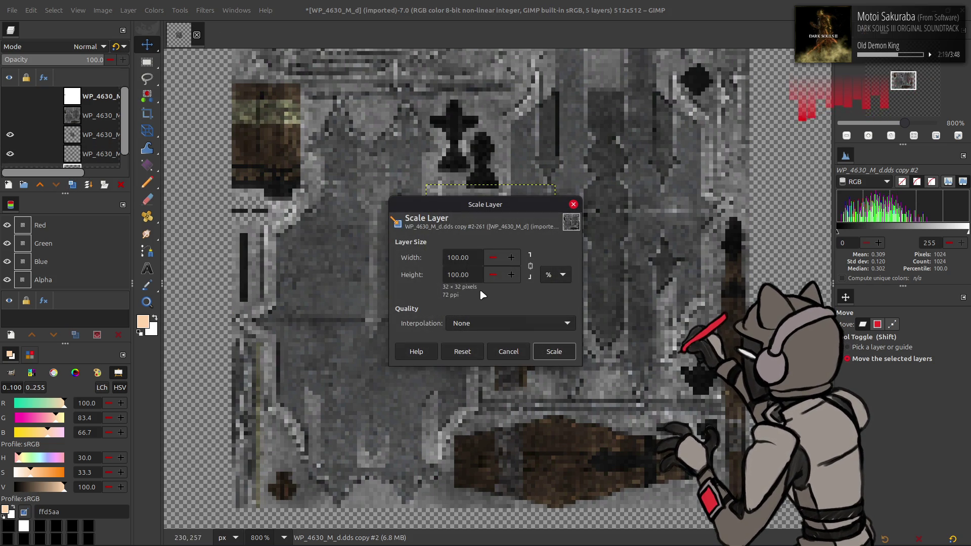
double_click(463, 275)
text(25)
key(Tab)
click(555, 352)
Step: Inspect the tiny copies, then delete the 8×8 layer, leaving four layers with the 32×32 copy shown
click(10, 139)
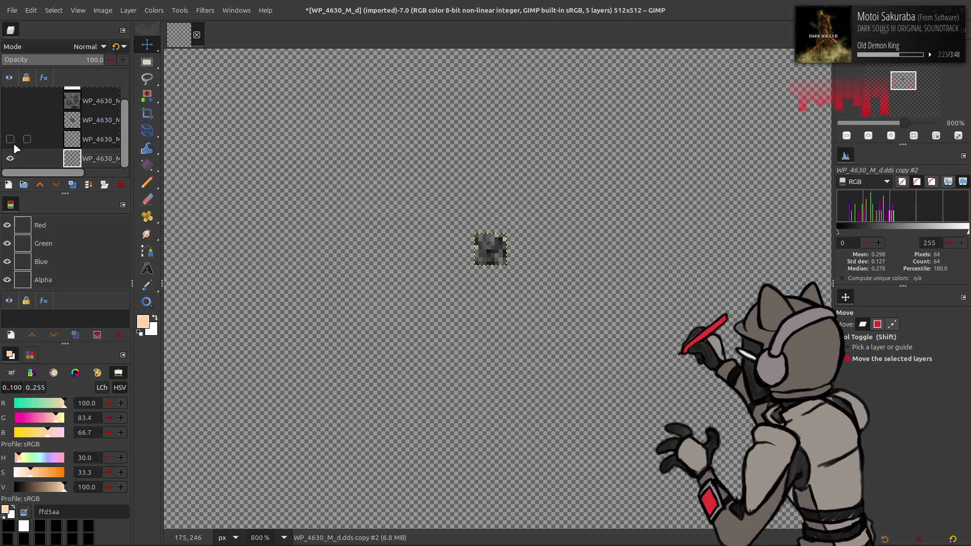
ctrl+scroll(436, 239, up, 1)
ctrl+scroll(427, 247, up, 1)
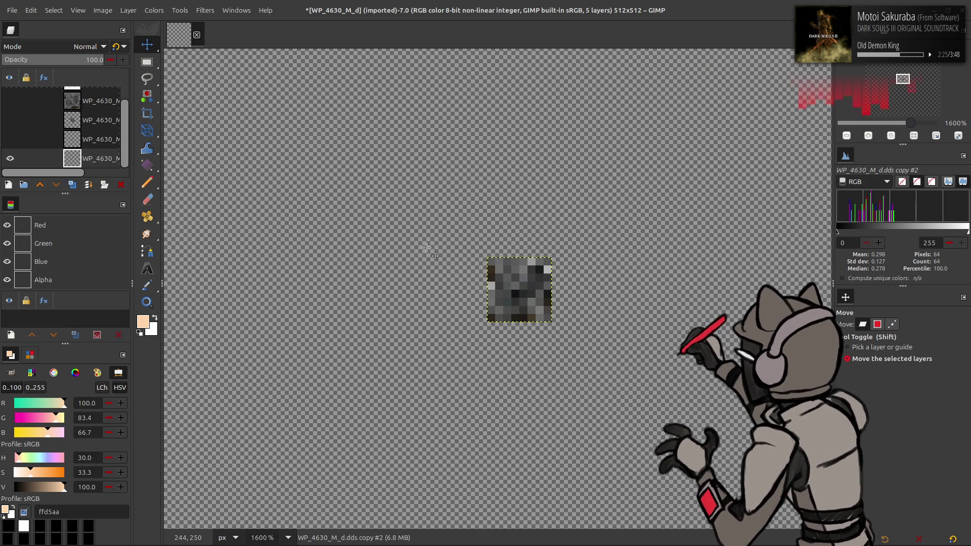
click(9, 138)
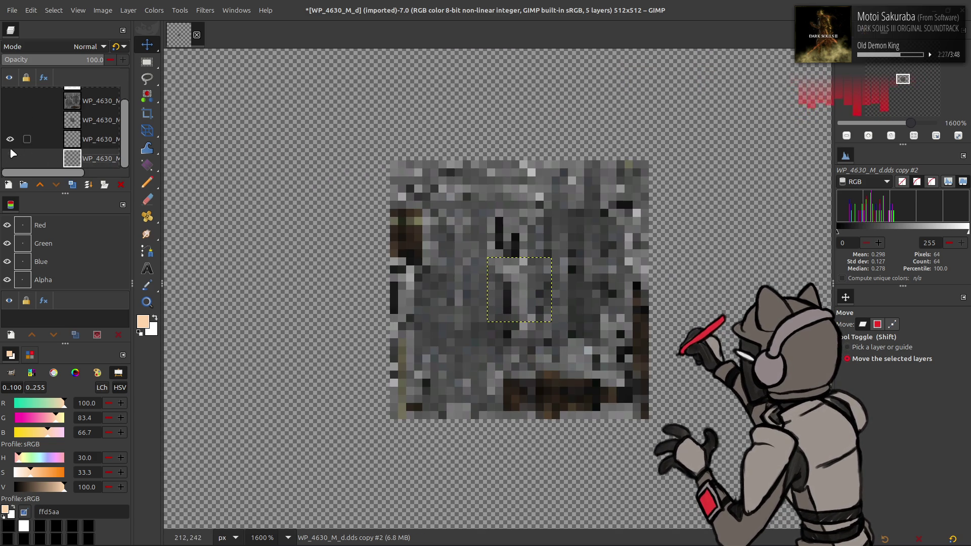
click(112, 146)
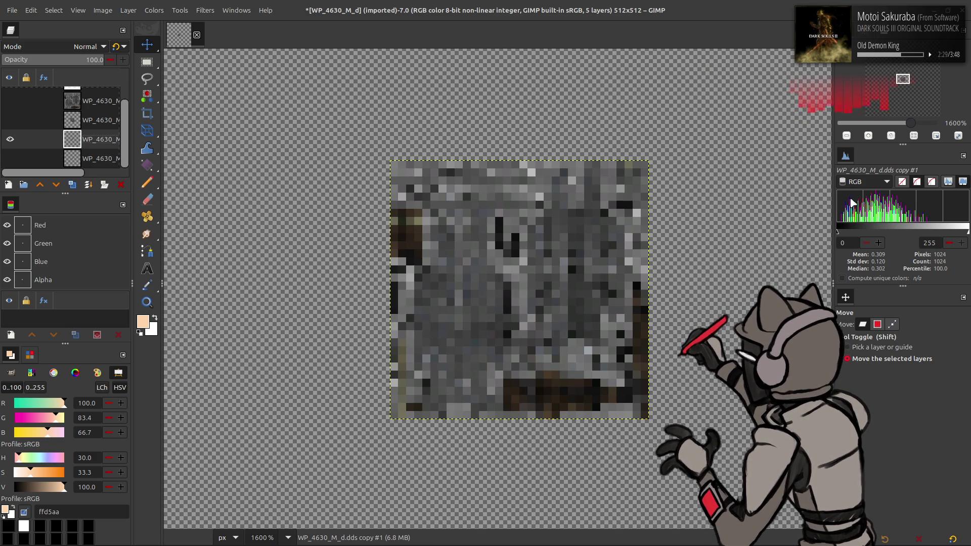
scroll(855, 184, up, 1)
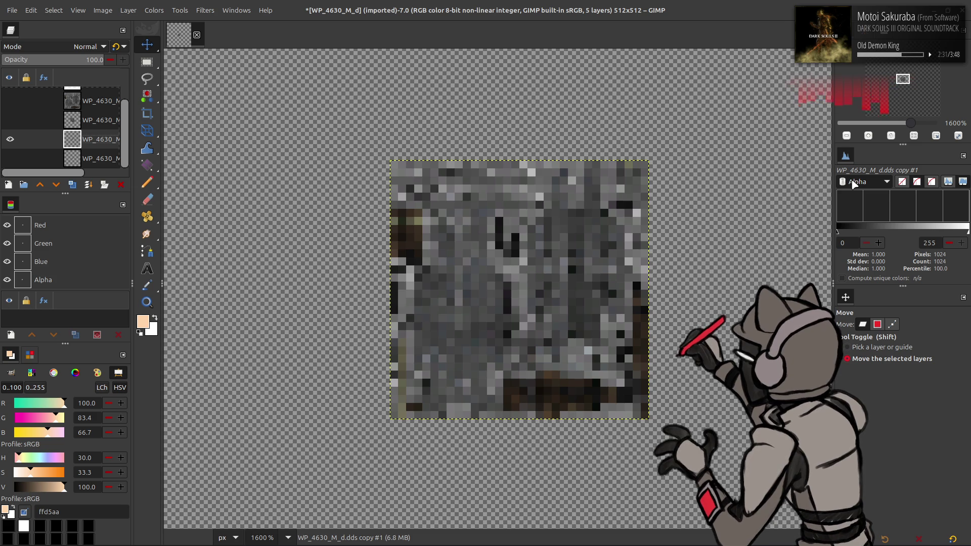
scroll(854, 184, down, 1)
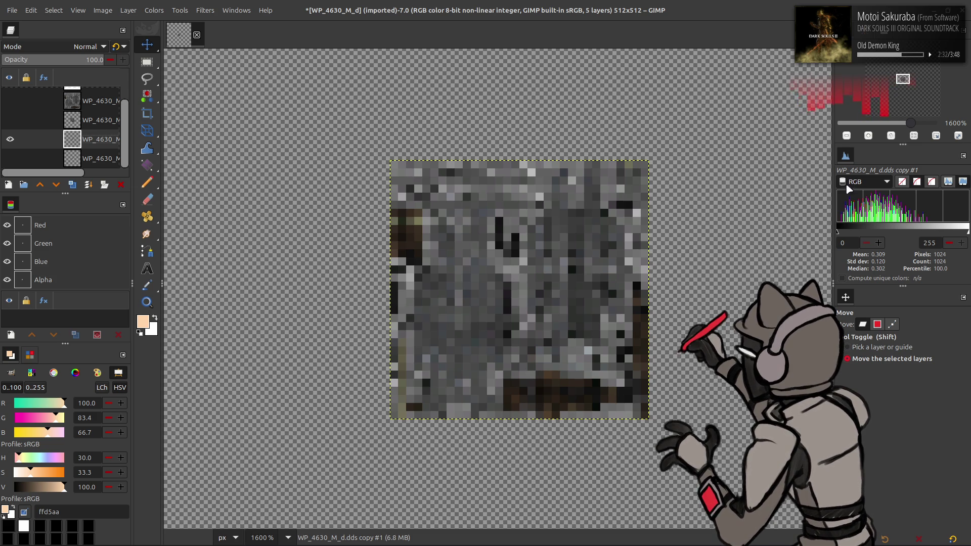
click(89, 158)
click(121, 185)
click(129, 11)
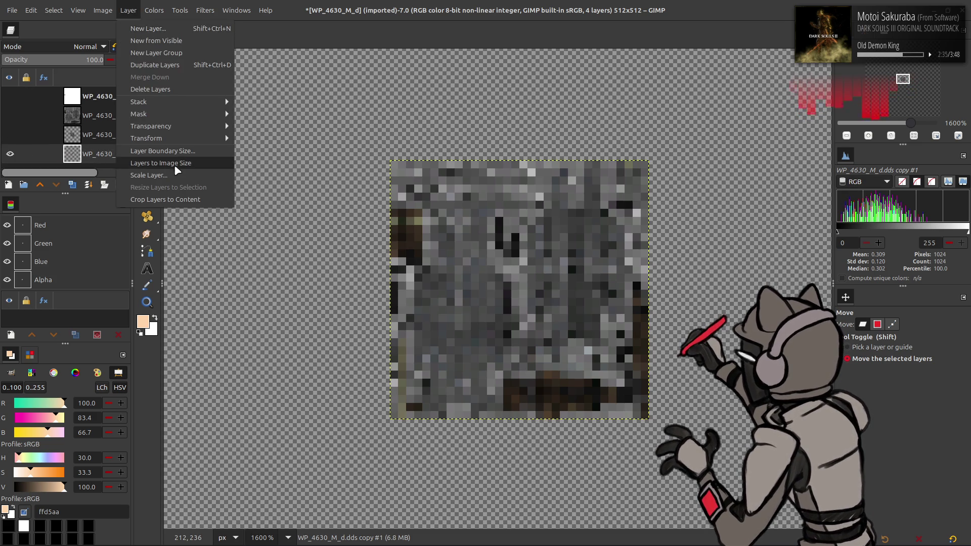
Step: Scale the 32×32 layer up 400%, compare it with the detailed layer, and delete the unneeded bottom layer
click(180, 164)
text(00)
click(556, 353)
click(10, 134)
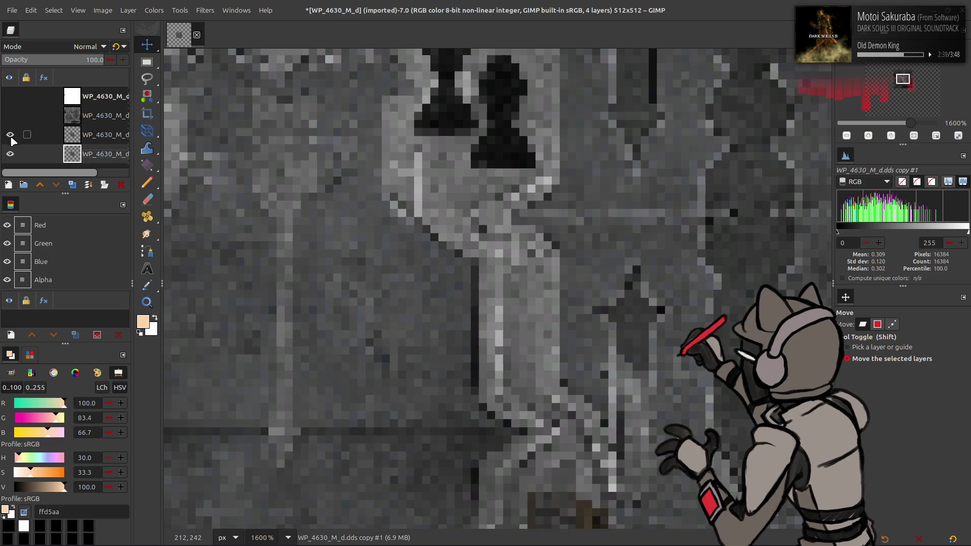
middle_drag(410, 250, 461, 279)
scroll(462, 280, down, 3)
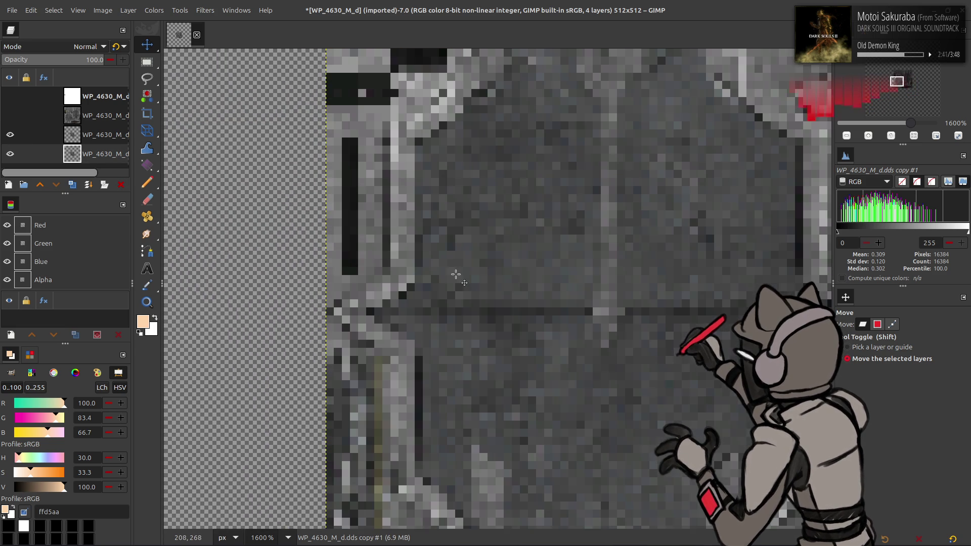
scroll(455, 273, up, 1)
scroll(455, 269, up, 4)
scroll(453, 261, down, 6)
scroll(453, 262, down, 8)
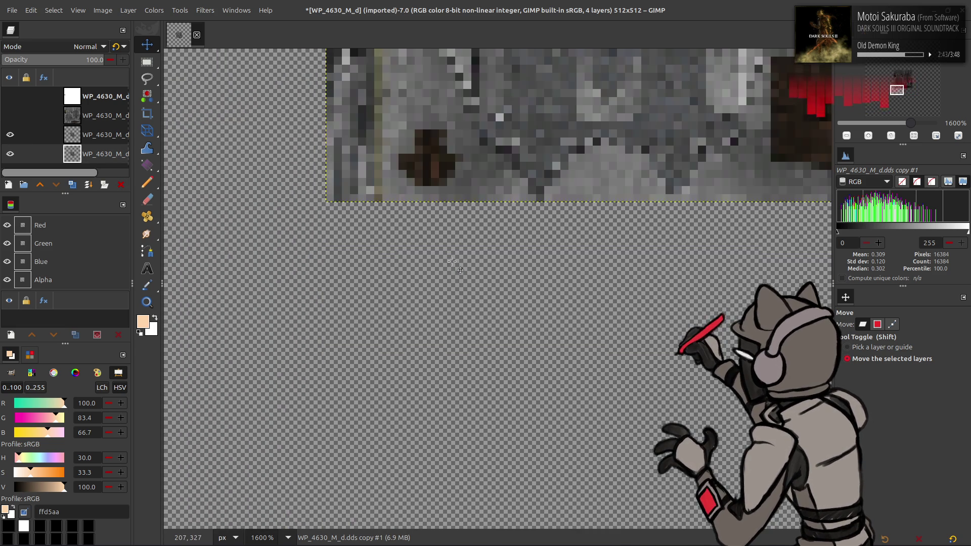
scroll(452, 262, up, 6)
click(10, 153)
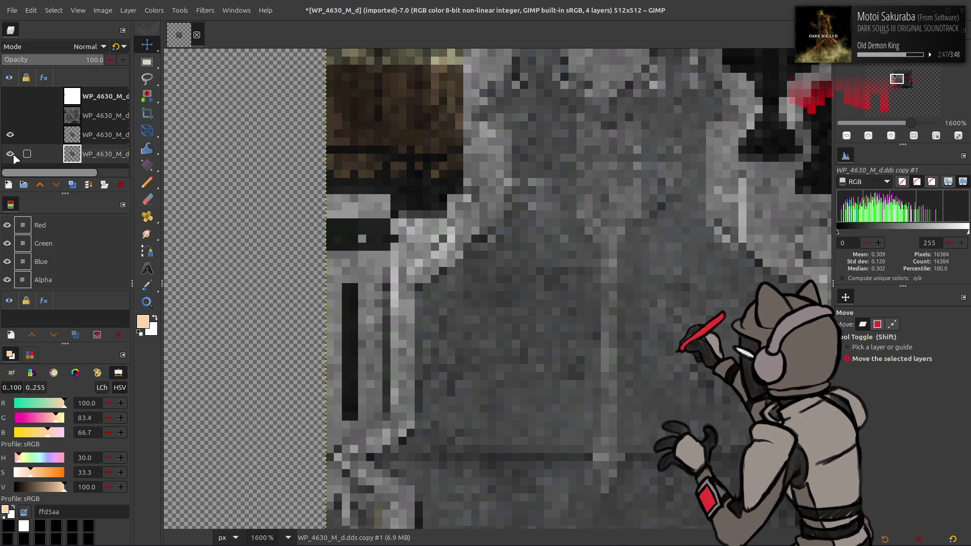
click(120, 184)
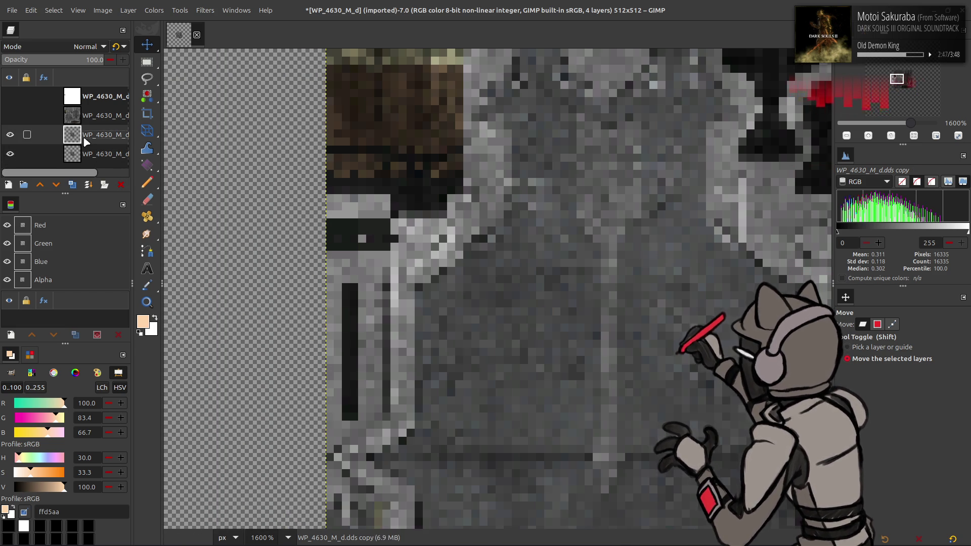
Step: Scale the small layer 400% again to 512×512 and compare it against the original by toggling visibility
click(128, 10)
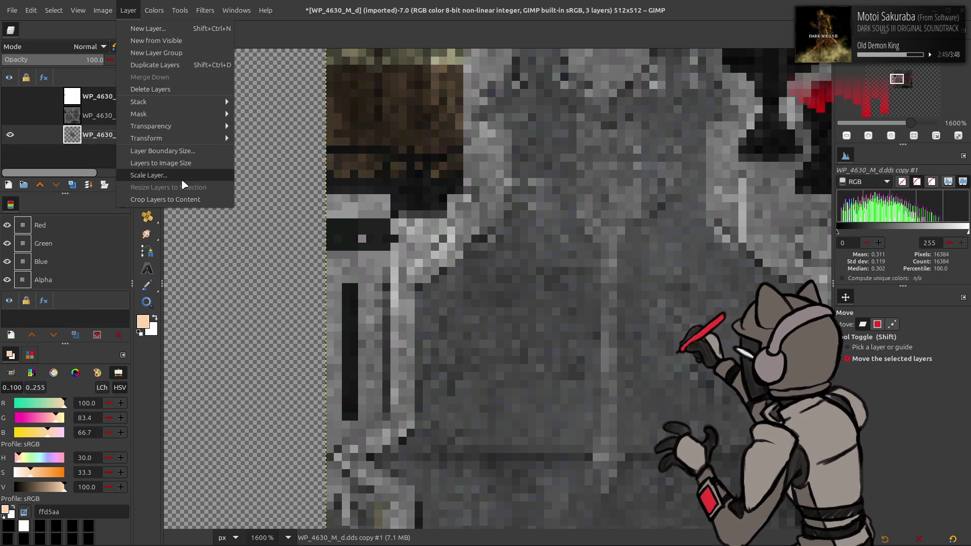
click(152, 174)
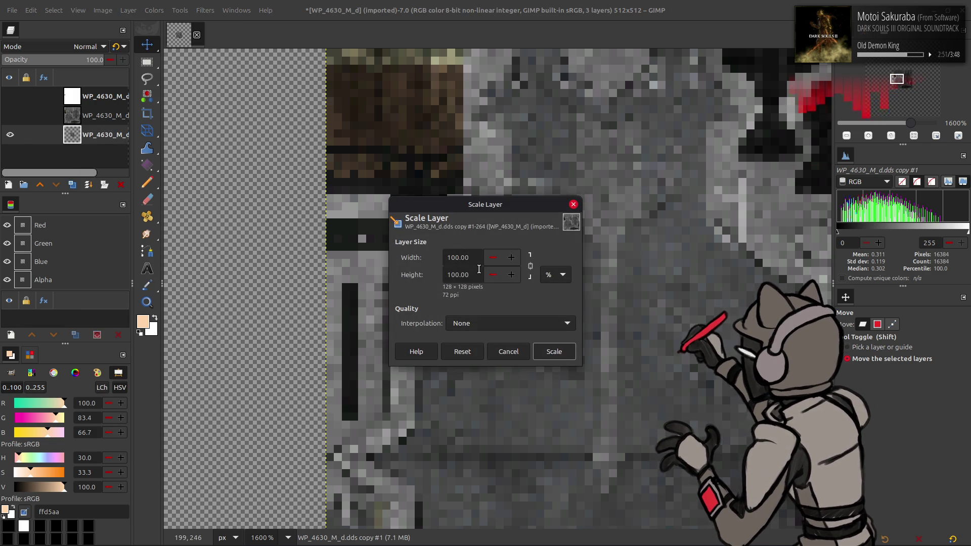
triple_click(461, 258)
text(4)
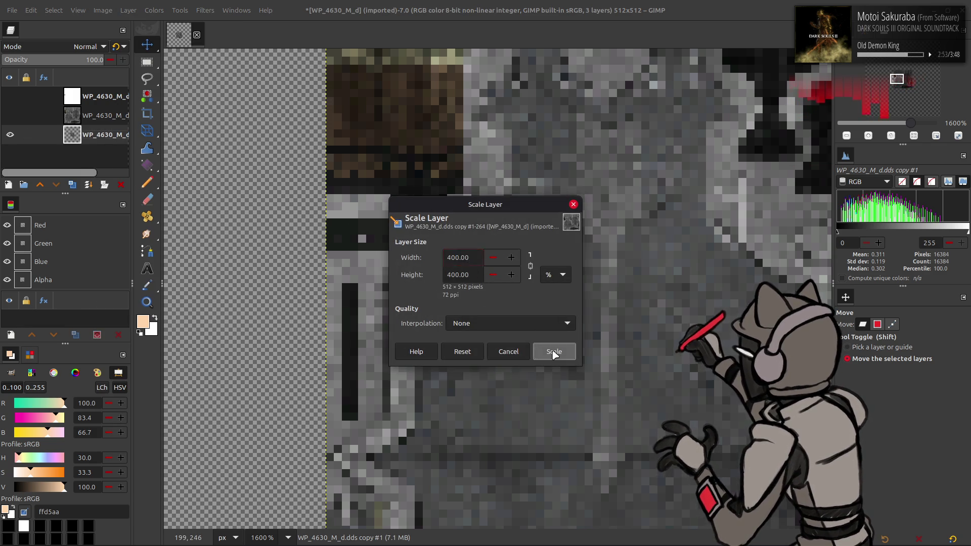
click(555, 352)
key(1)
key(2)
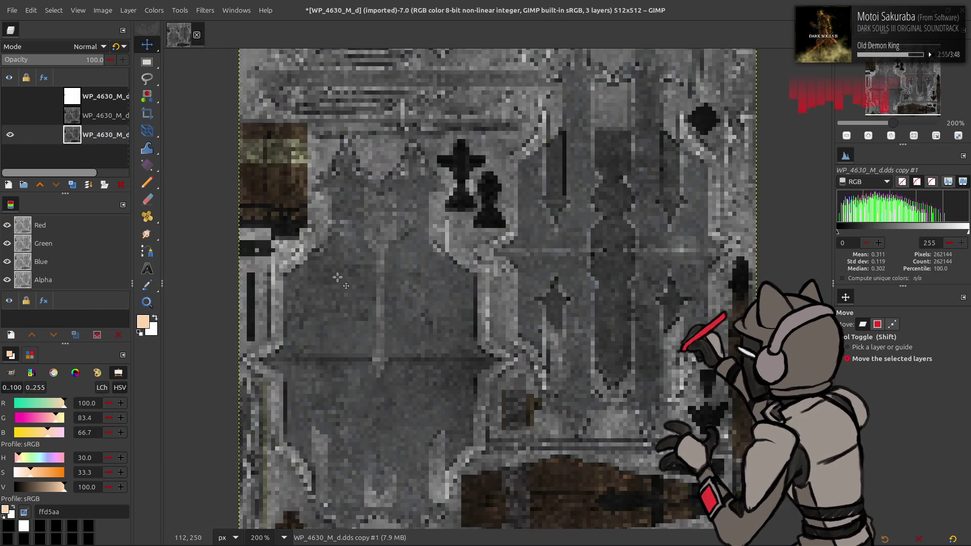
key(3)
click(9, 116)
click(10, 134)
click(10, 135)
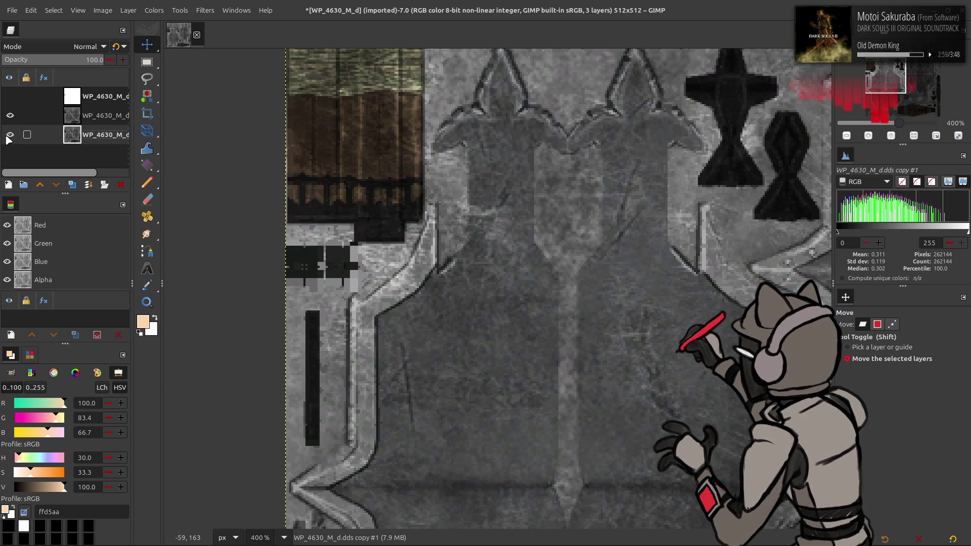
Step: Delete the original texture layer, rename the remaining one WP_4630_M_d, and start saving the project
click(84, 115)
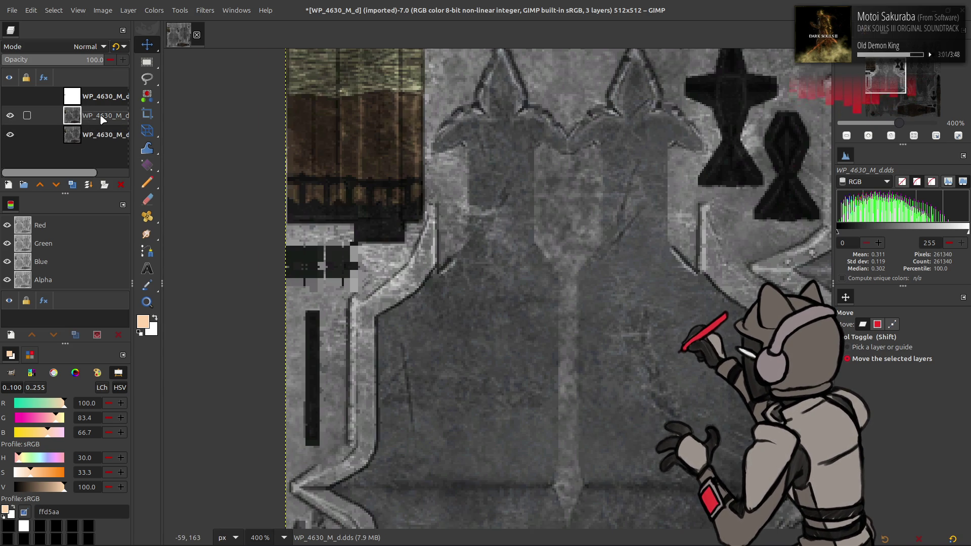
right_click(103, 120)
click(137, 258)
double_click(99, 115)
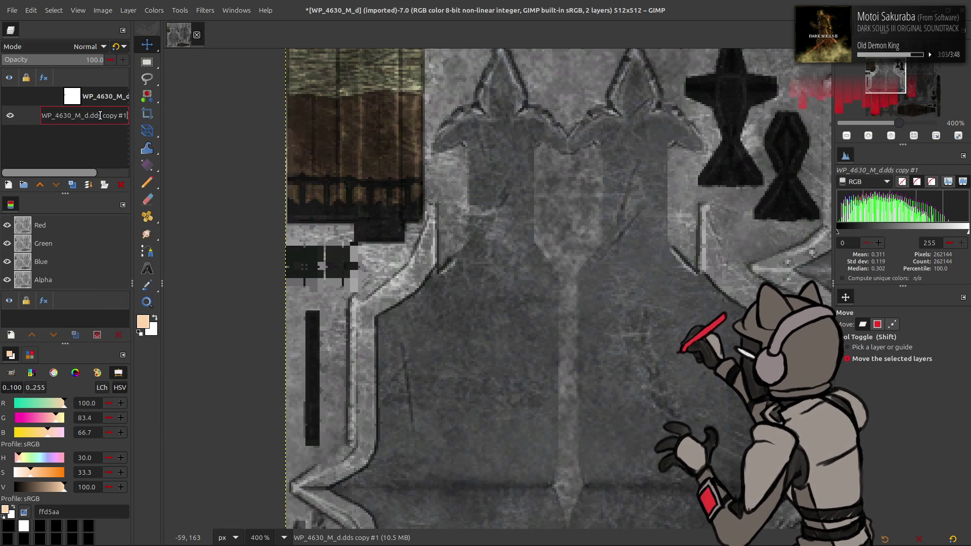
key(Delete)
key(Delete)
key(Delete)
key(Return)
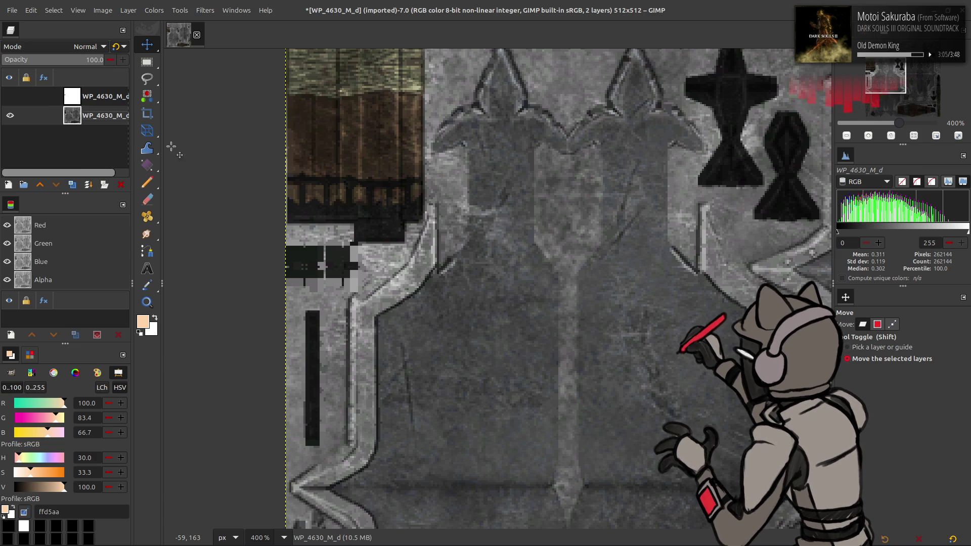
ctrl+scroll(468, 180, down, 5)
ctrl+scroll(317, 255, up, 2)
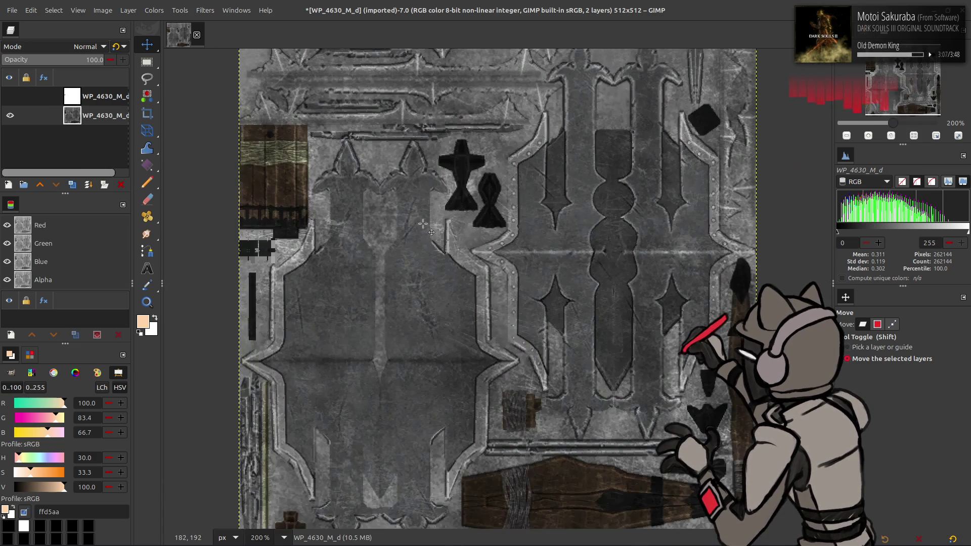
ctrl+scroll(318, 254, up, 1)
scroll(318, 254, down, 1)
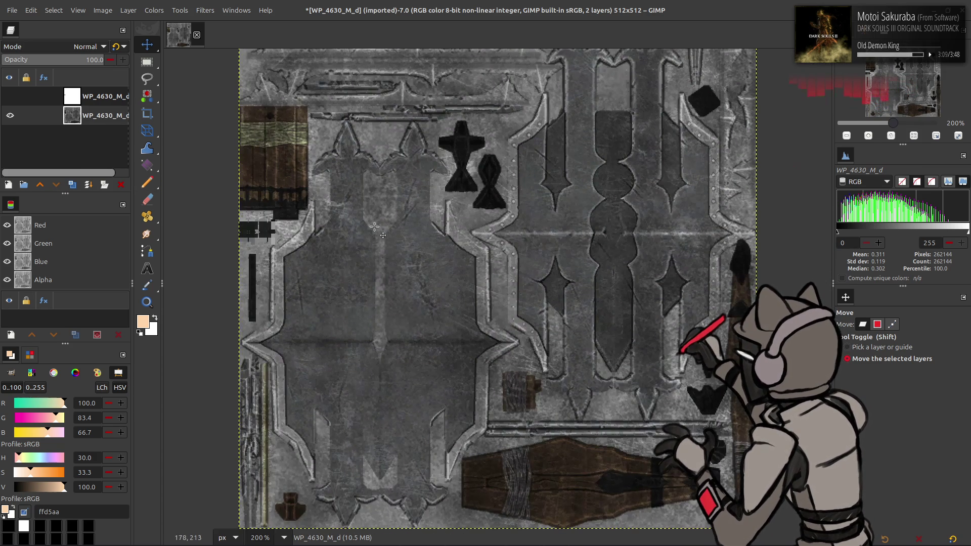
shift+scroll(374, 231, left, 3)
key(ctrl+s)
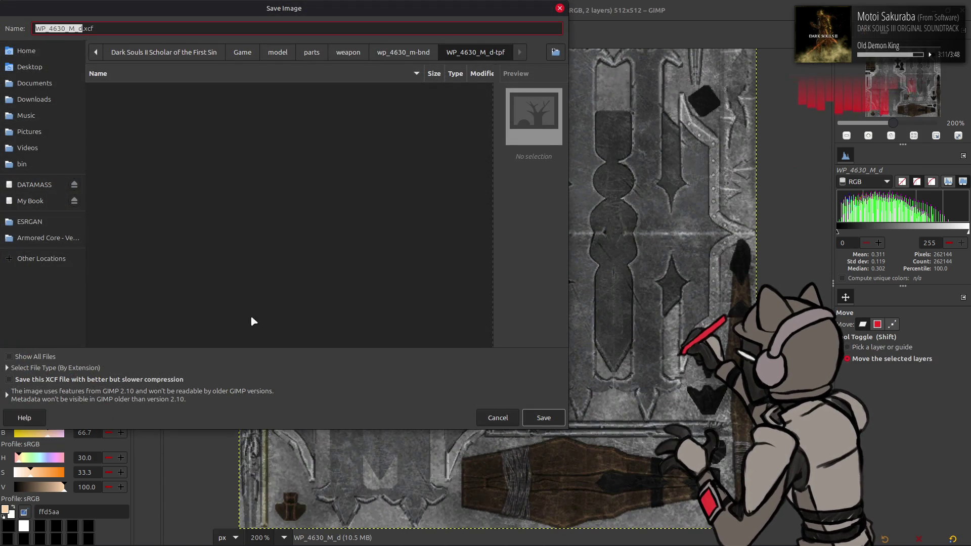
Step: Save the image as WP_4630_M_d.xcf, then launch chaiNNer from the application launcher
click(547, 416)
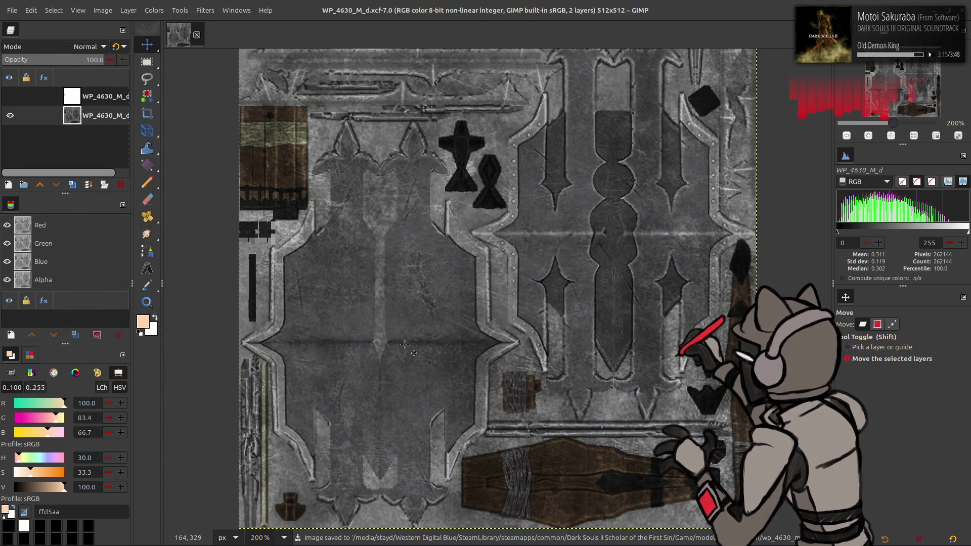
mouse_move(231, 533)
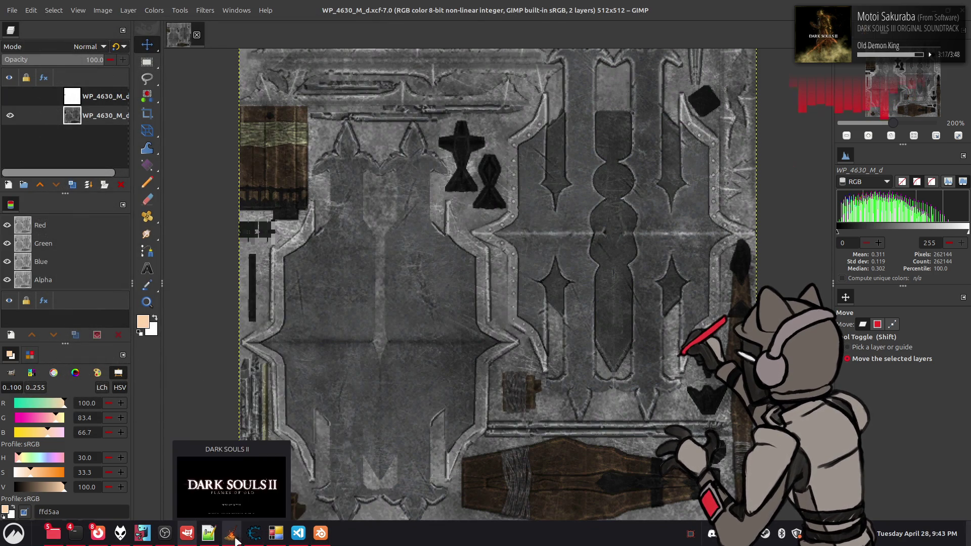
click(320, 533)
click(119, 533)
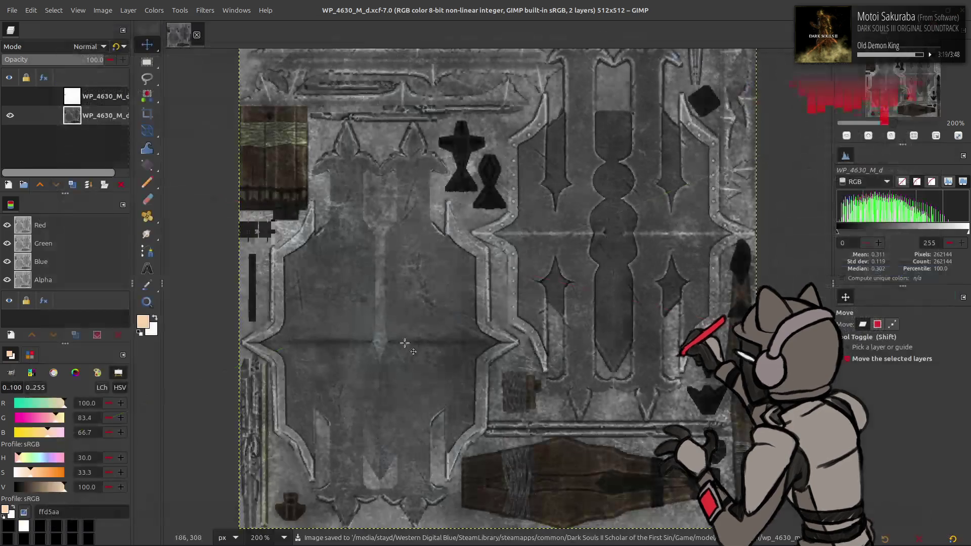
key(super)
text(ch)
click(246, 332)
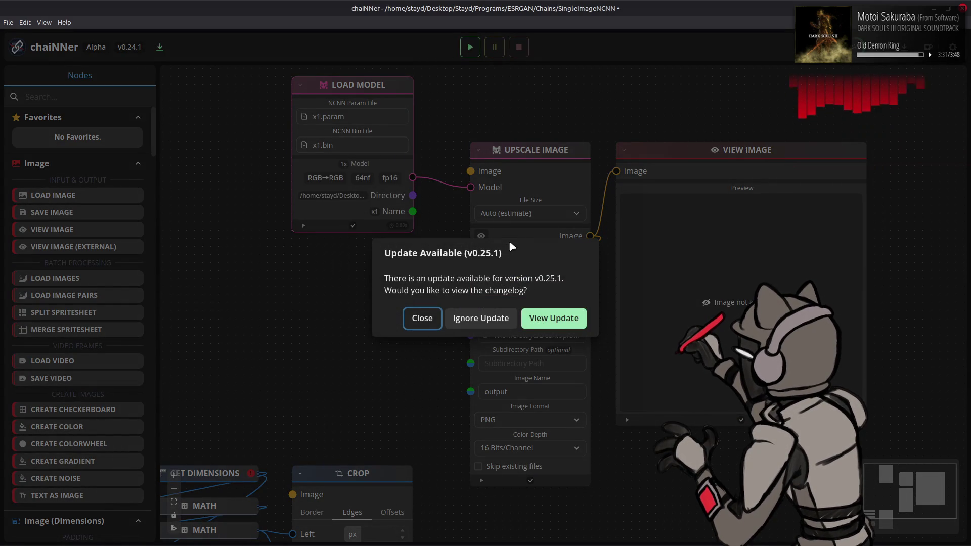
Step: Dismiss the update notice and paste the clipboard texture as a Load Image node below Load Model
click(413, 318)
key(alt+Tab)
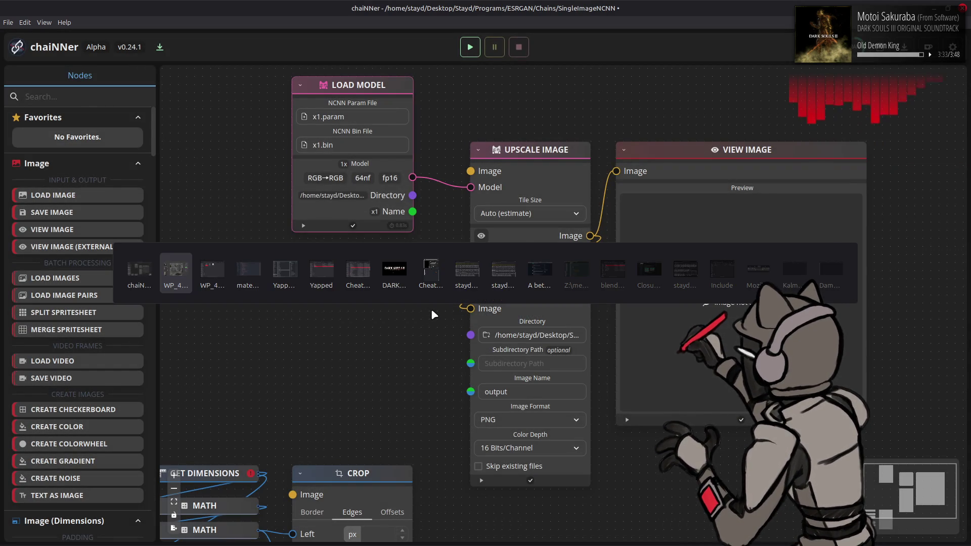
key(alt+Tab)
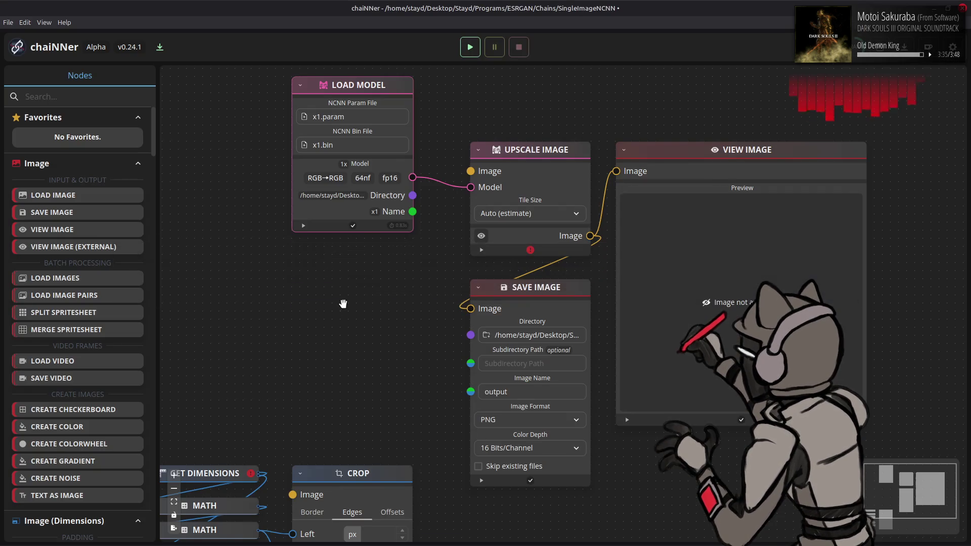
key(ctrl+v)
drag(596, 319, 416, 281)
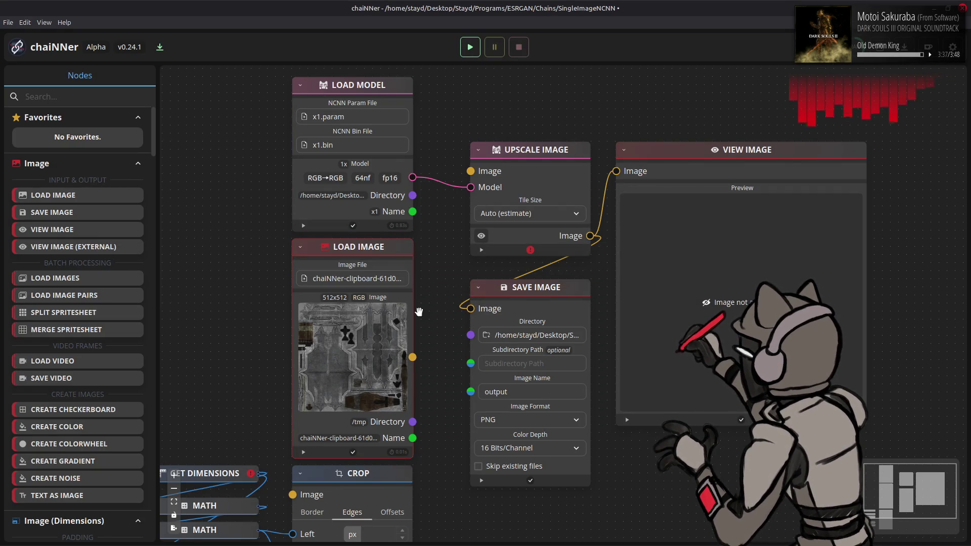
Step: Wire the loaded image into Upscale Image, run the chain, then return to GIMP
drag(412, 357, 471, 171)
click(470, 47)
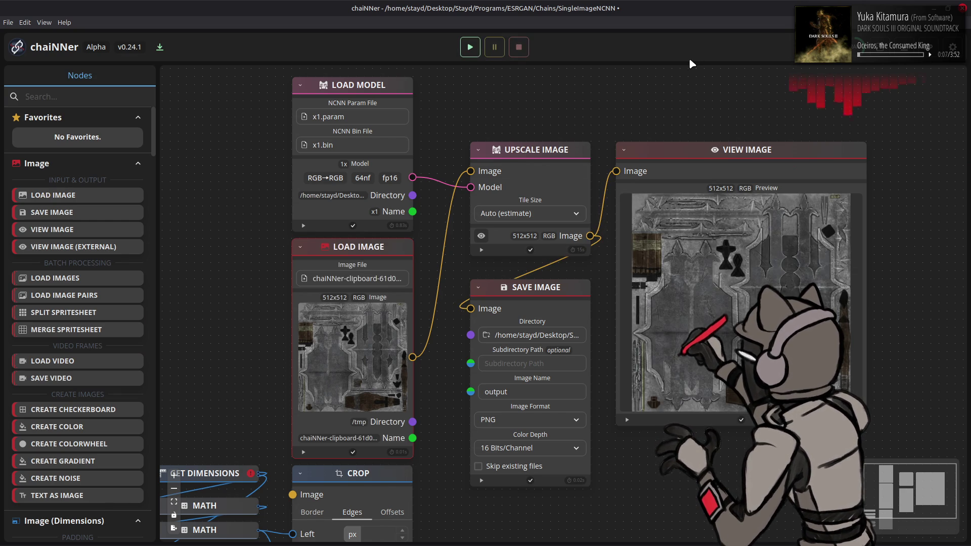
key(alt+Tab)
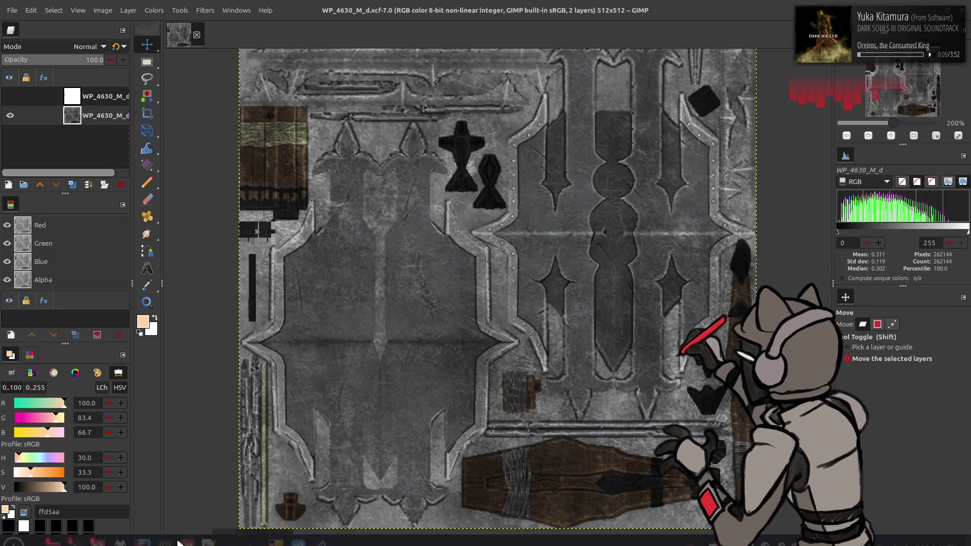
Step: Browse Nemo to Desktop/Stayd/Programs/ESRGAN/Output
right_click(54, 533)
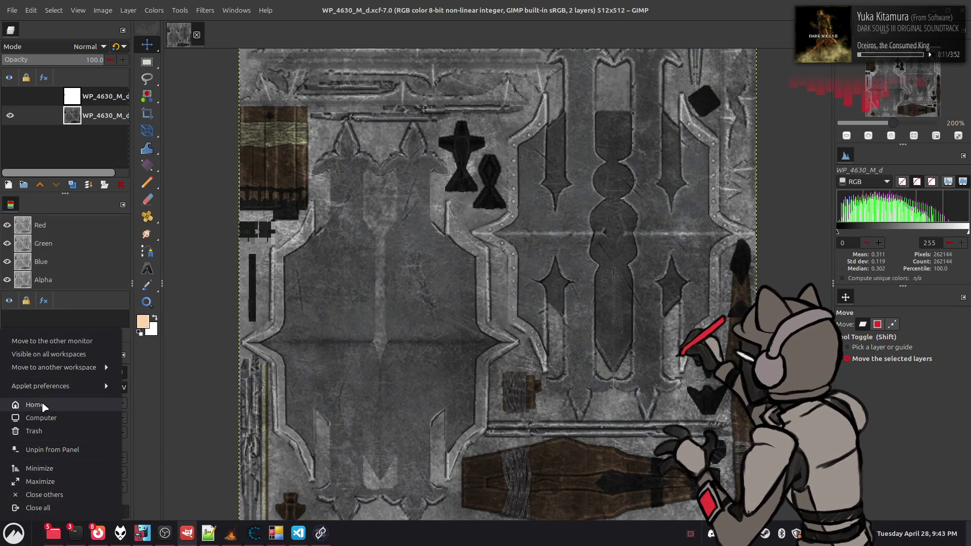
click(43, 407)
double_click(427, 183)
double_click(371, 175)
double_click(373, 186)
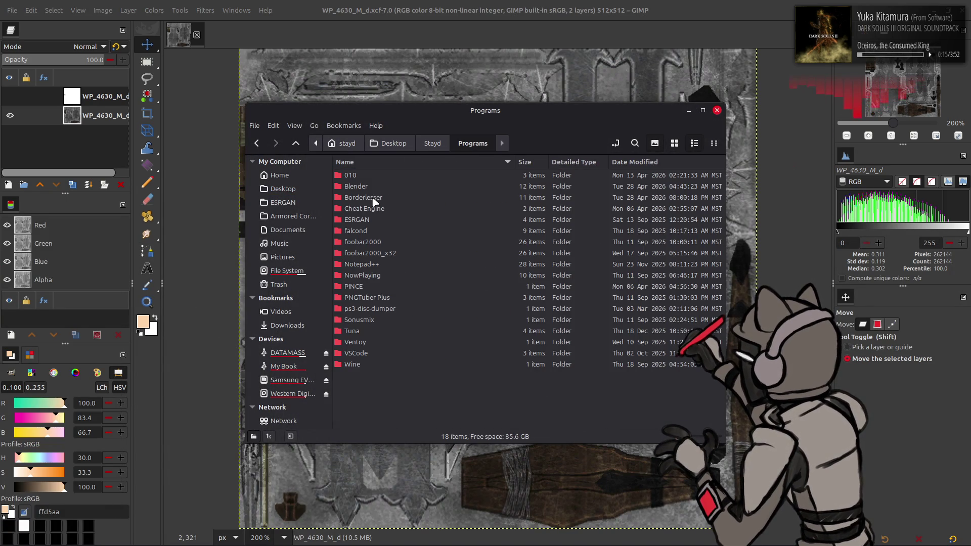
double_click(367, 219)
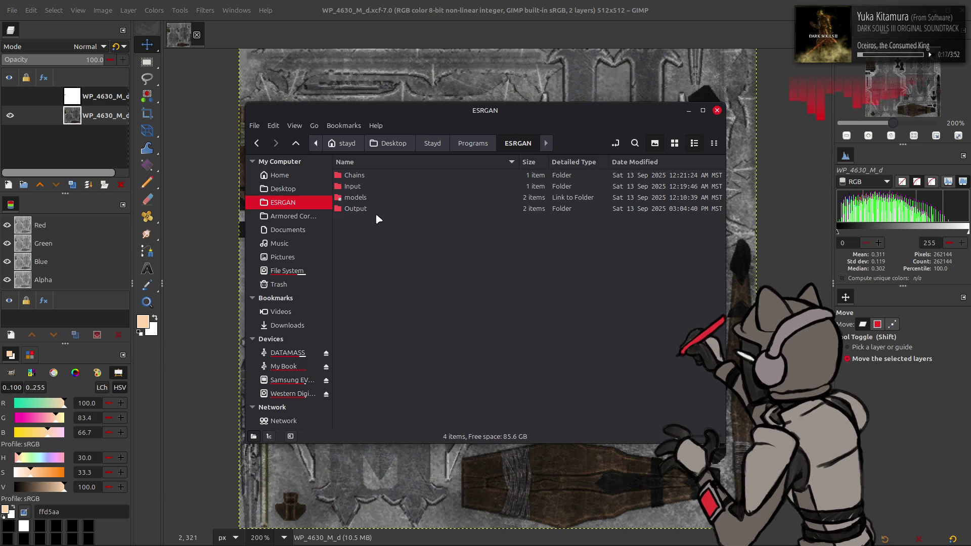
double_click(356, 209)
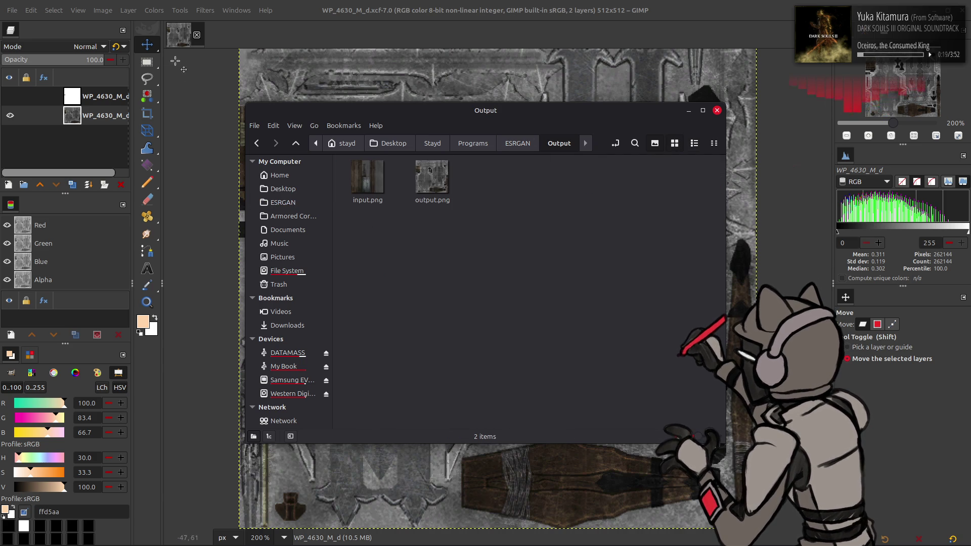
Step: Convert the texture to 16-bit integer precision and drag output.png in as a new layer
click(105, 10)
click(251, 124)
click(534, 322)
key(alt+Tab)
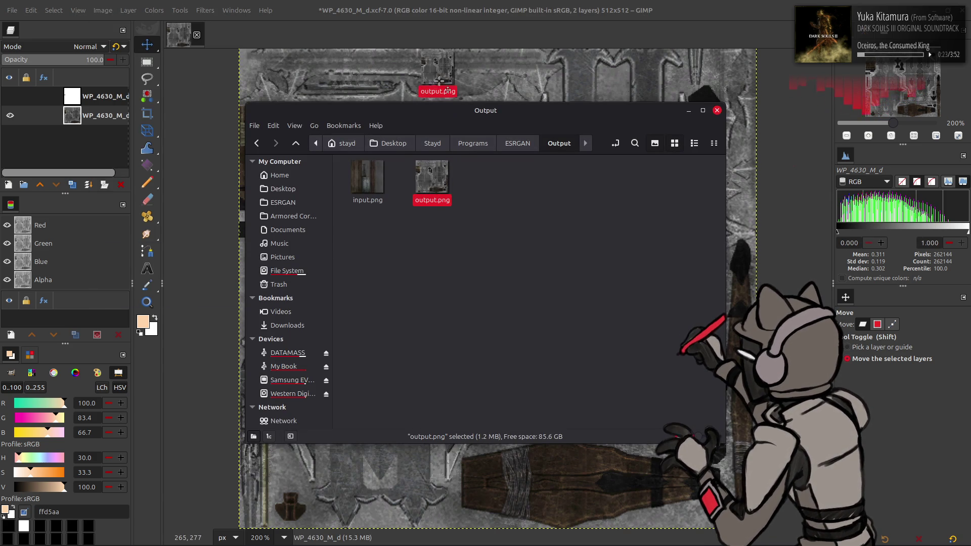
drag(436, 189, 439, 82)
Step: Hide output.png, select WP_4630_M_d and duplicate it
key(q)
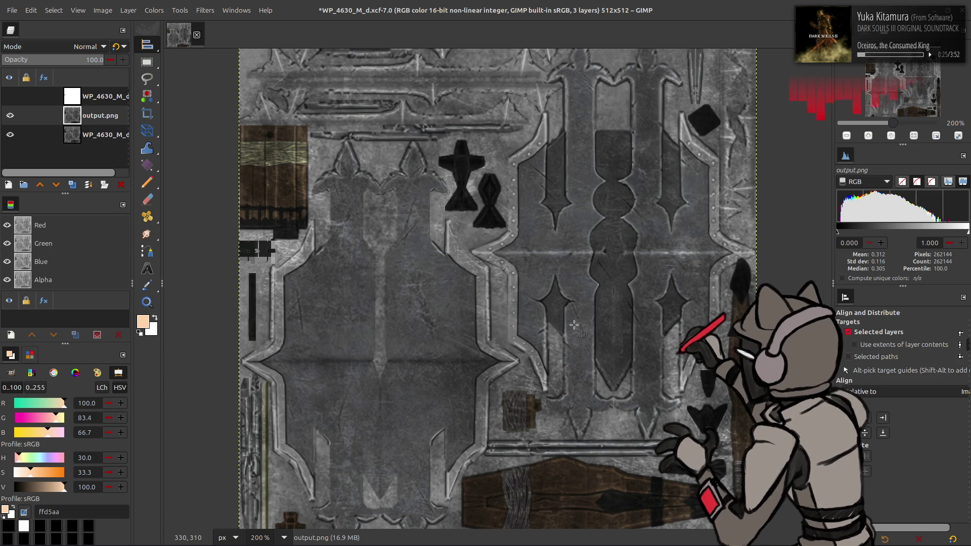
key(3)
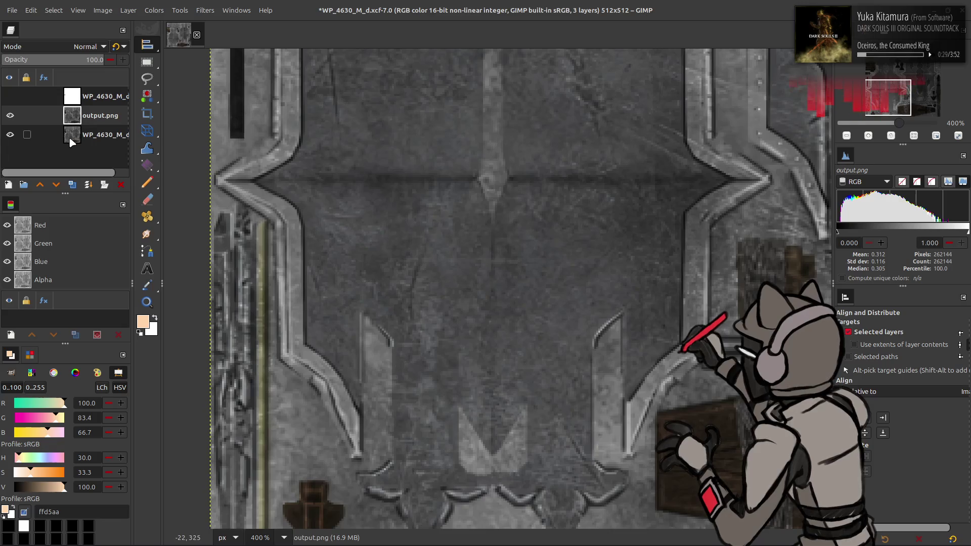
click(10, 115)
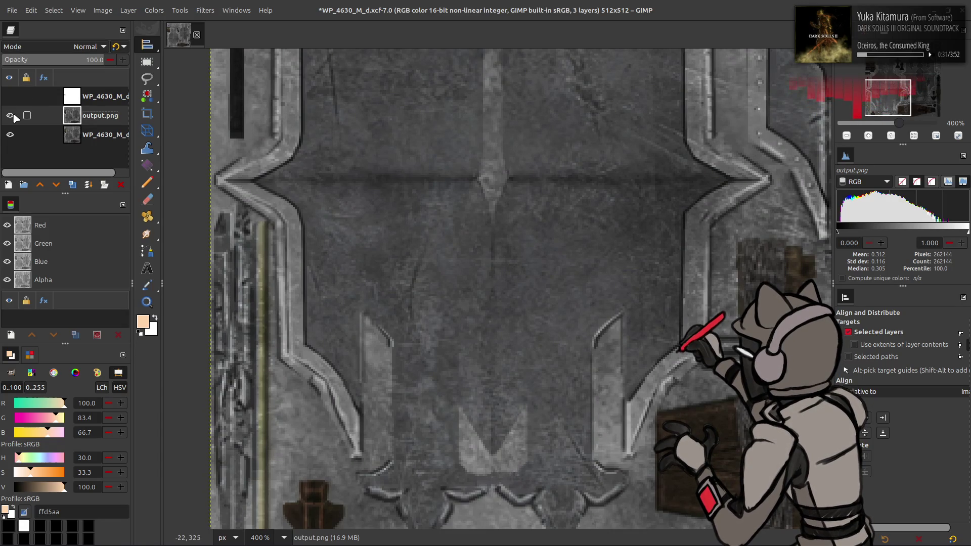
click(80, 135)
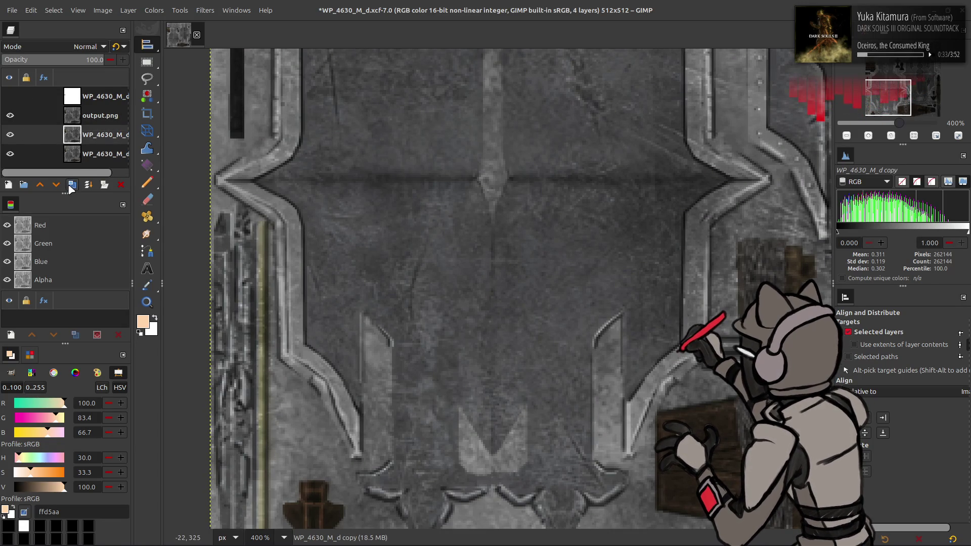
click(72, 185)
Step: Apply G'MIC Gaussian blur (XY-Amplitude 16, Mirror) to the copy, then duplicate output.png
click(204, 10)
click(228, 260)
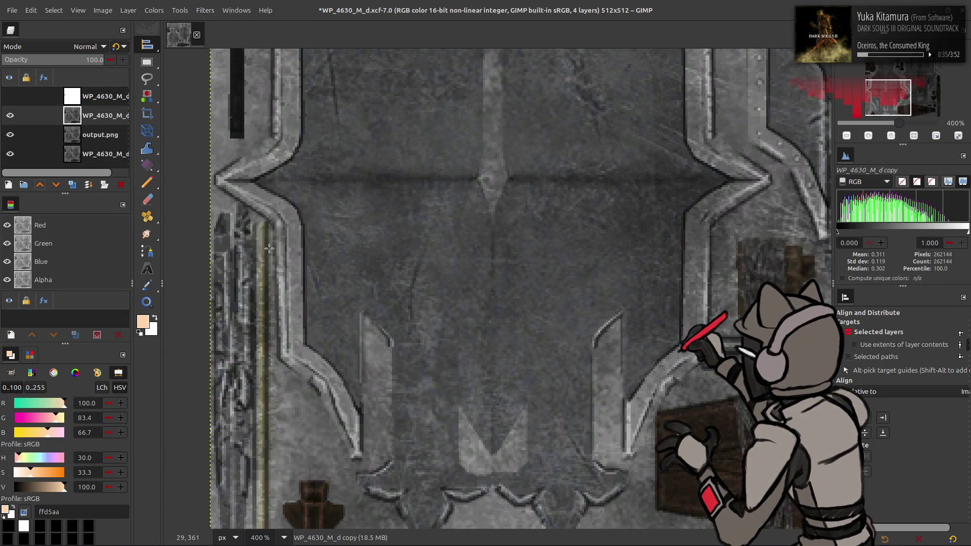
text(16)
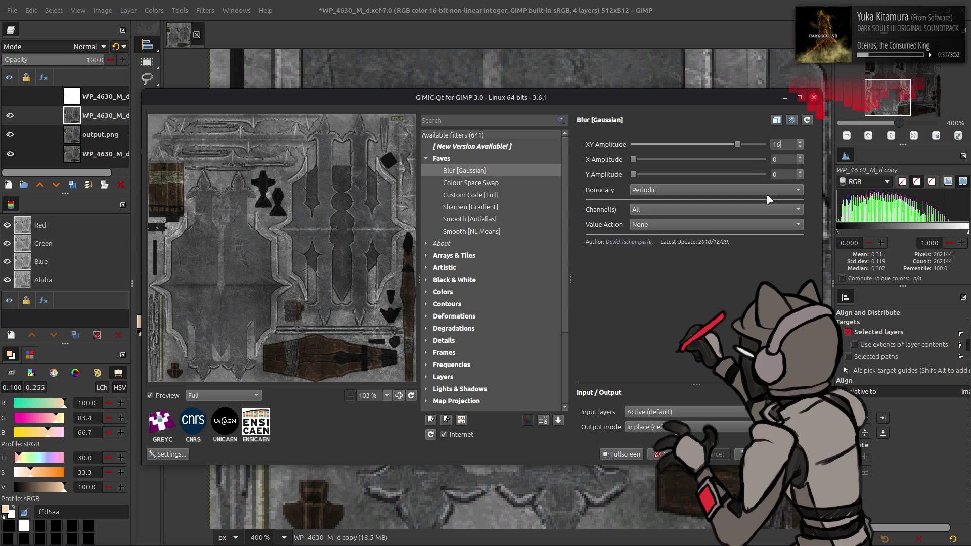
scroll(700, 194, down, 1)
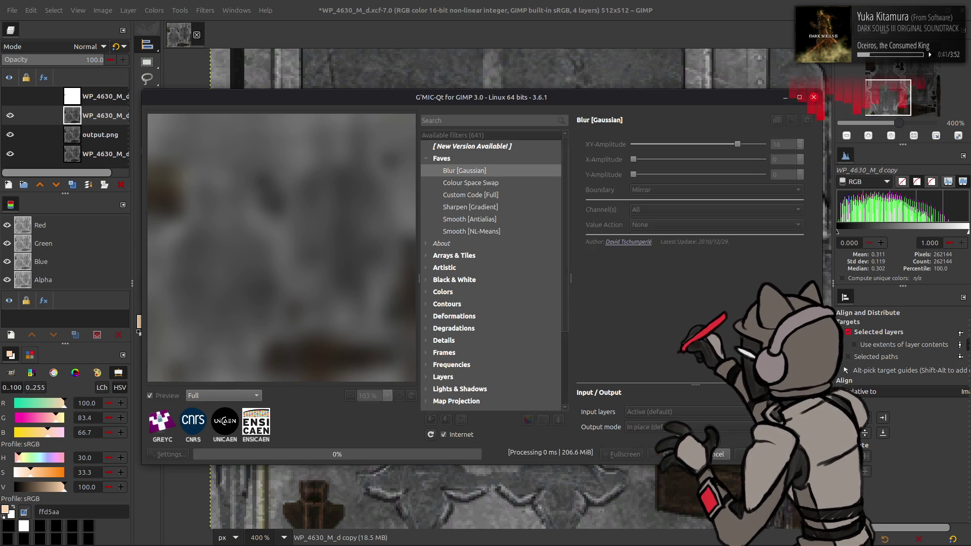
click(676, 454)
key(2)
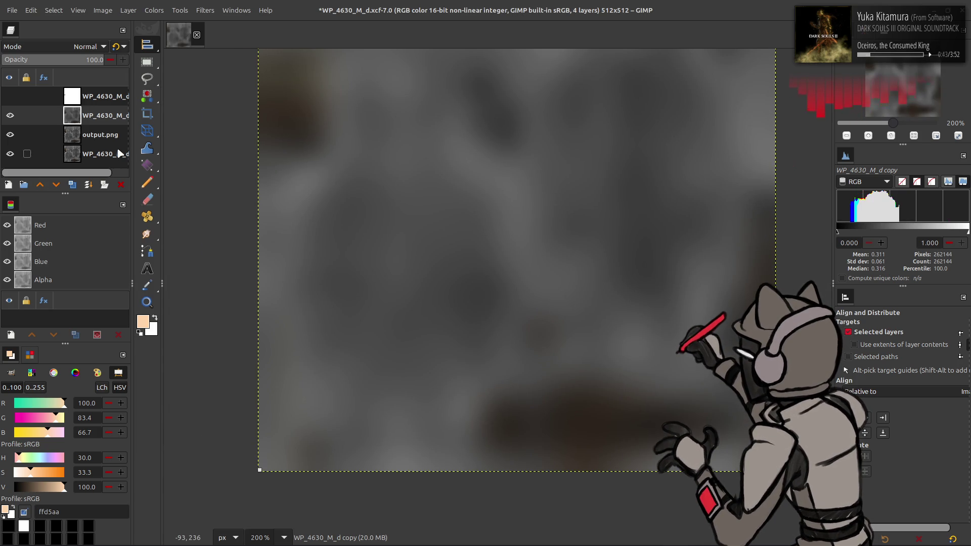
click(100, 134)
click(72, 184)
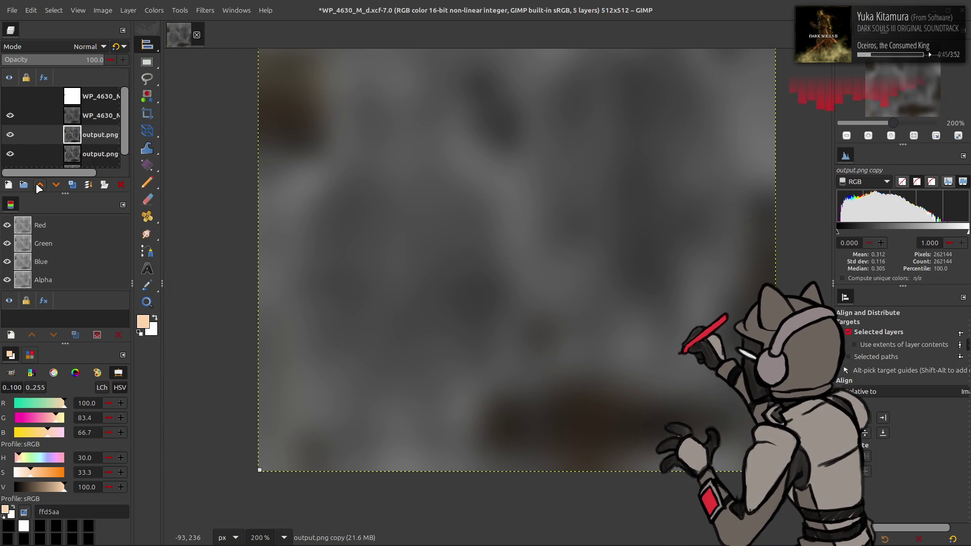
Step: Set the detail copy to Grain extract, then Grain merge, and merge it down
shift+click(11, 115)
click(88, 46)
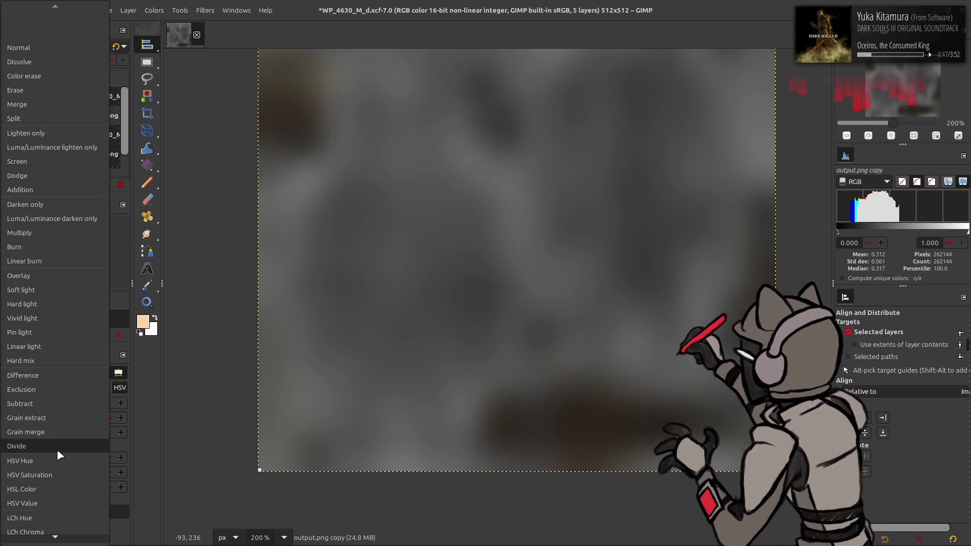
click(58, 417)
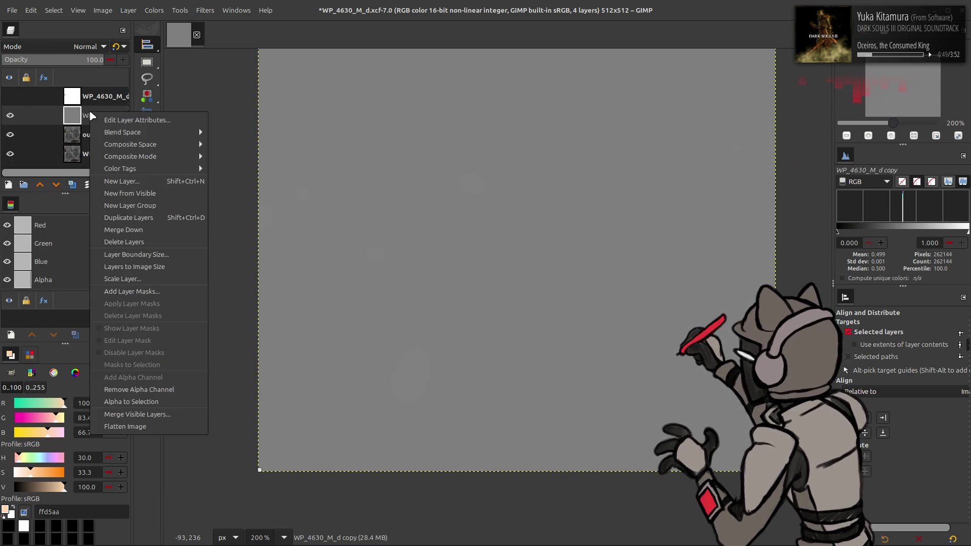
click(86, 46)
click(53, 427)
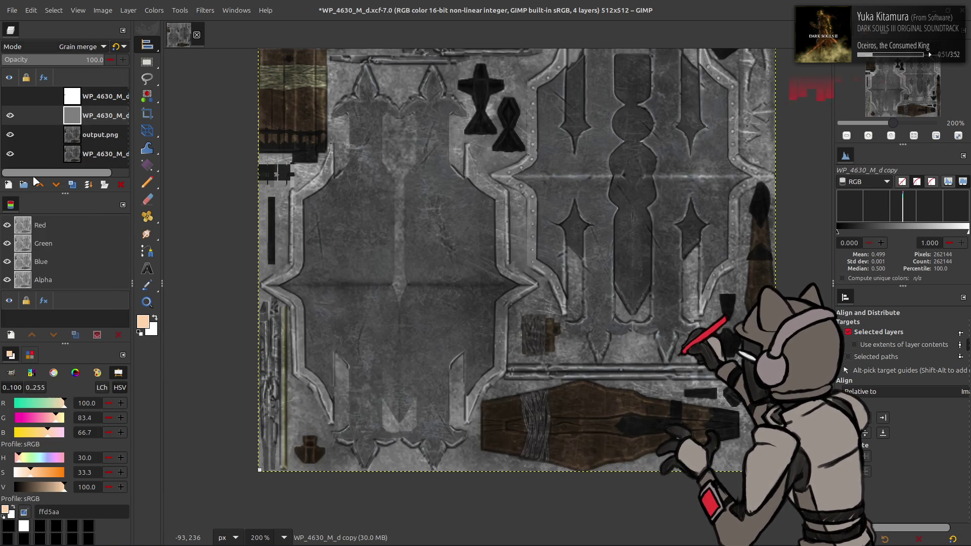
click(120, 185)
Step: Set the output.png copy to LCh Lightness blending and merge it down
click(73, 185)
double_click(83, 118)
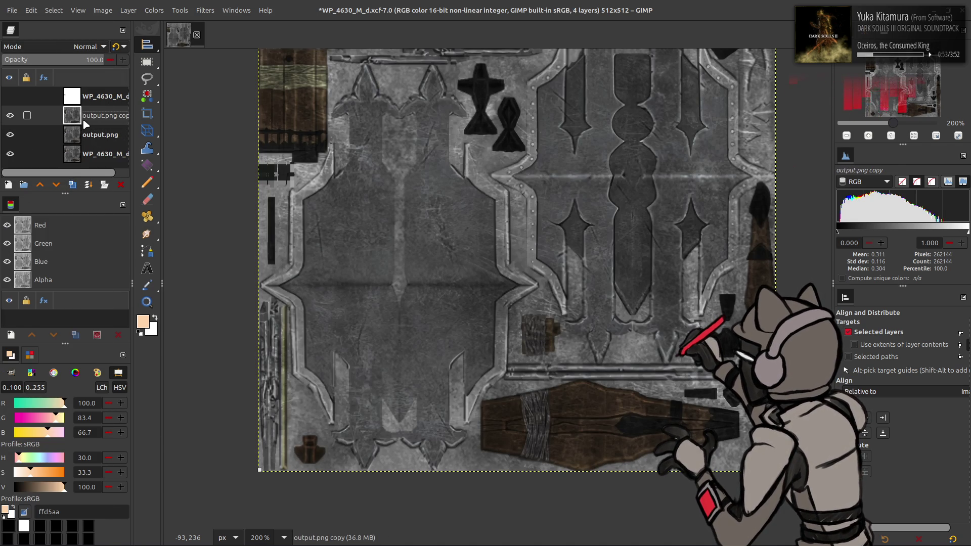
click(87, 46)
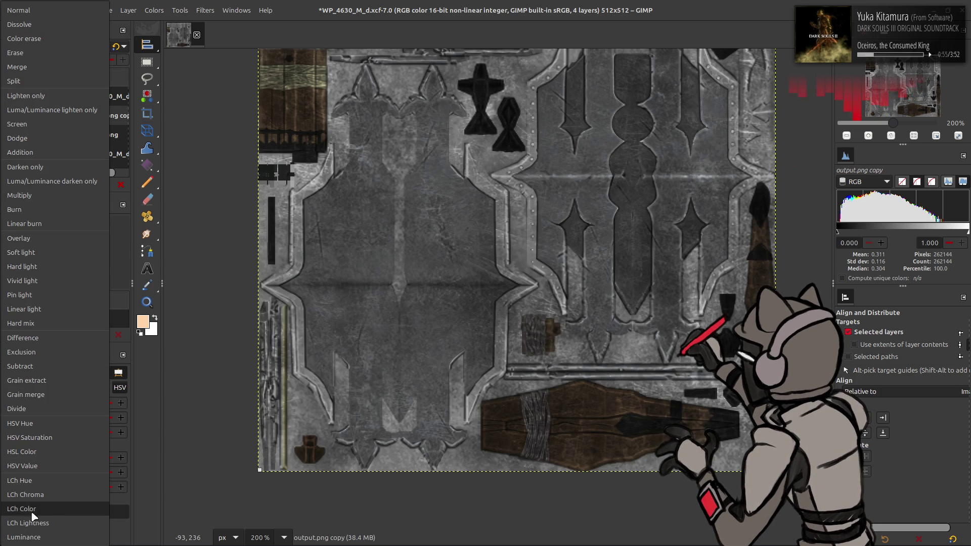
click(33, 522)
right_click(90, 123)
click(122, 231)
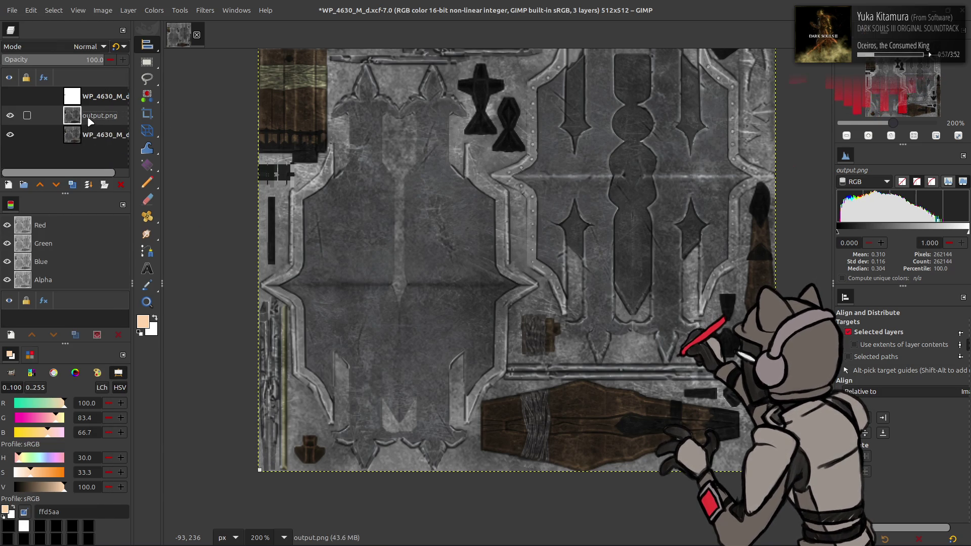
Step: Rename the merged layer to Clean, select WP_4630_M_d, and switch to chaiNNer
double_click(99, 116)
text(can)
key(Return)
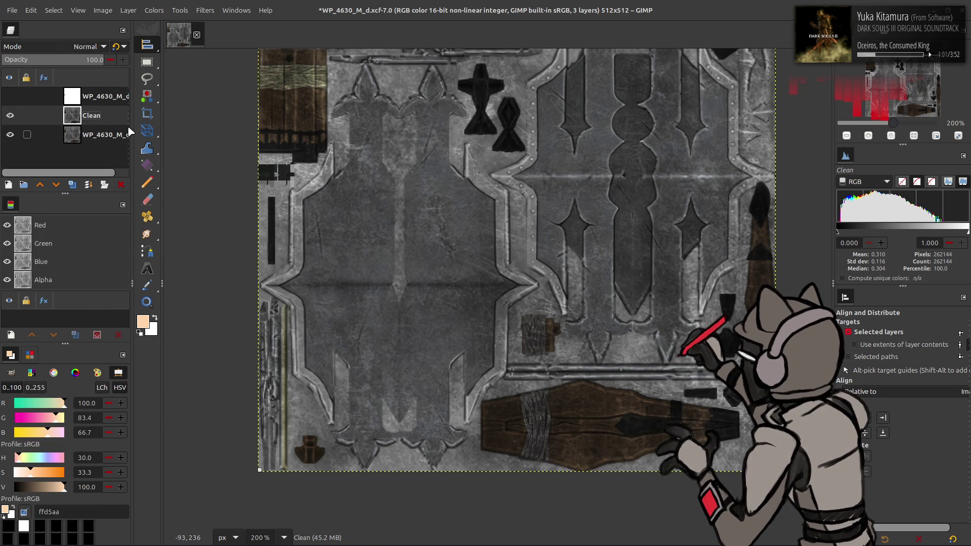
shift+scroll(271, 217, left, 1)
ctrl+scroll(517, 356, up, 1)
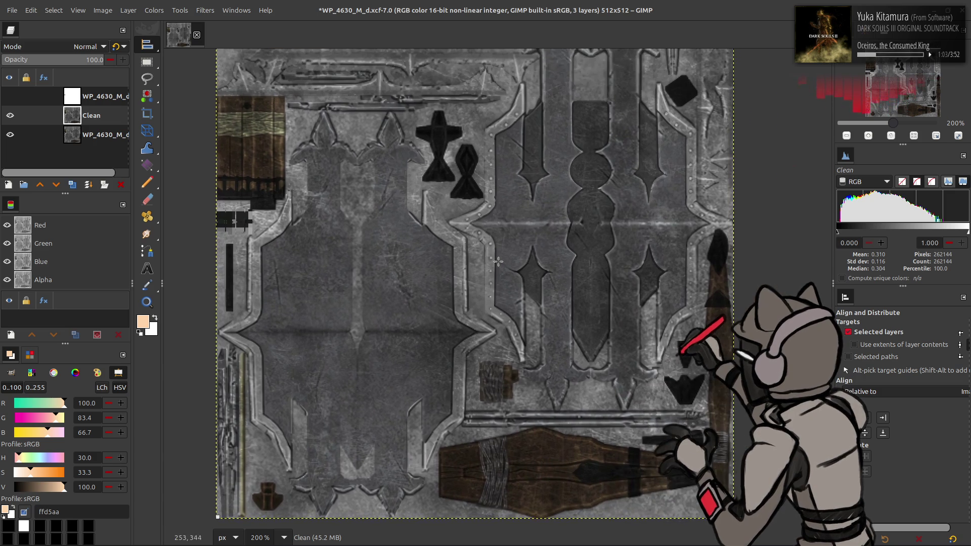
ctrl+scroll(450, 199, up, 1)
scroll(397, 184, up, 3)
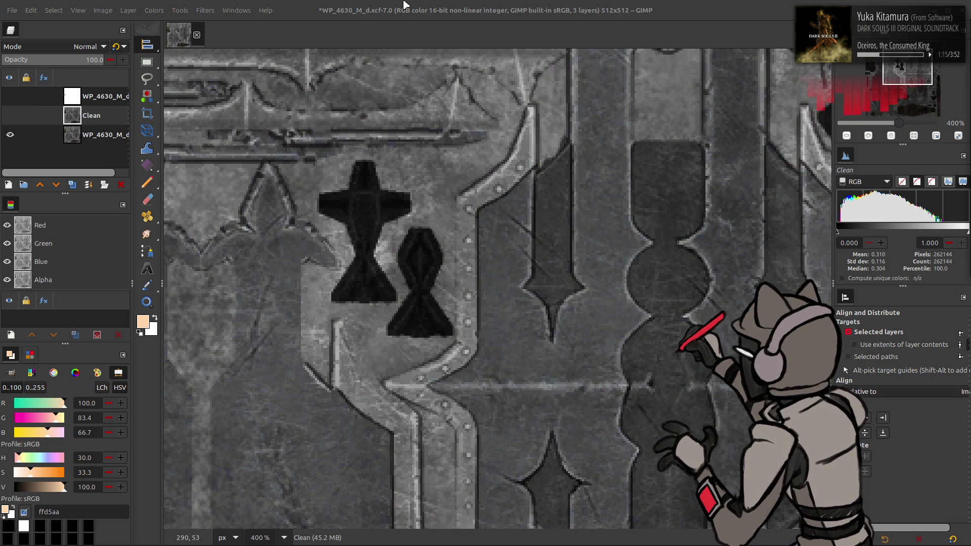
click(91, 137)
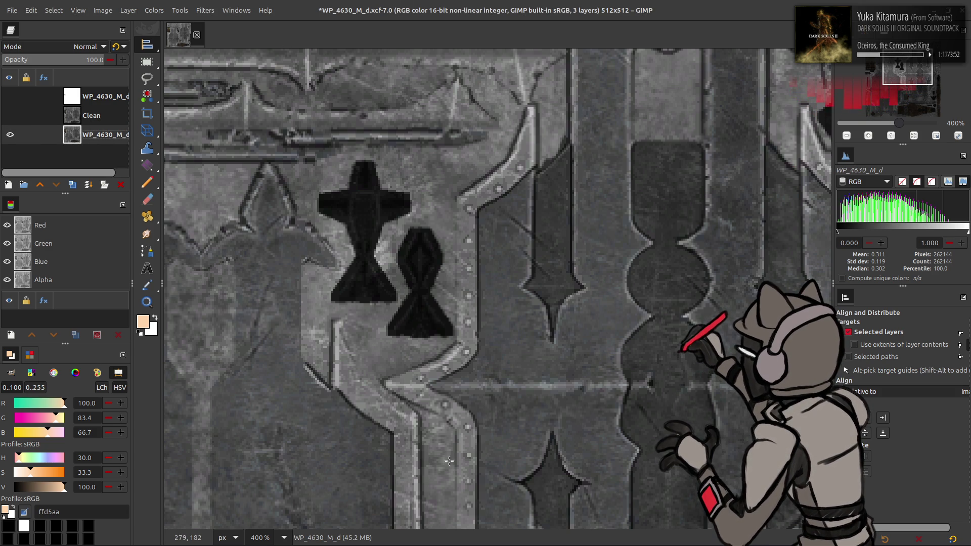
click(298, 533)
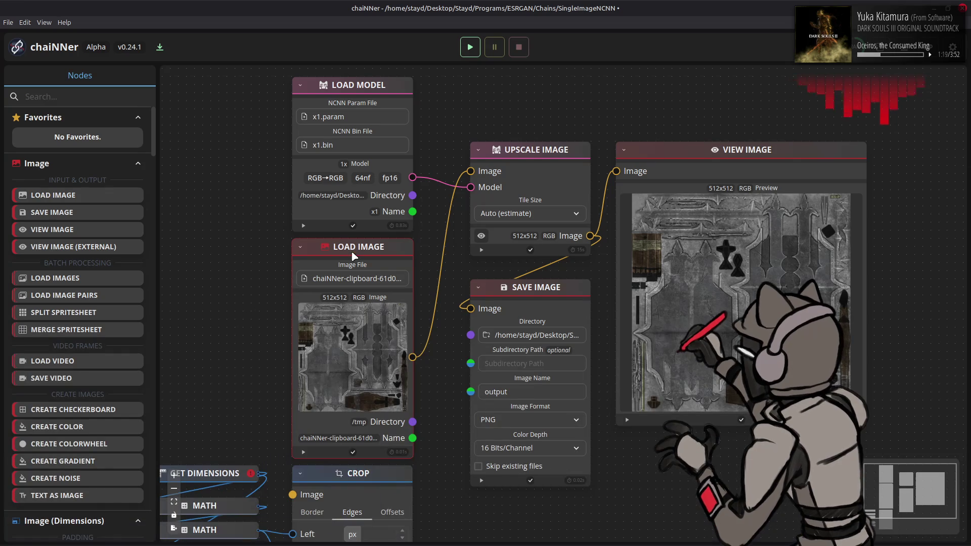
Step: Load esrgan-x4.param from the 4x_HDCube3_500k folder into Load Model and run the chain
click(371, 117)
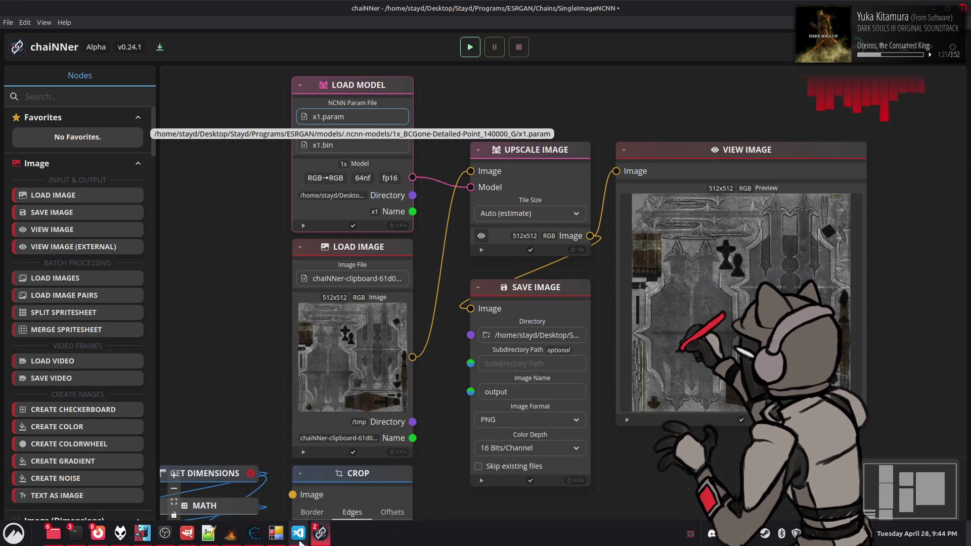
click(379, 485)
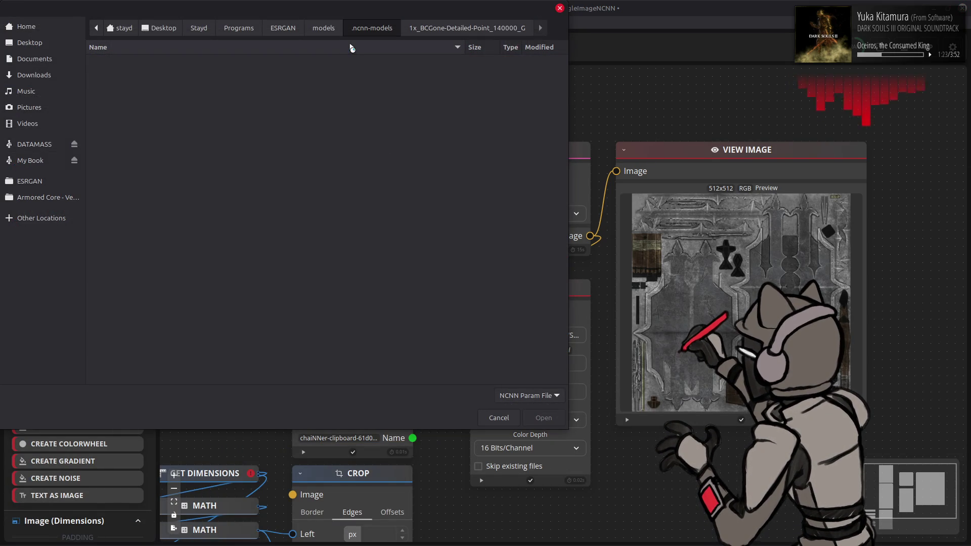
scroll(249, 173, down, 5)
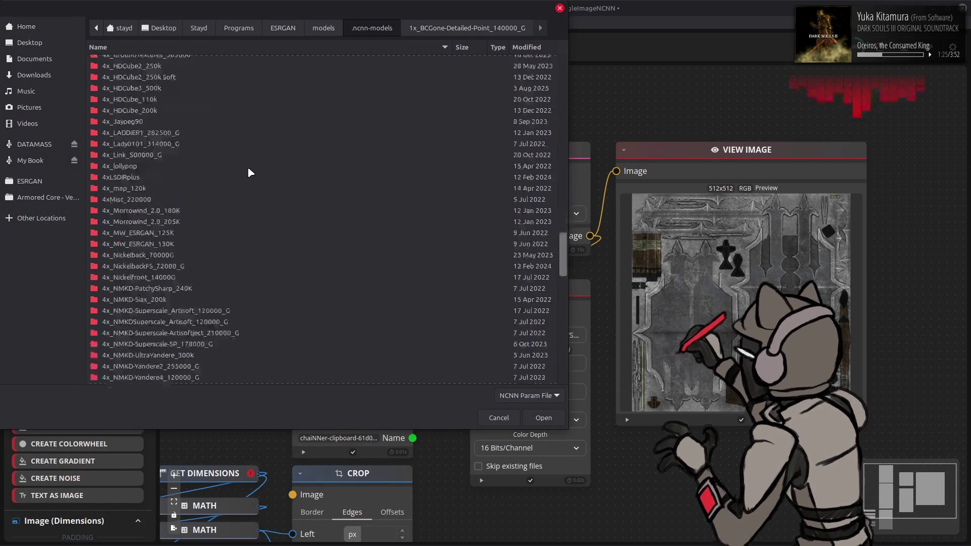
scroll(247, 166, up, 5)
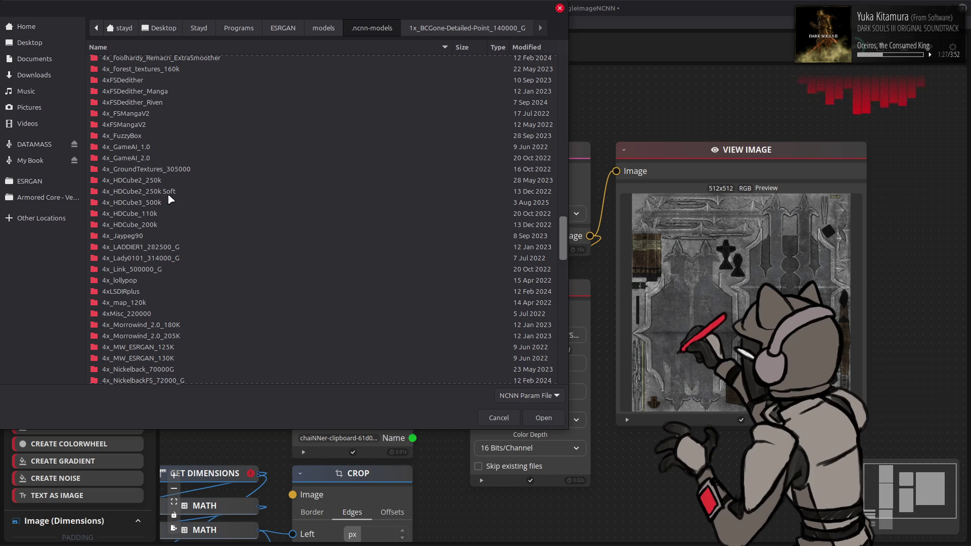
double_click(155, 202)
click(544, 417)
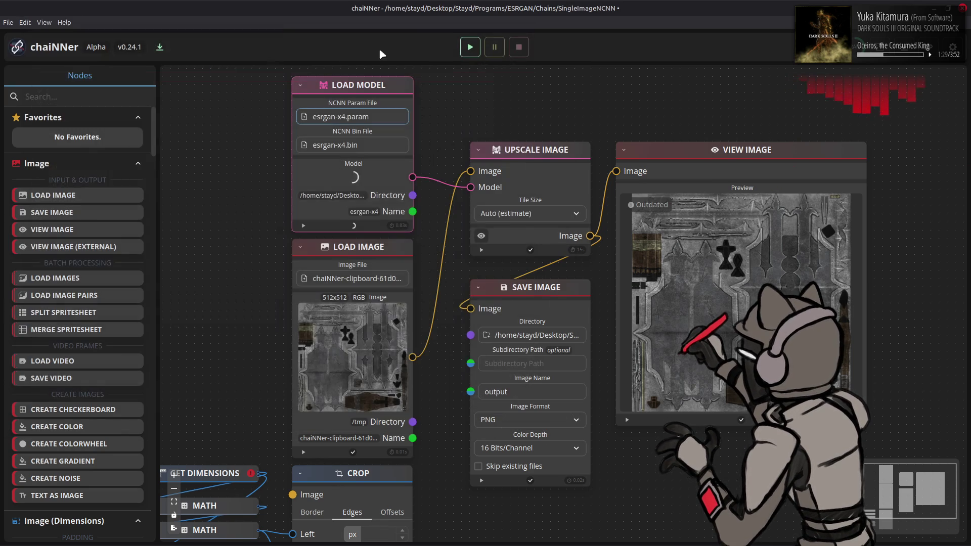
click(470, 47)
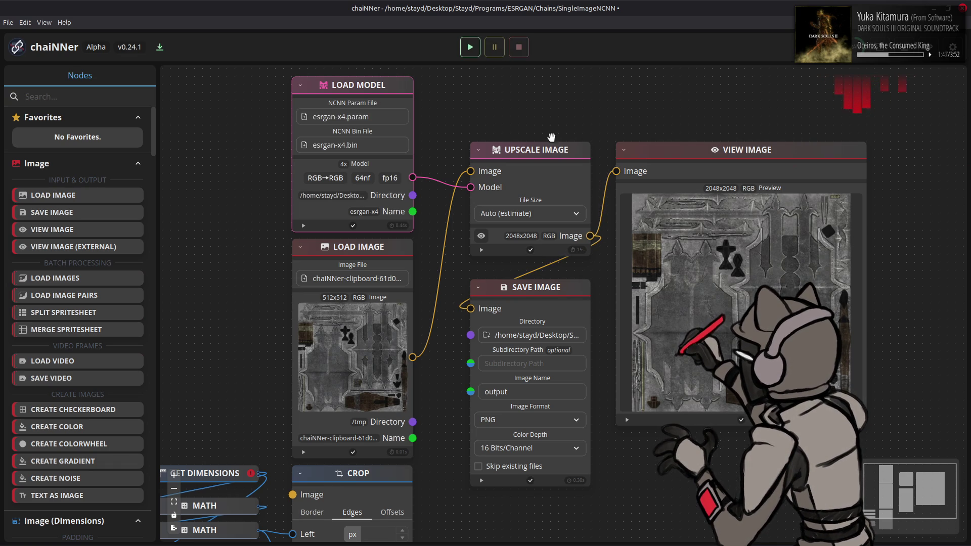
Step: Drag the new output.png into GIMP as a layer and fit the canvas to 2048x2048
click(205, 534)
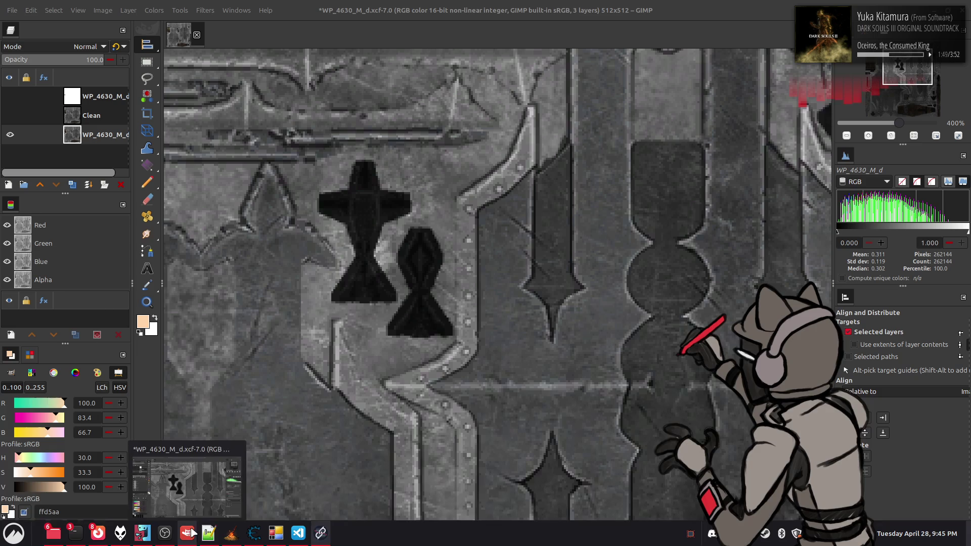
key(alt+Tab)
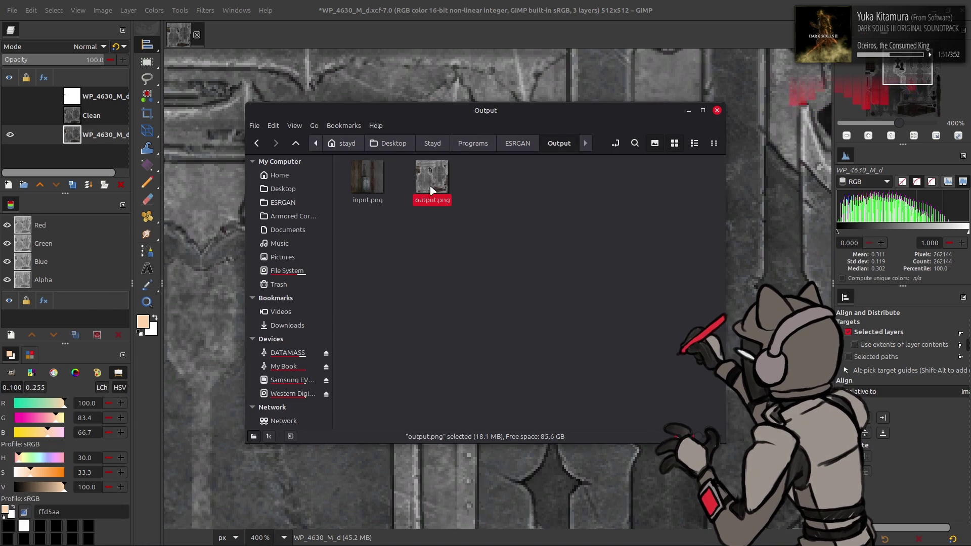
drag(456, 74, 595, 300)
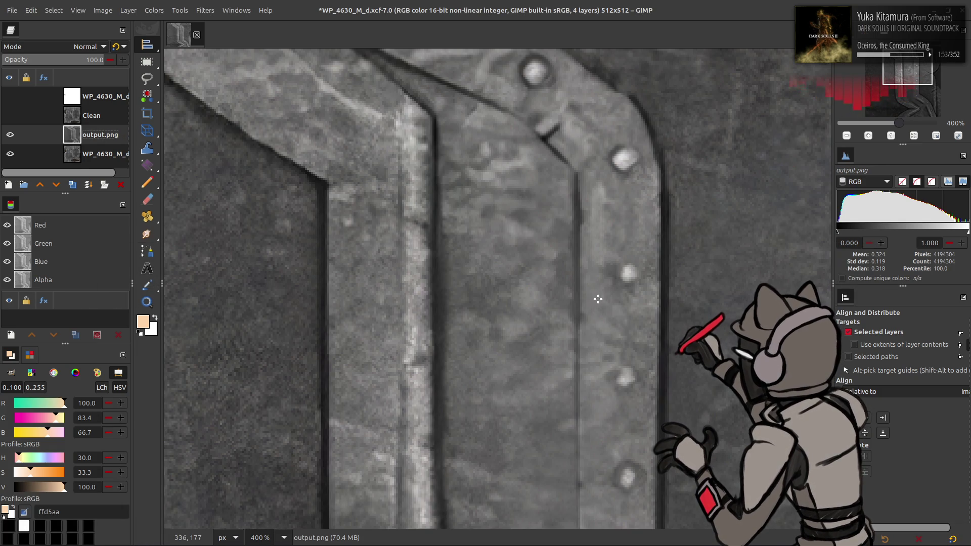
middle_drag(486, 189, 422, 359)
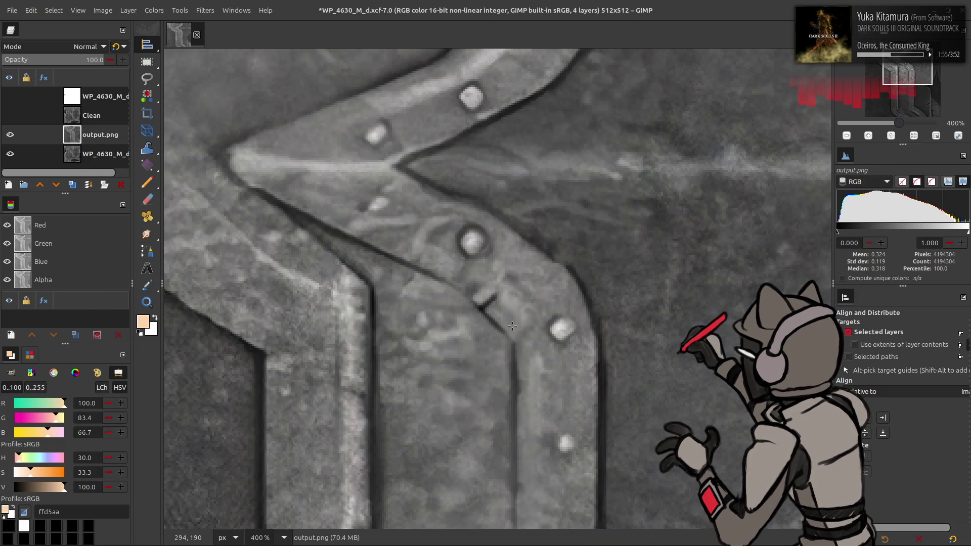
ctrl+scroll(512, 326, down, 3)
ctrl+scroll(512, 326, down, 1)
click(102, 9)
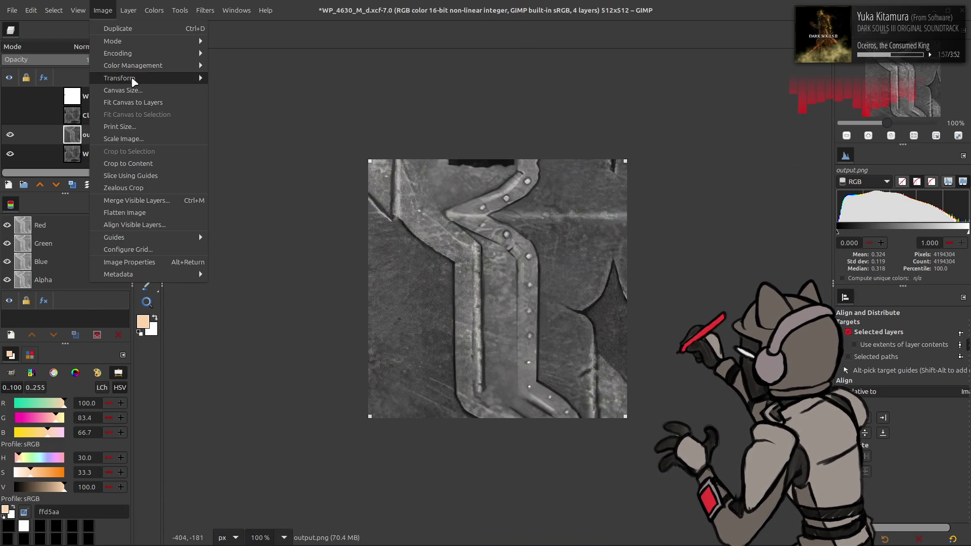
click(134, 102)
scroll(355, 187, down, 5)
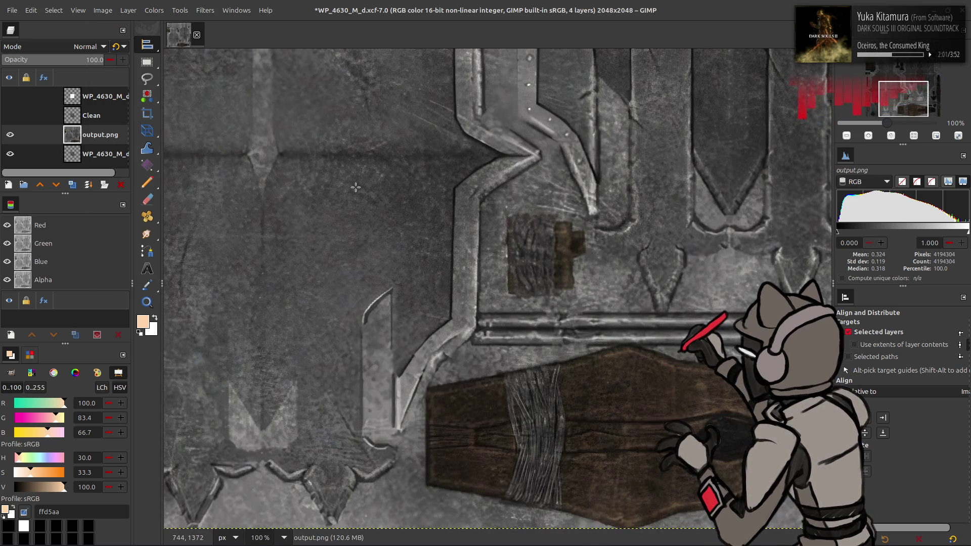
scroll(355, 187, up, 3)
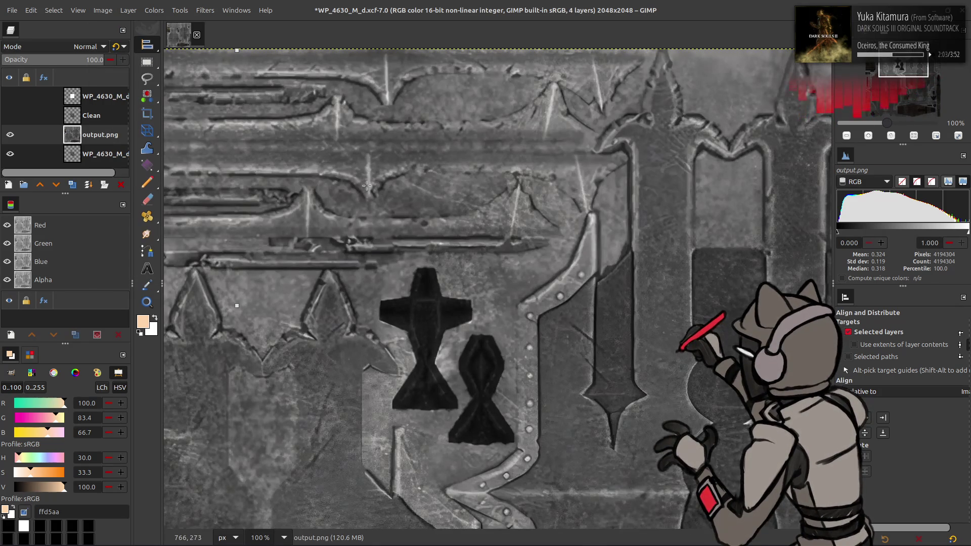
scroll(367, 186, left, 2)
scroll(366, 185, left, 2)
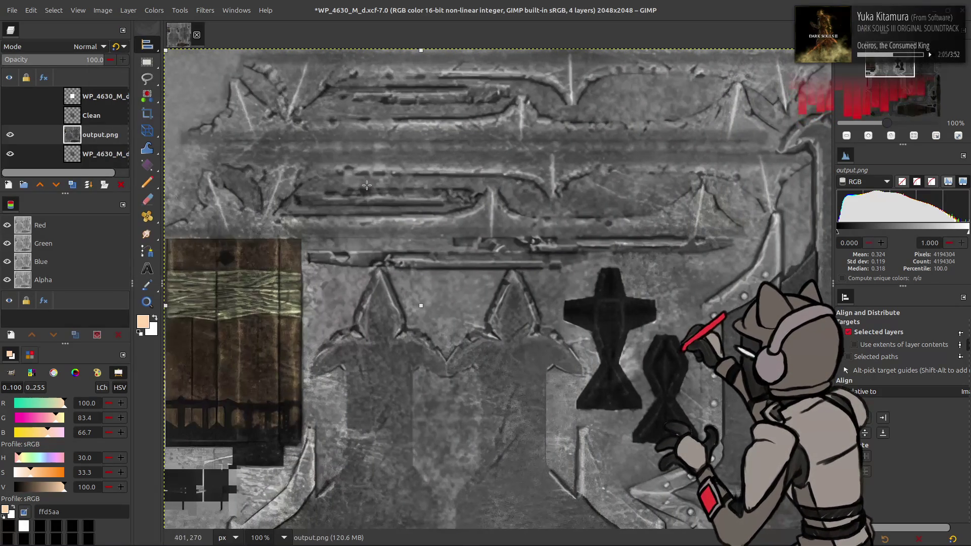
scroll(367, 185, down, 6)
scroll(366, 185, down, 5)
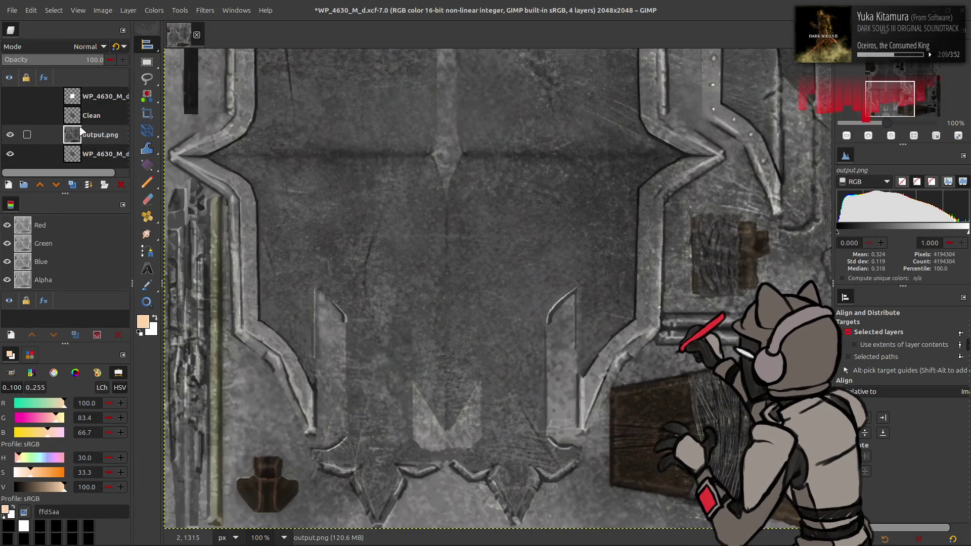
Step: Rename the upscaled layer HDCube3, hide it, and show and select Clean
double_click(111, 134)
text(HDC)
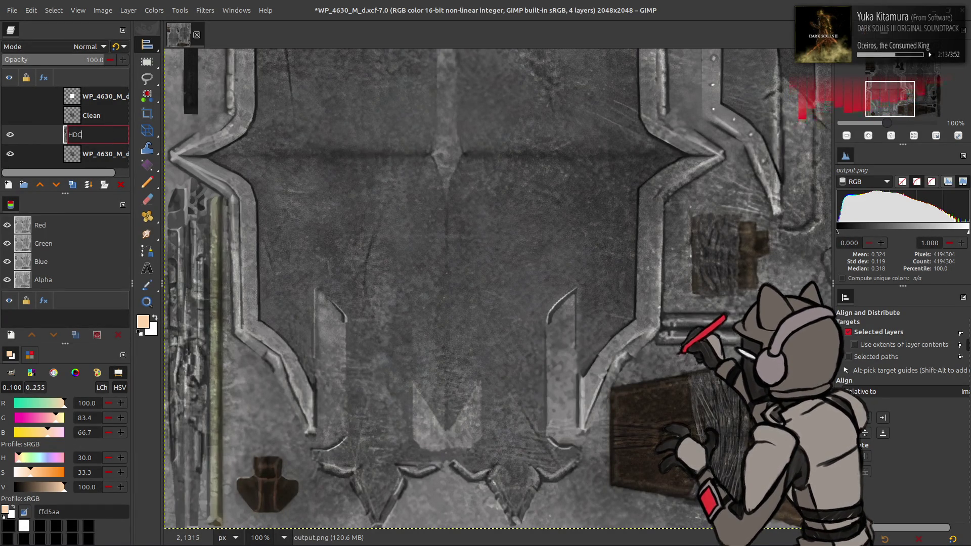
text(ube3)
key(Return)
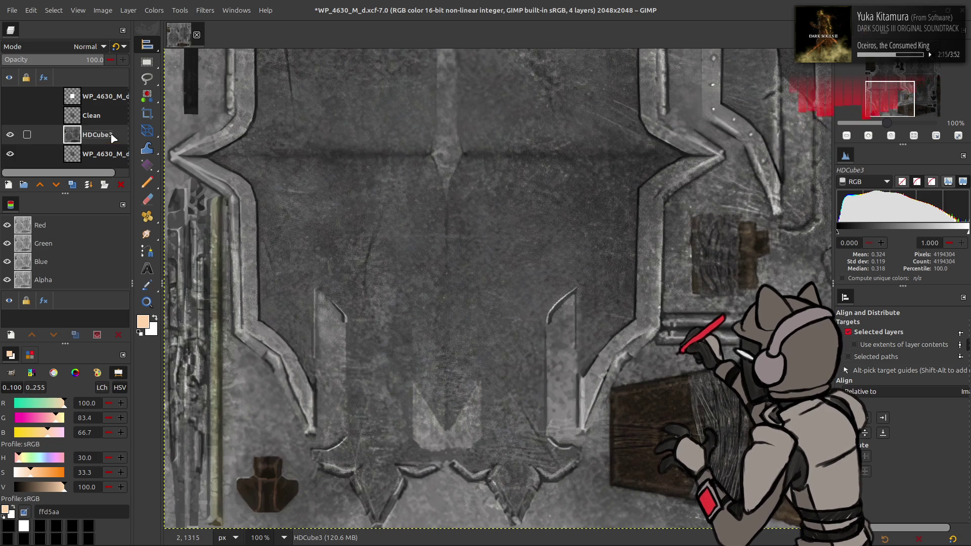
click(10, 134)
click(10, 116)
click(91, 116)
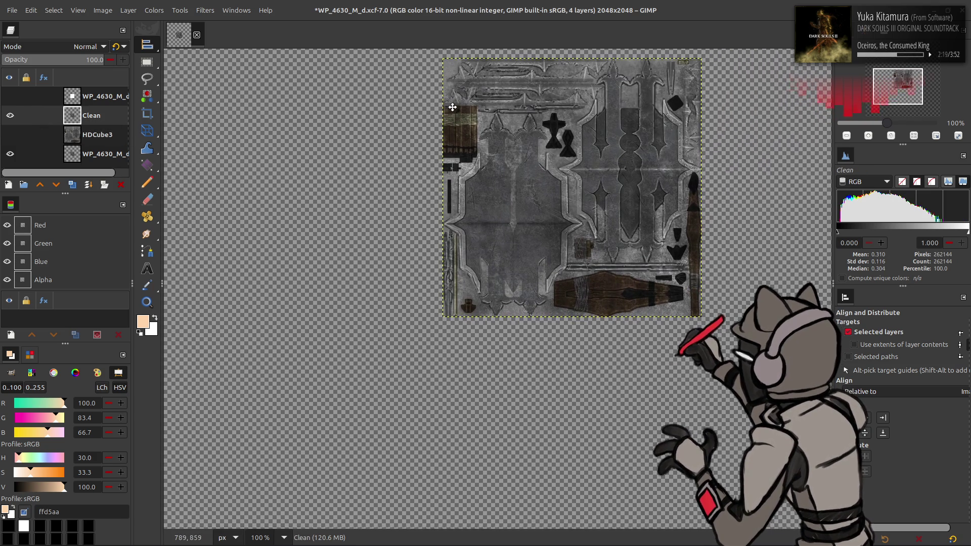
Step: Duplicate Clean and apply a G'MIC Gaussian blur of 0.5 to the copy
middle_drag(463, 99, 428, 141)
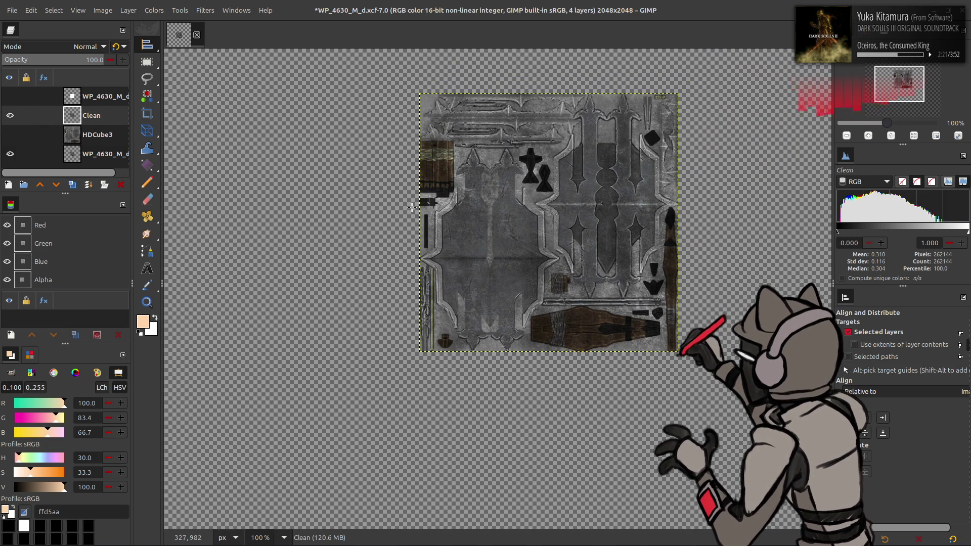
click(72, 185)
click(72, 184)
click(205, 11)
key(Escape)
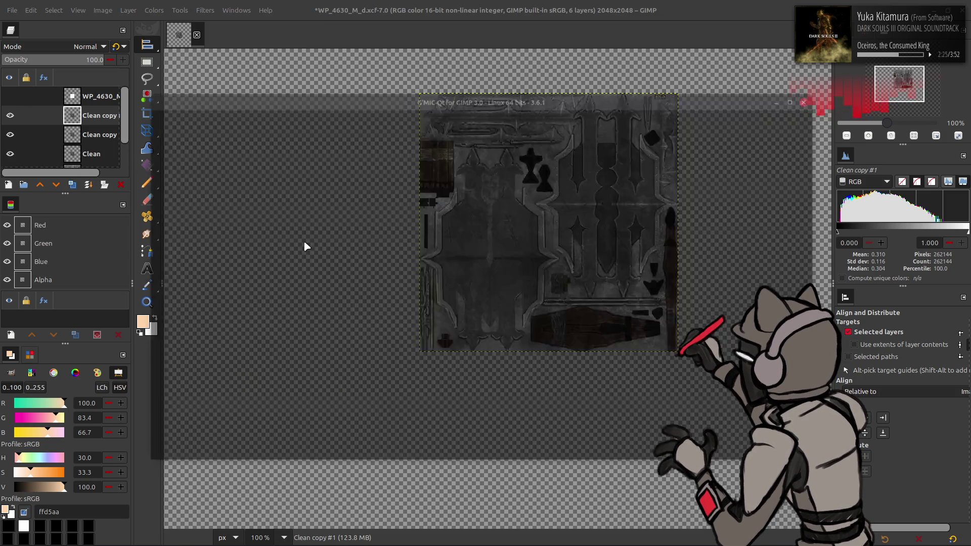
double_click(770, 144)
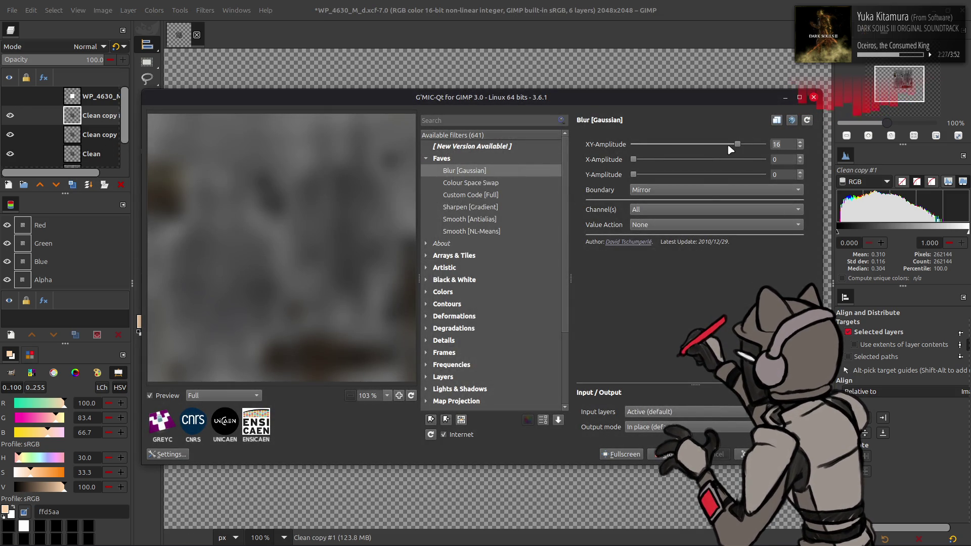
text(0.5)
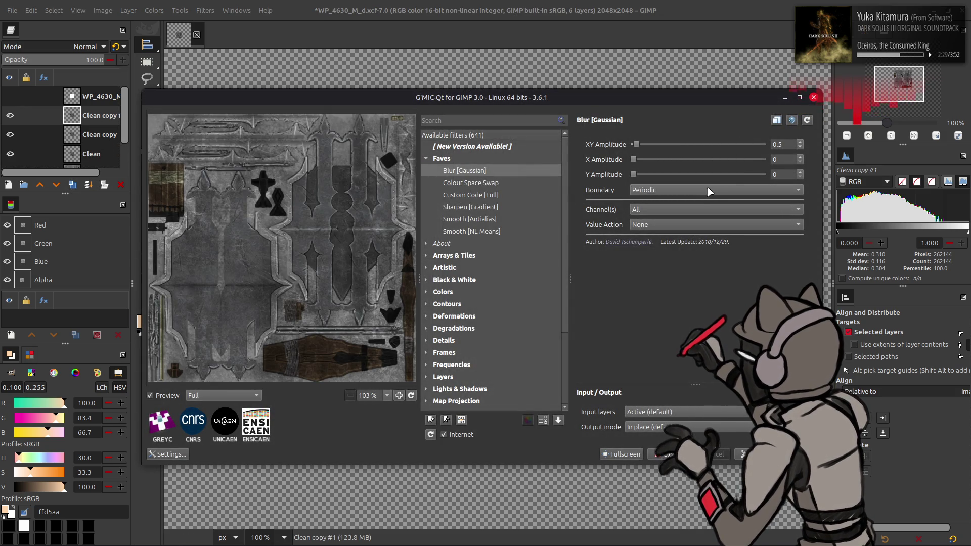
key(Return)
ctrl+scroll(541, 308, up, 5)
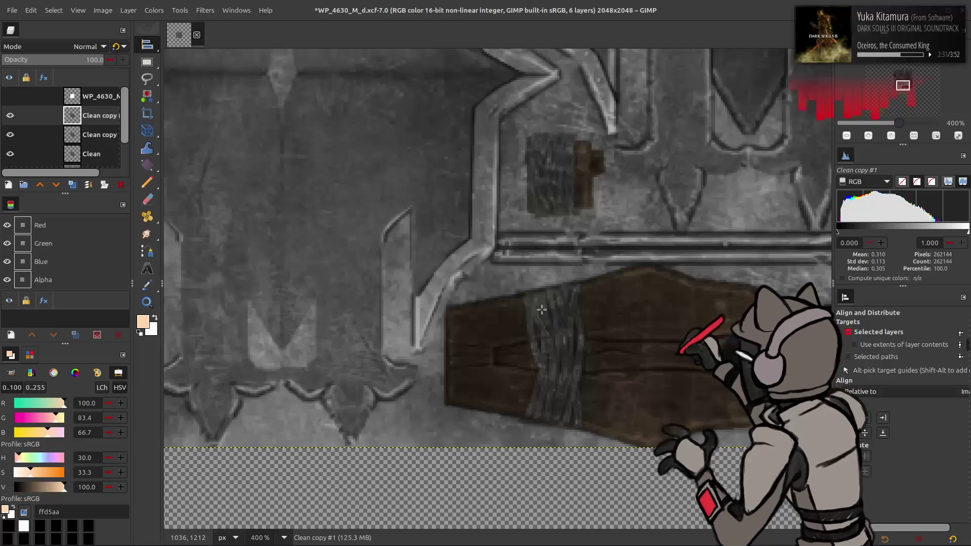
Step: Set the blurred copy to Grain extract, merge it down, then set the result to legacy Grain merge
click(85, 48)
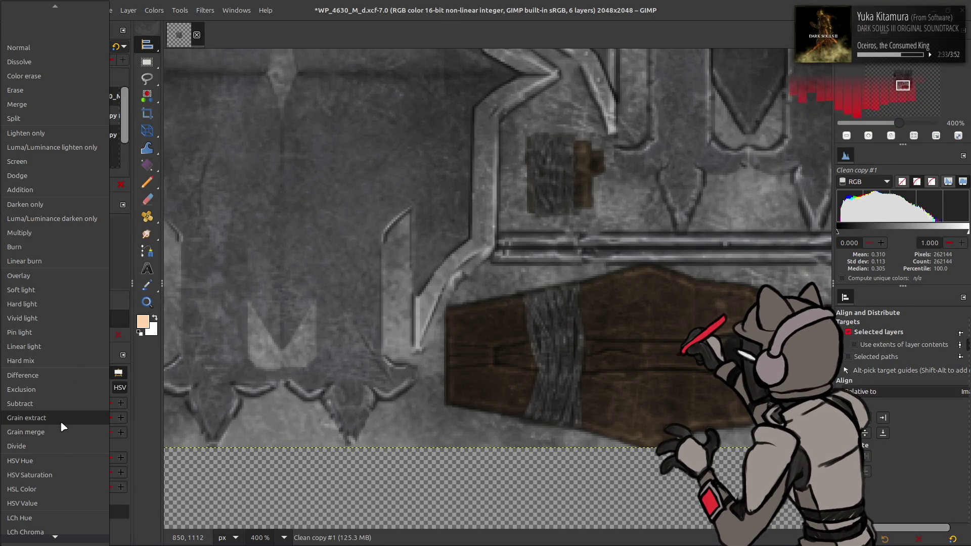
click(61, 428)
right_click(89, 122)
click(114, 231)
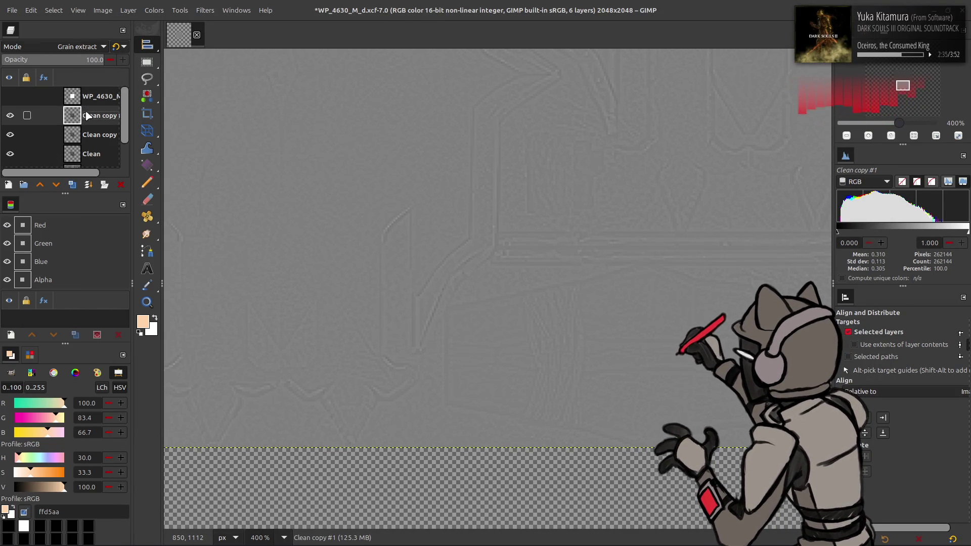
click(84, 50)
click(31, 432)
text(50)
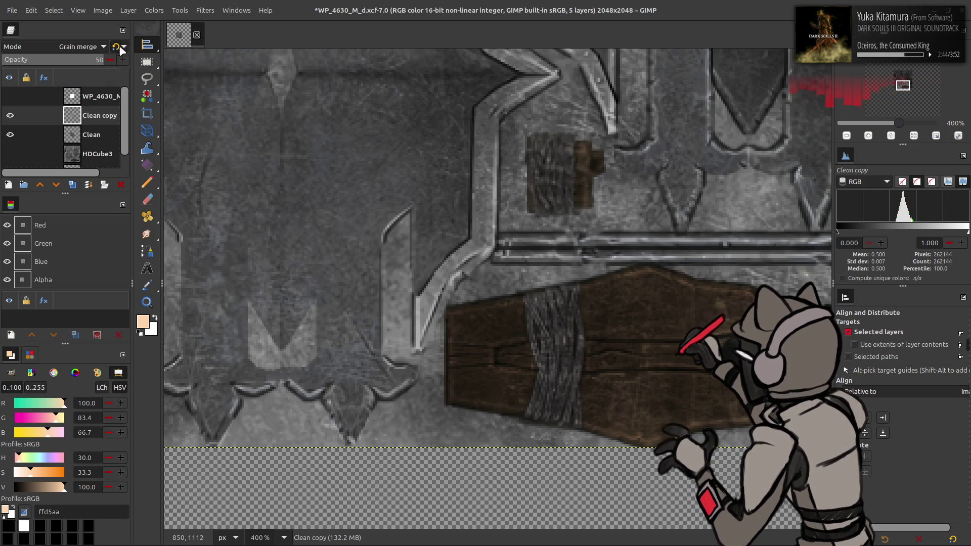
click(119, 47)
Step: Duplicate Clean again as Clean copy #1 and switch to chaiNNer
click(95, 139)
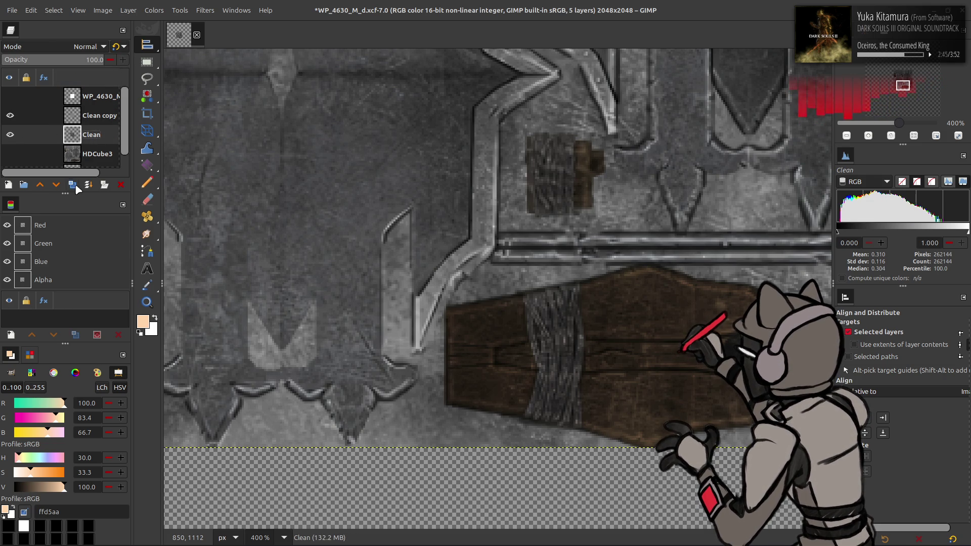
key(shift+ctrl+d)
right_click(86, 122)
key(Escape)
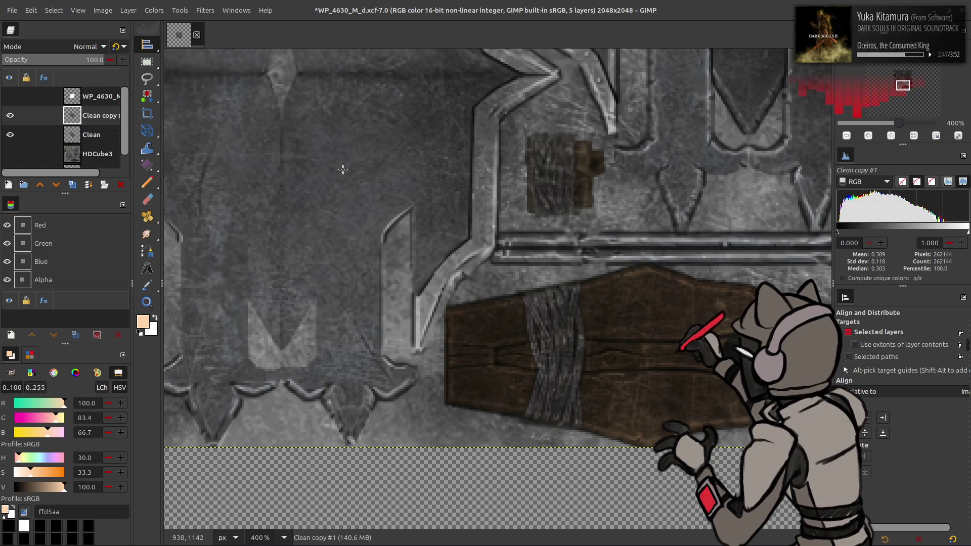
click(320, 535)
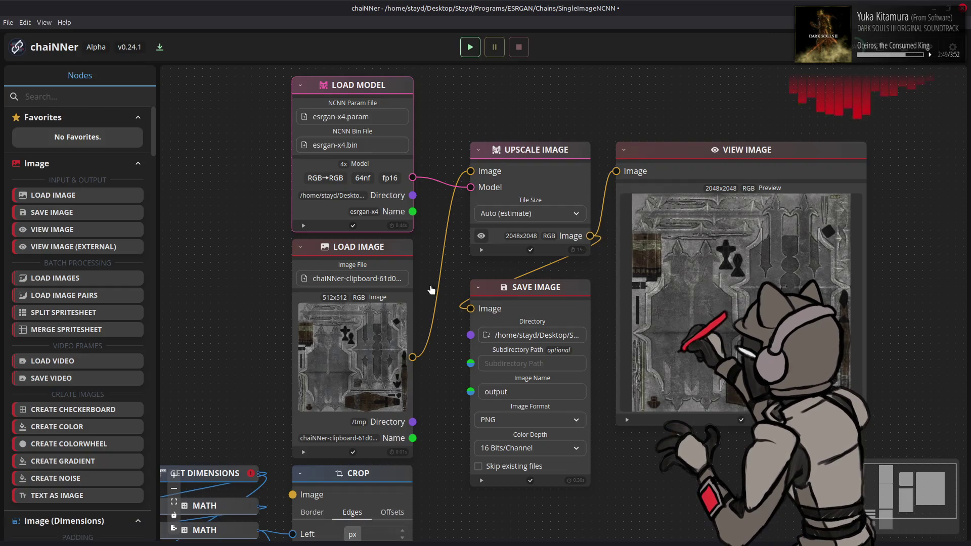
Step: Paste the clipboard texture as a Load Image node and wire it into Upscale Image
key(ctrl+v)
drag(588, 336, 408, 297)
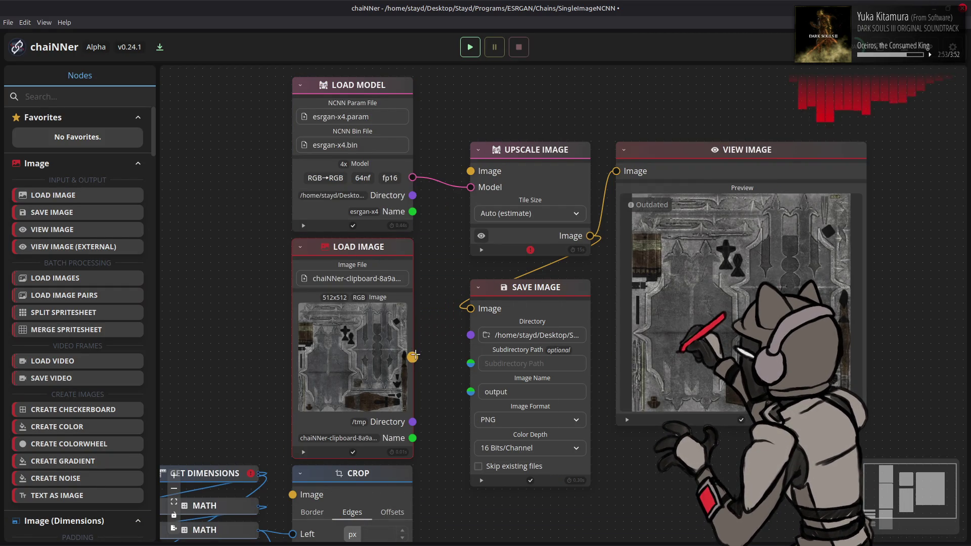
drag(413, 357, 470, 170)
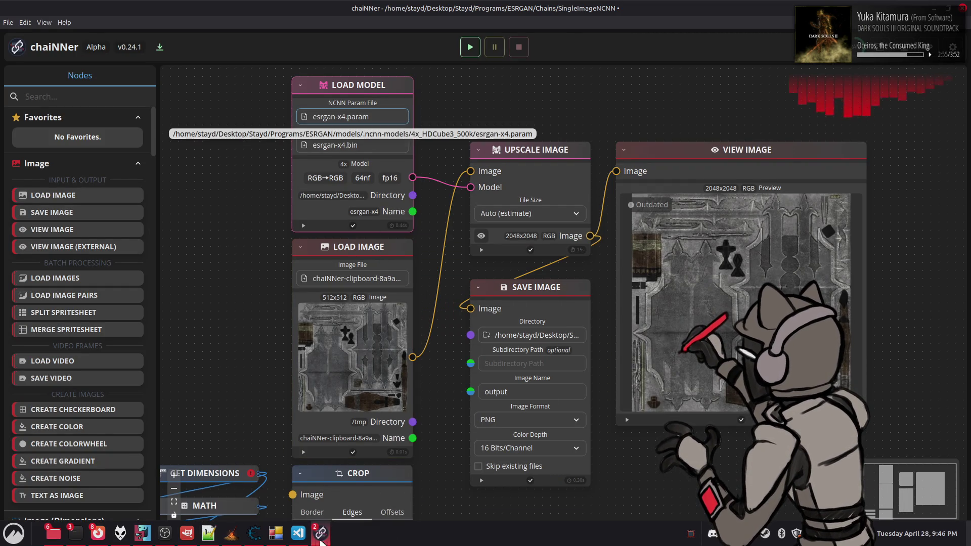
Step: Load the 4xNomos8kSC parameter file, run the chain, then return to GIMP
mouse_move(320, 533)
click(369, 472)
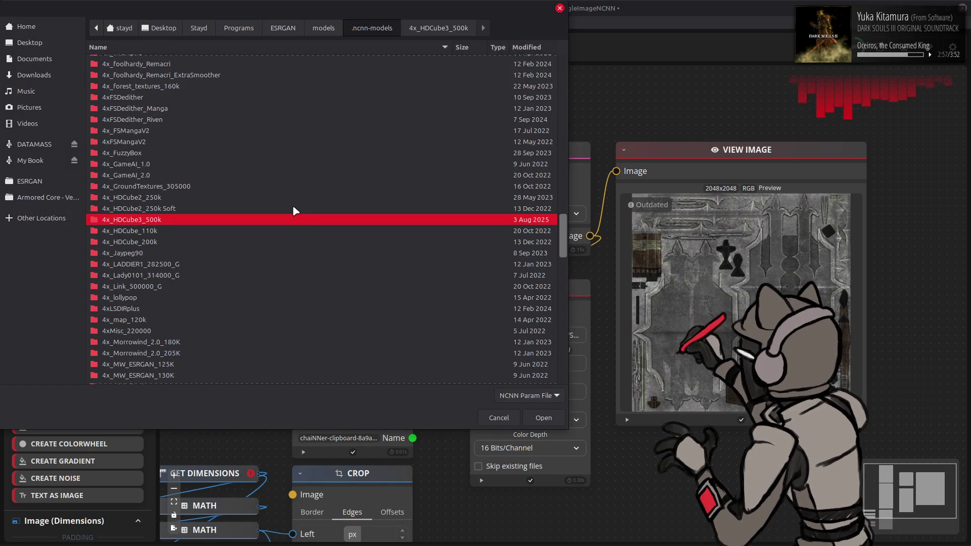
scroll(292, 205, down, 4)
scroll(280, 209, down, 1)
double_click(147, 342)
double_click(226, 63)
click(471, 49)
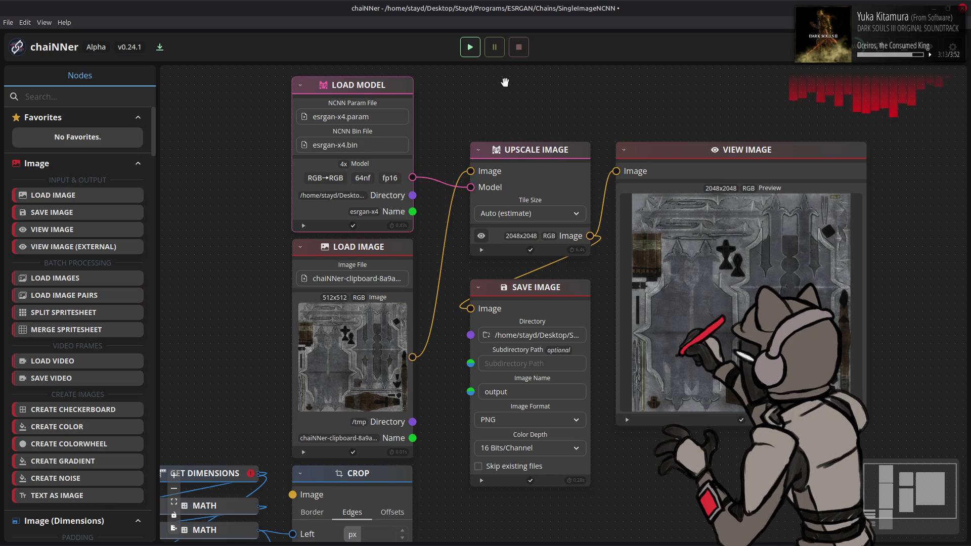
key(alt+Tab)
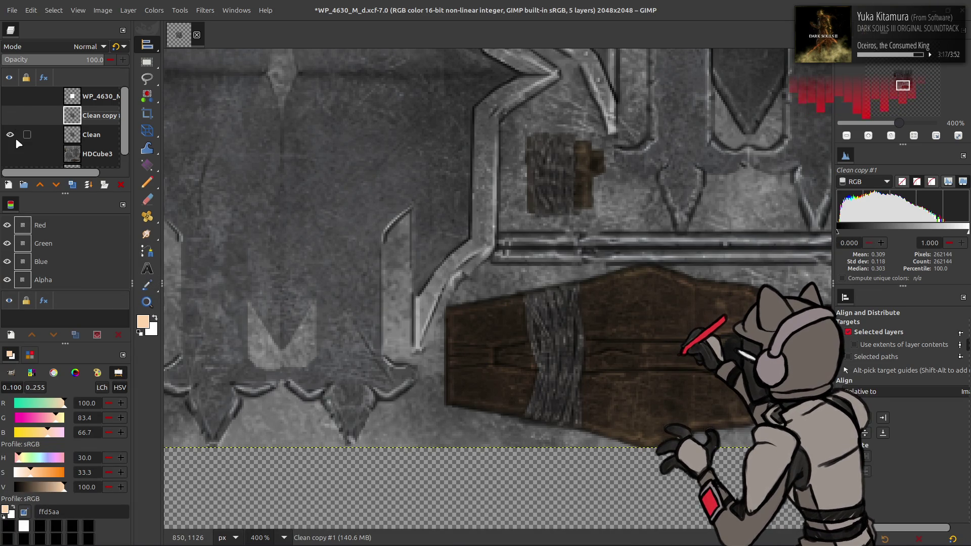
scroll(17, 142, down, 1)
Step: Move HDCube3 above the Clean layers and drag the new output.png in to compare
drag(82, 141, 85, 99)
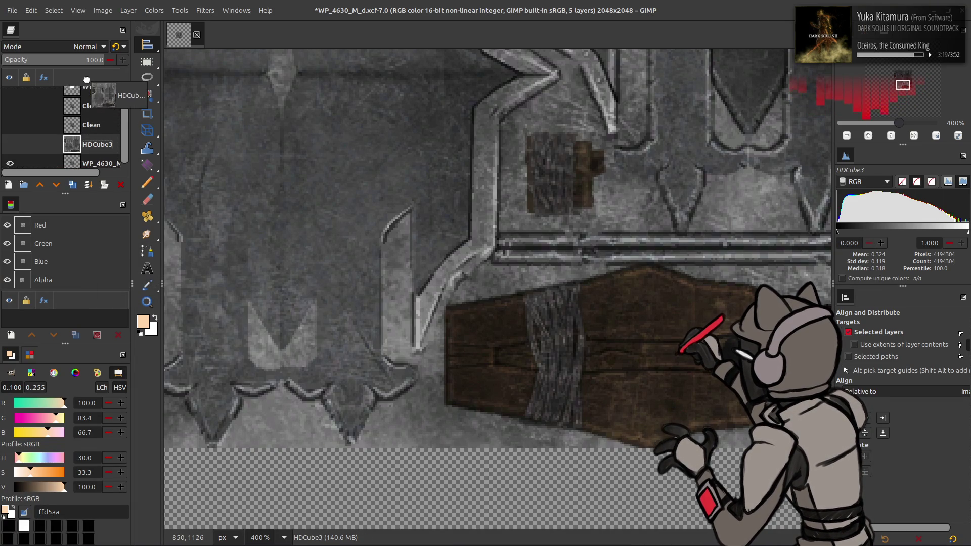
key(1)
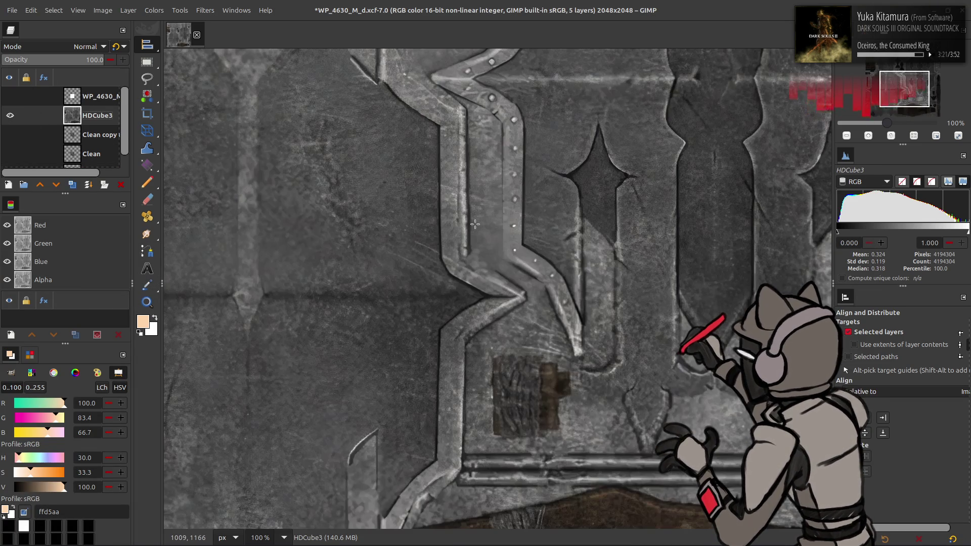
key(alt+Tab)
drag(433, 181, 469, 74)
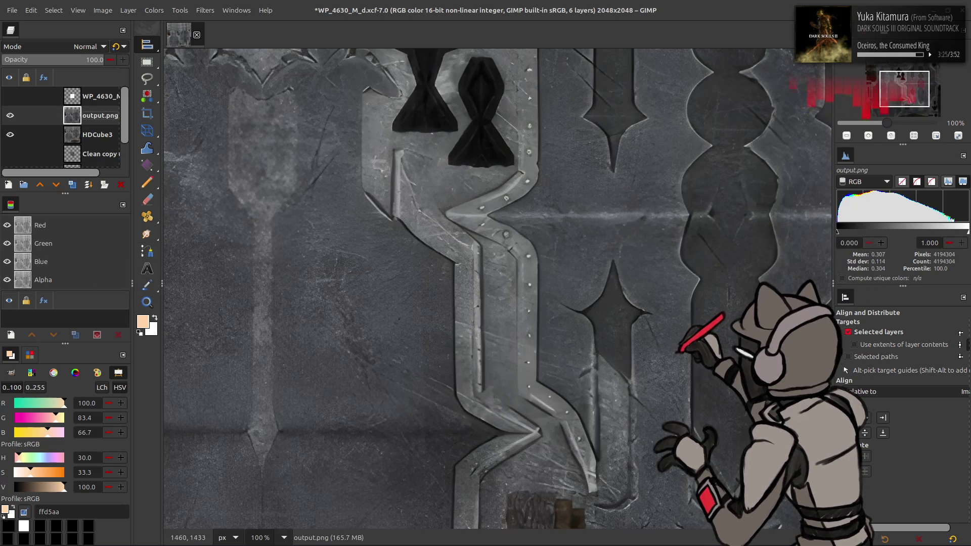
middle_drag(619, 446, 603, 321)
scroll(603, 321, down, 3)
ctrl+scroll(367, 291, up, 2)
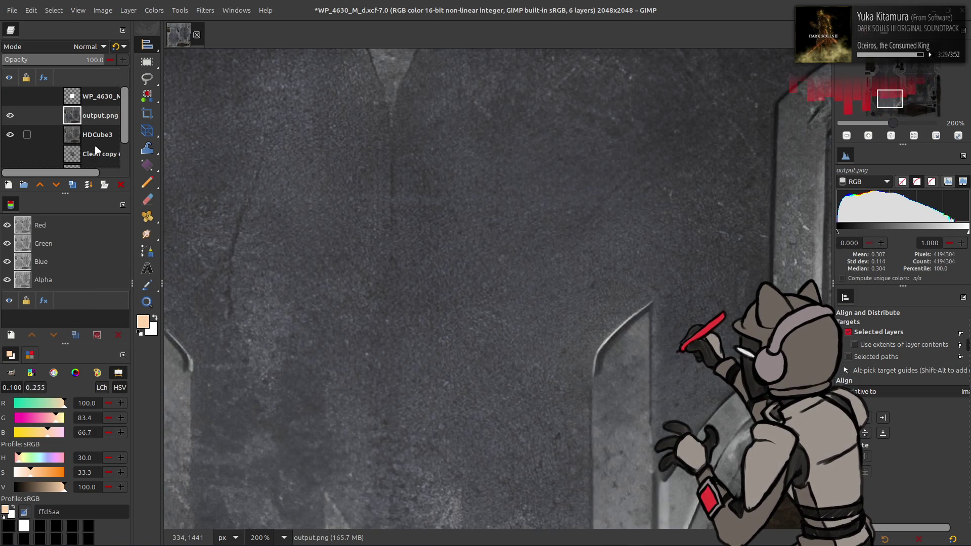
Step: Delete the output.png and Clean copy #1 layers and switch to chaiNNer
click(120, 184)
click(9, 134)
click(121, 184)
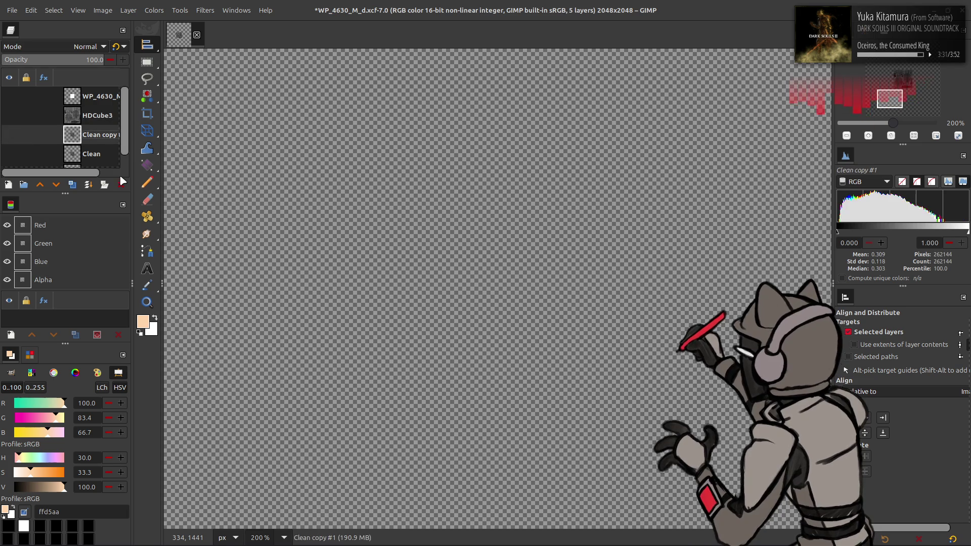
middle_drag(401, 173, 345, 536)
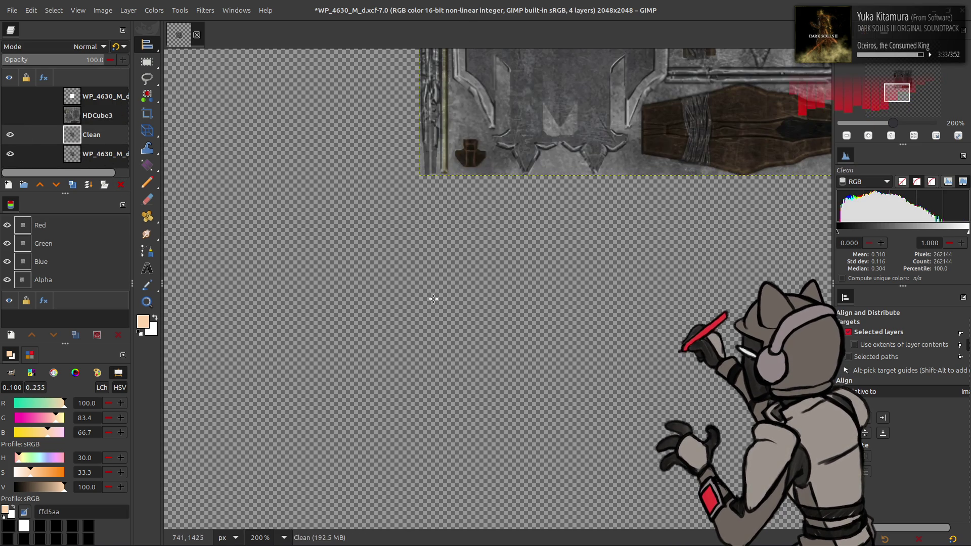
click(321, 535)
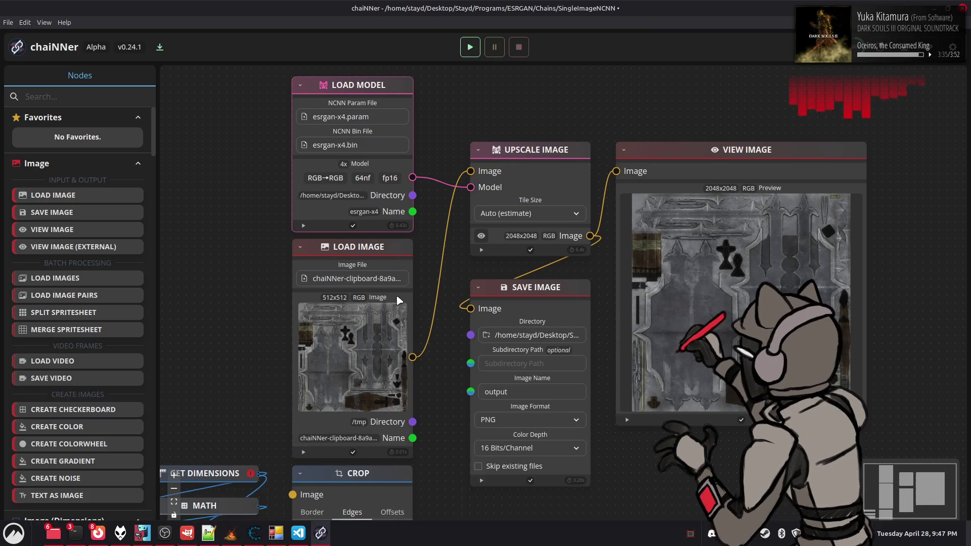
Step: Paste the clipboard texture as a Load Image node, wire it into Upscale Image and run the chain
key(ctrl+v)
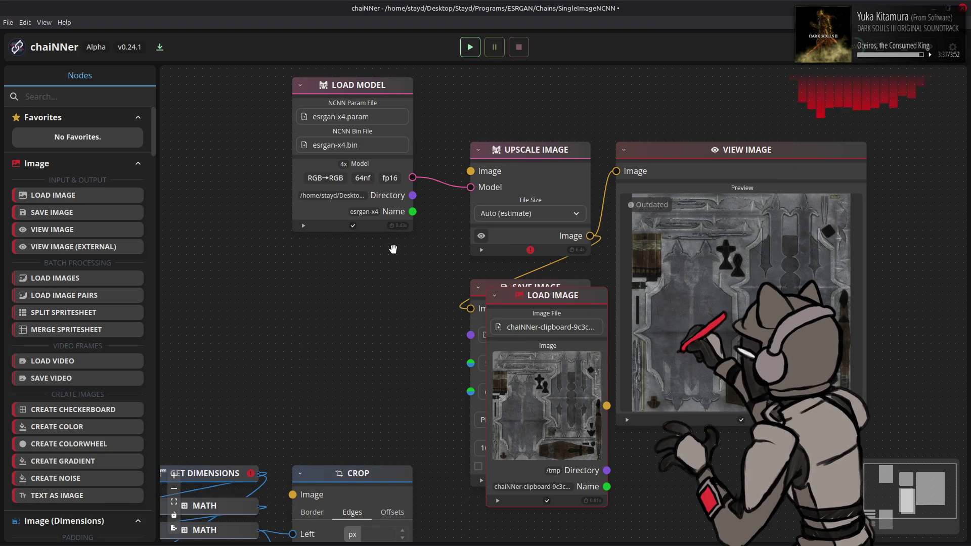
mouse_move(562, 304)
mouse_down()
mouse_move(508, 280)
mouse_move(391, 255)
mouse_up()
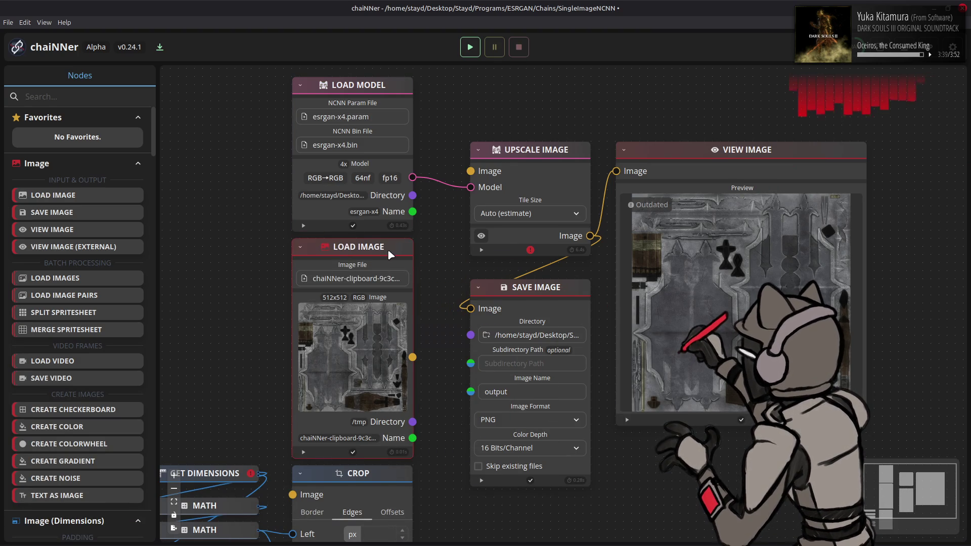
drag(412, 357, 471, 171)
click(470, 46)
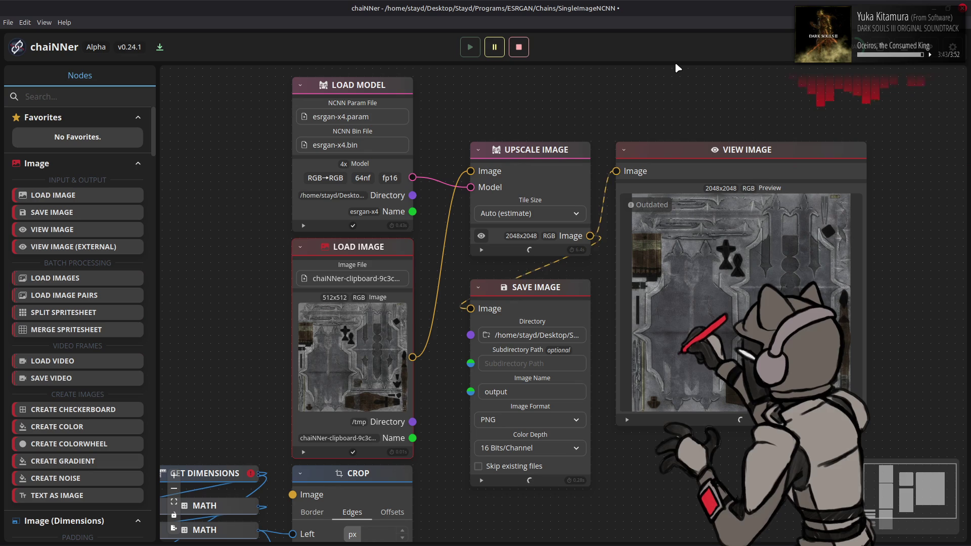
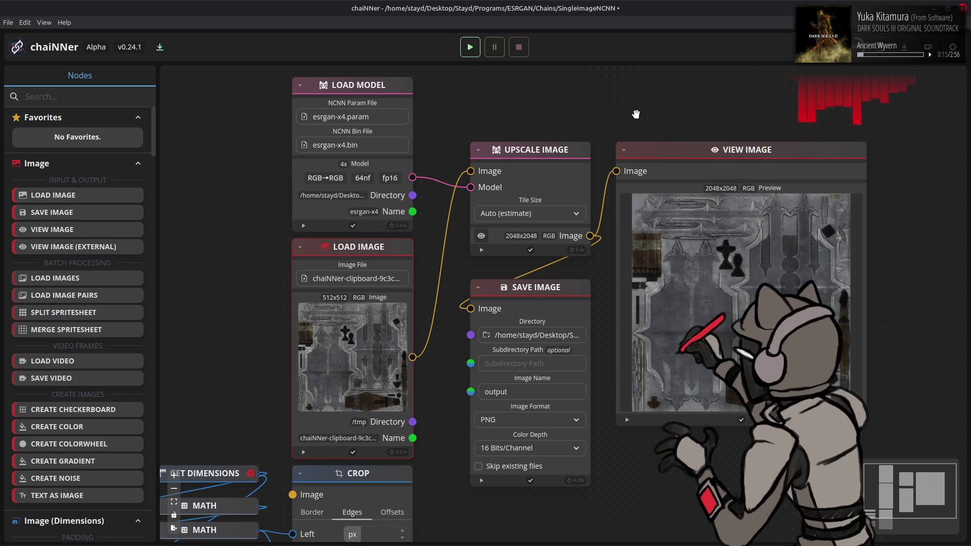
Step: Drag the upscaled output.png from the Output folder onto the GIMP canvas as a new layer
key(alt+Tab)
key(alt+Tab)
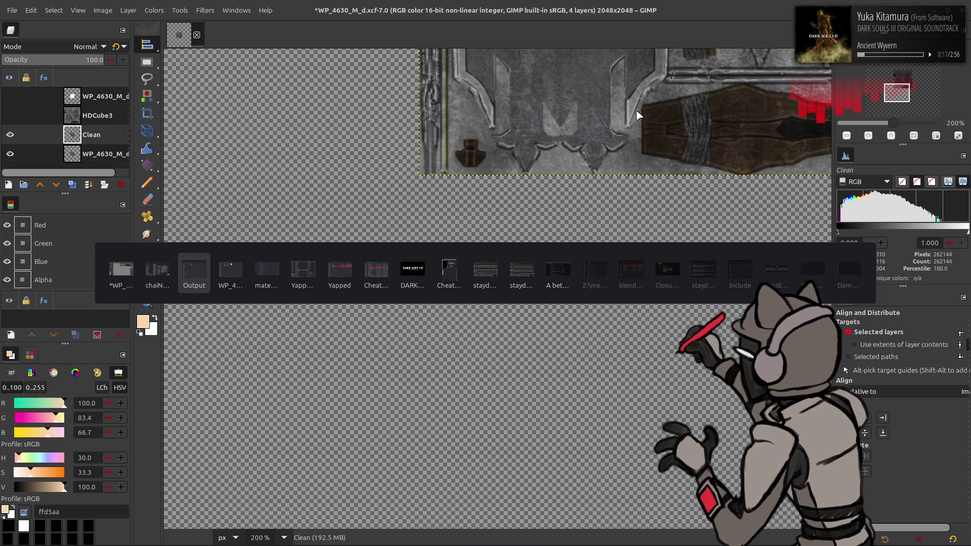
key(alt+Tab)
key(alt+Tab)
key(alt+shift+Tab)
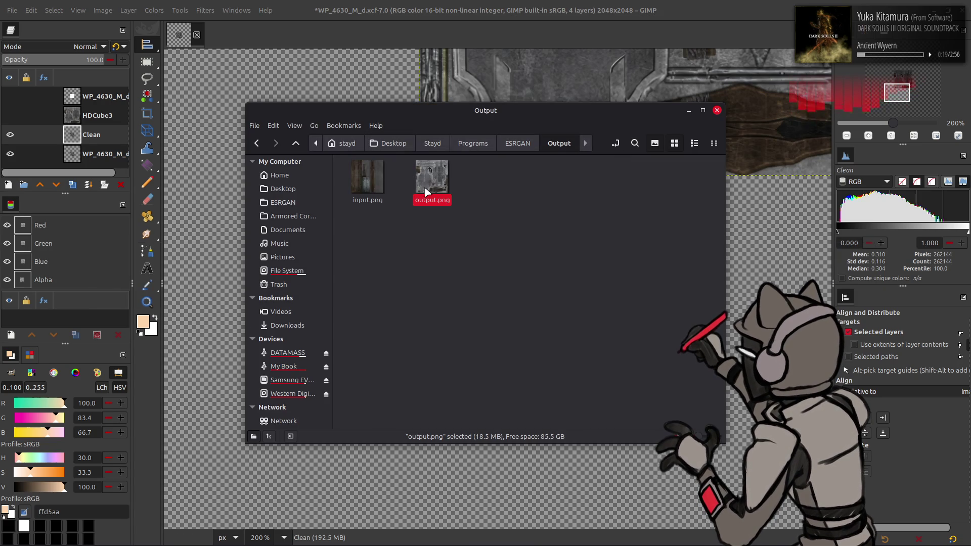
drag(425, 192, 205, 304)
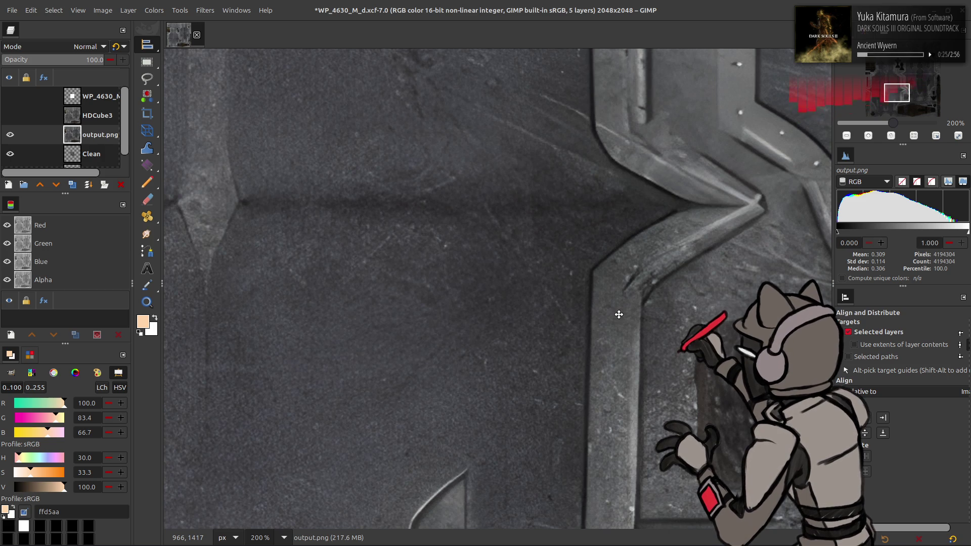
Step: Move HDCube3 below the output.png layer in the layer stack, keeping it visible
key(m)
ctrl+scroll(645, 307, down, 1)
ctrl+scroll(430, 226, down, 1)
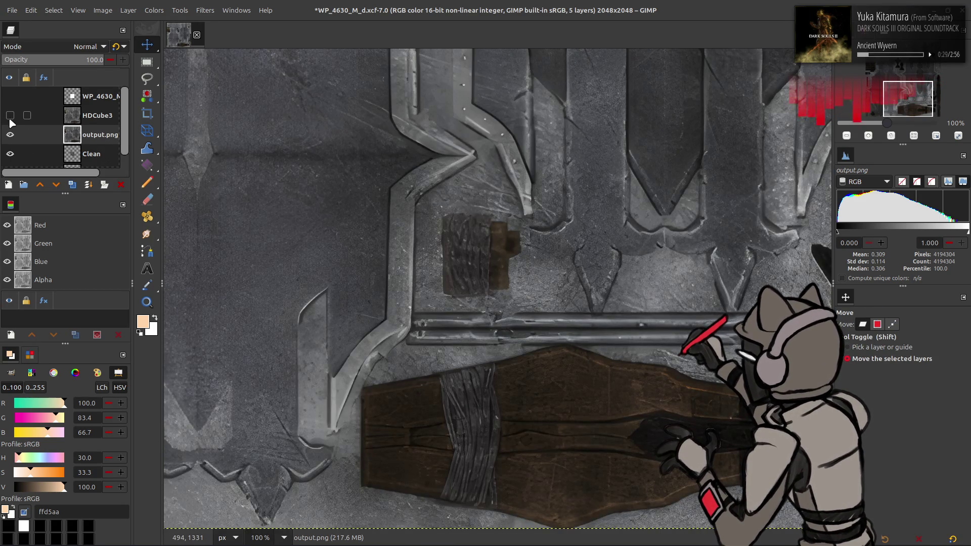
click(10, 115)
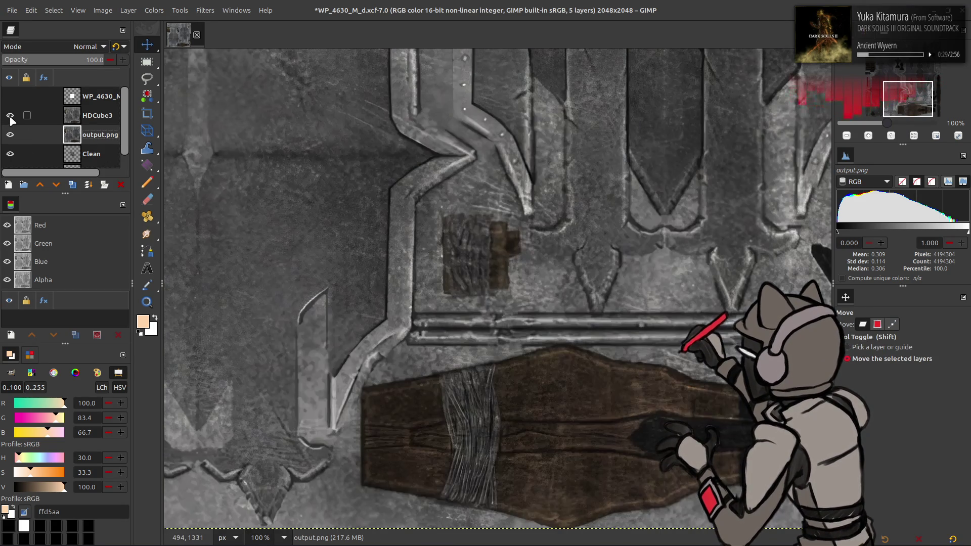
drag(10, 116, 9, 134)
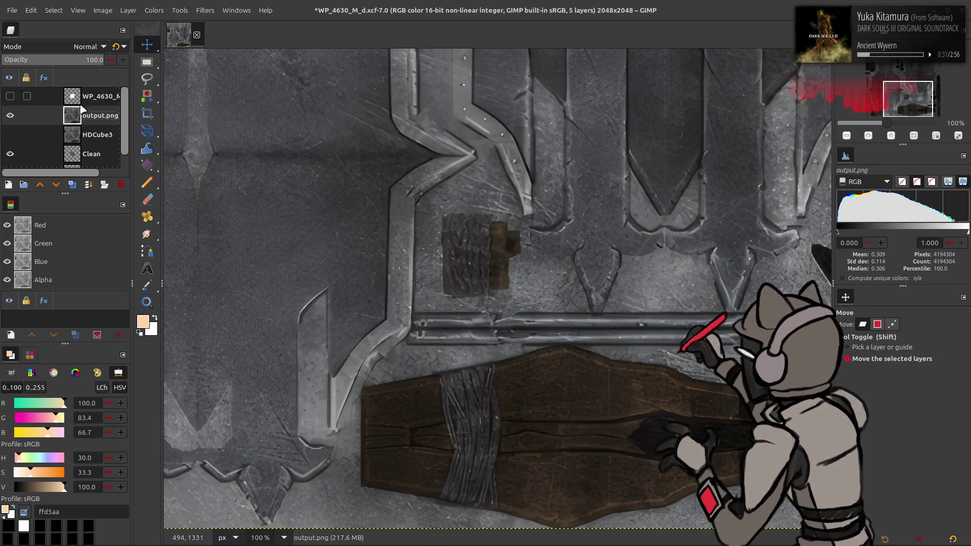
click(10, 135)
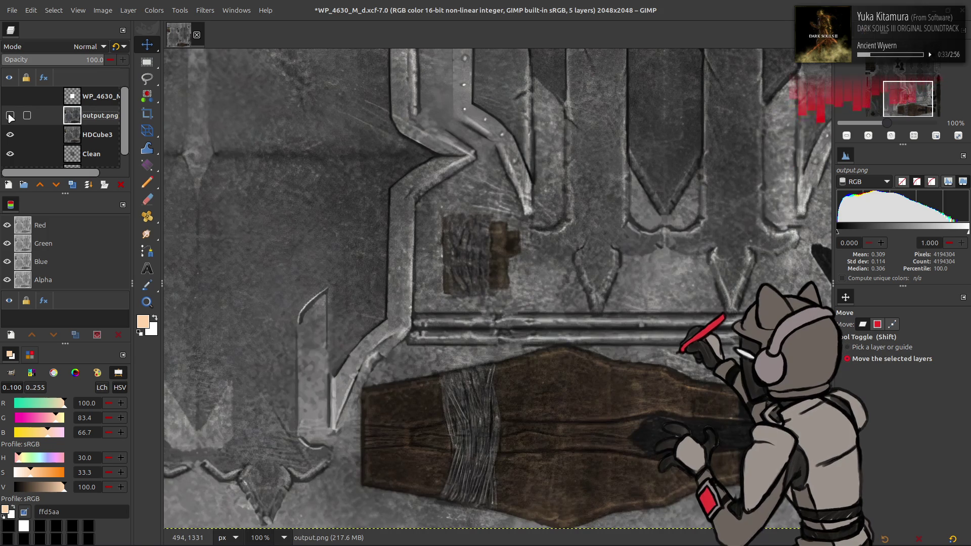
Step: Toggle output.png's visibility repeatedly to compare it against the layer beneath, leaving it shown
click(10, 115)
click(9, 116)
click(10, 115)
scroll(318, 203, up, 10)
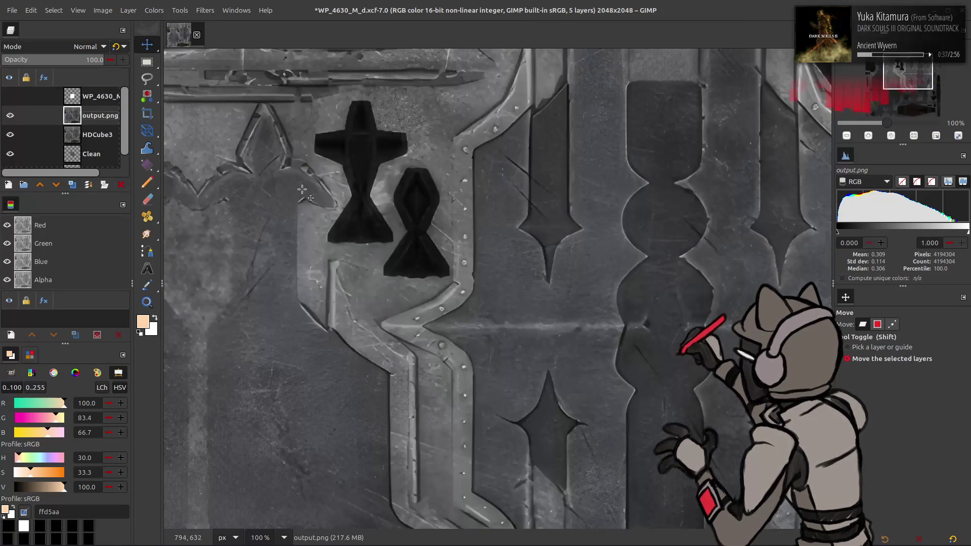
scroll(219, 135, up, 3)
click(10, 116)
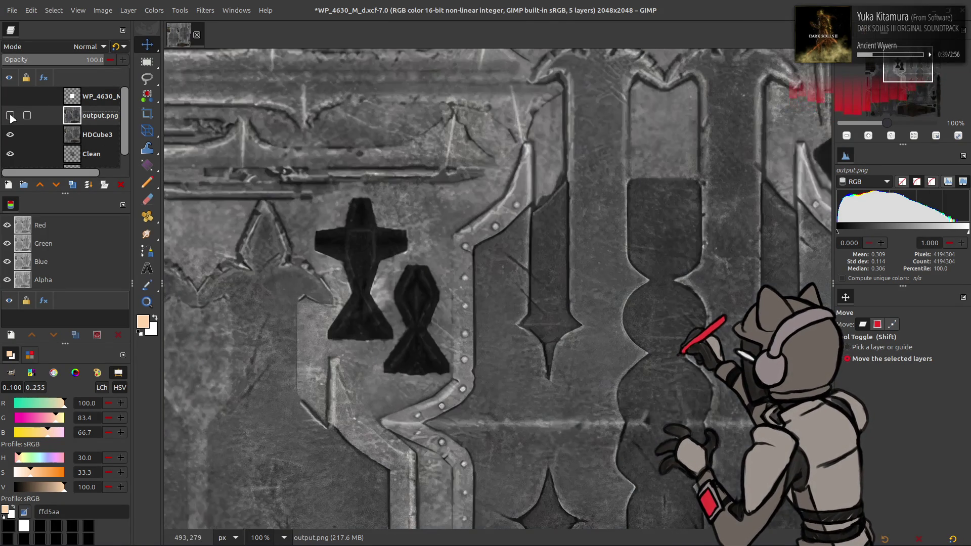
click(10, 116)
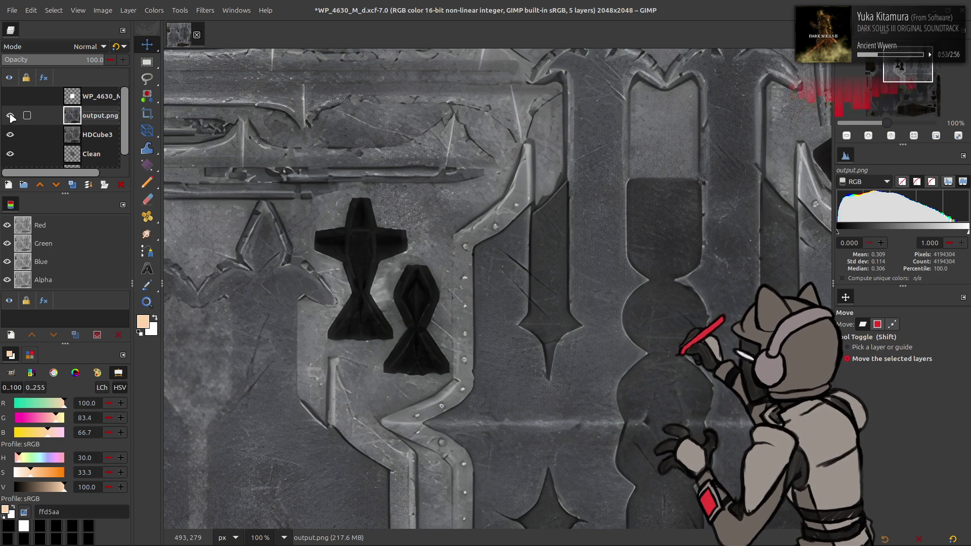
click(10, 116)
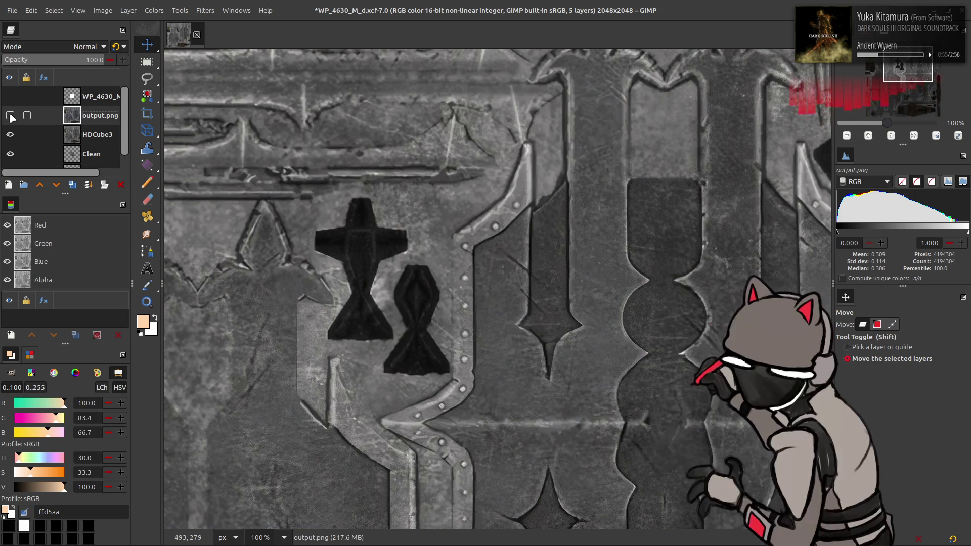
click(10, 116)
click(10, 115)
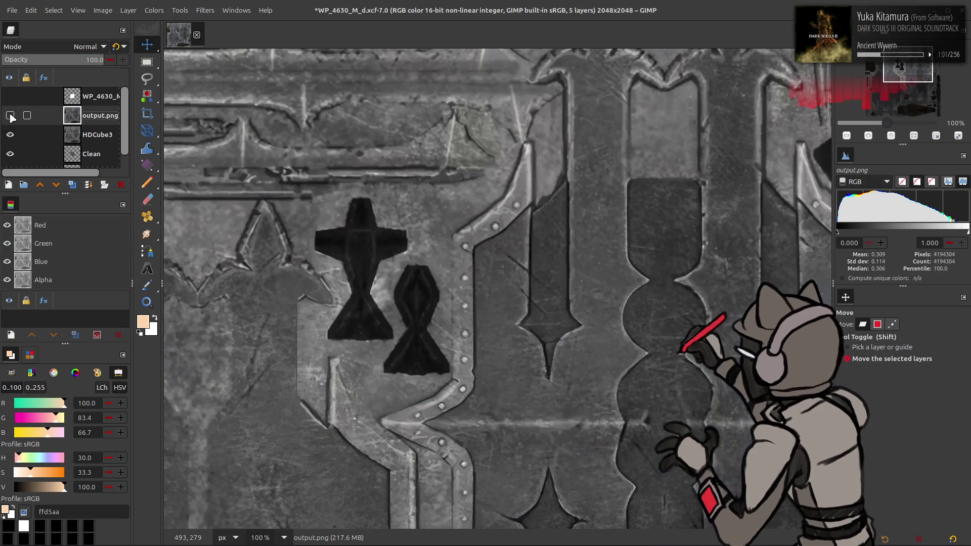
click(10, 115)
click(9, 115)
key(alt+Tab)
key(alt+Tab)
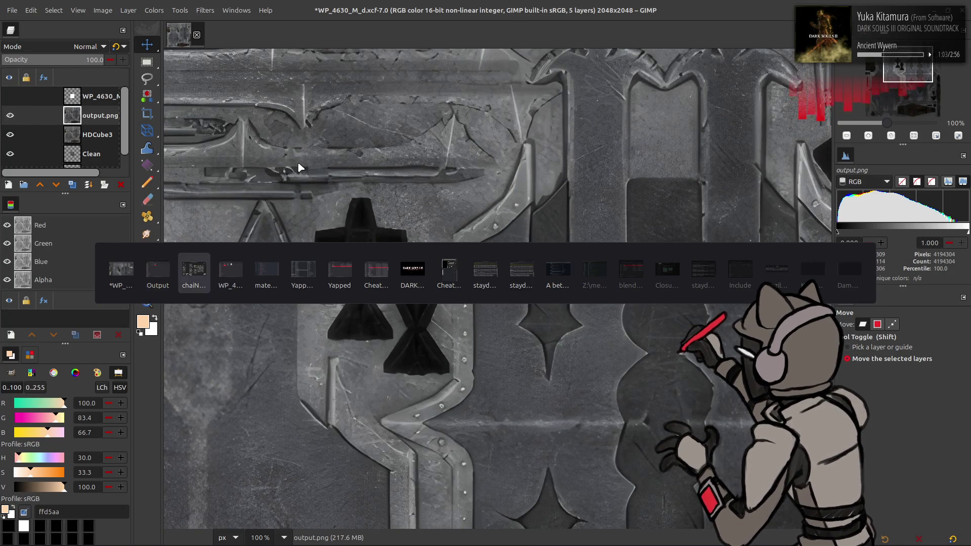
Step: Load 4x_Sourcetex-v2_136000_G/esrgan-x4.param in the model loader and rerun the chain
click(384, 115)
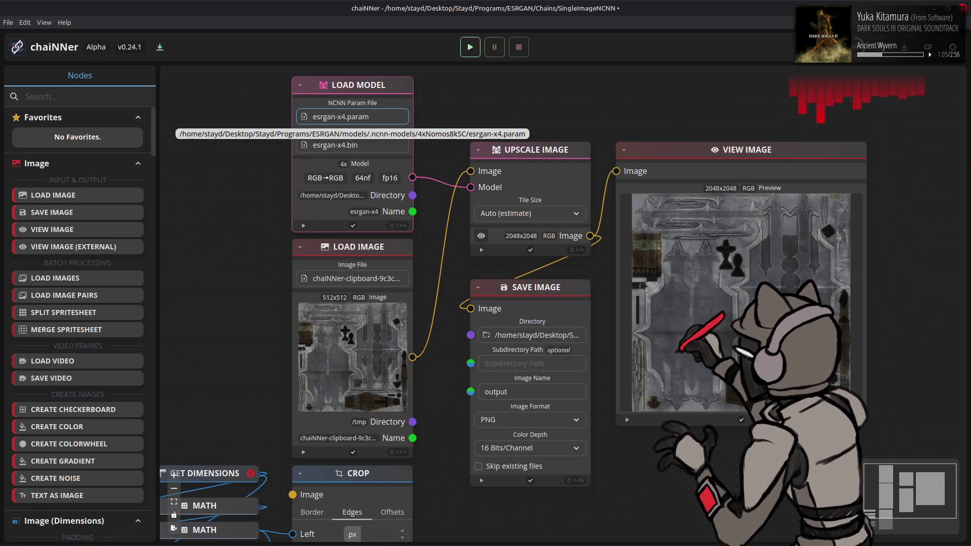
click(359, 509)
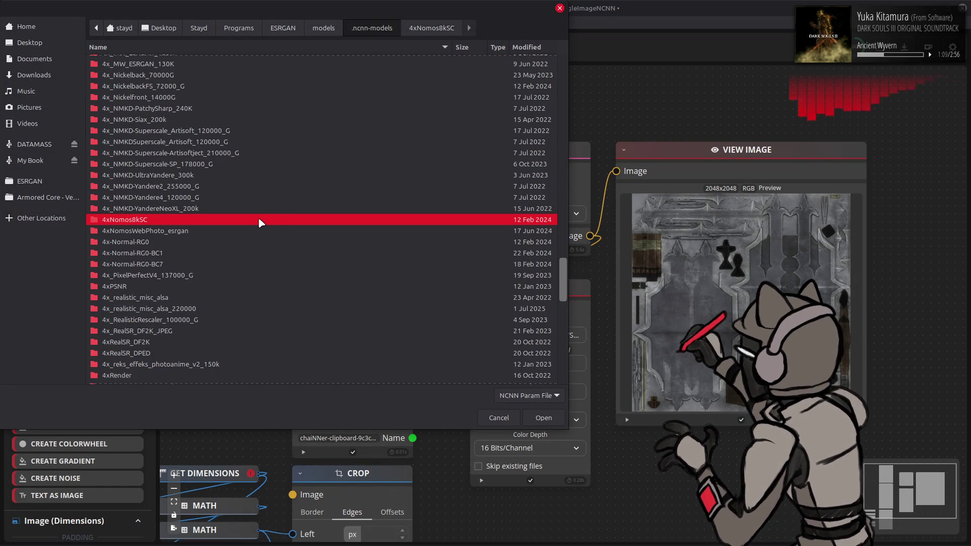
scroll(258, 223, down, 5)
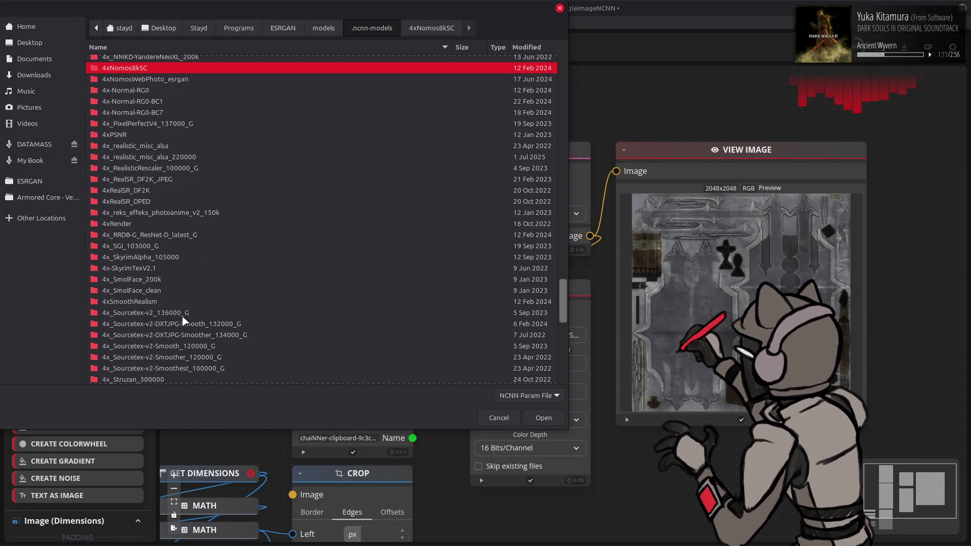
scroll(183, 318, down, 1)
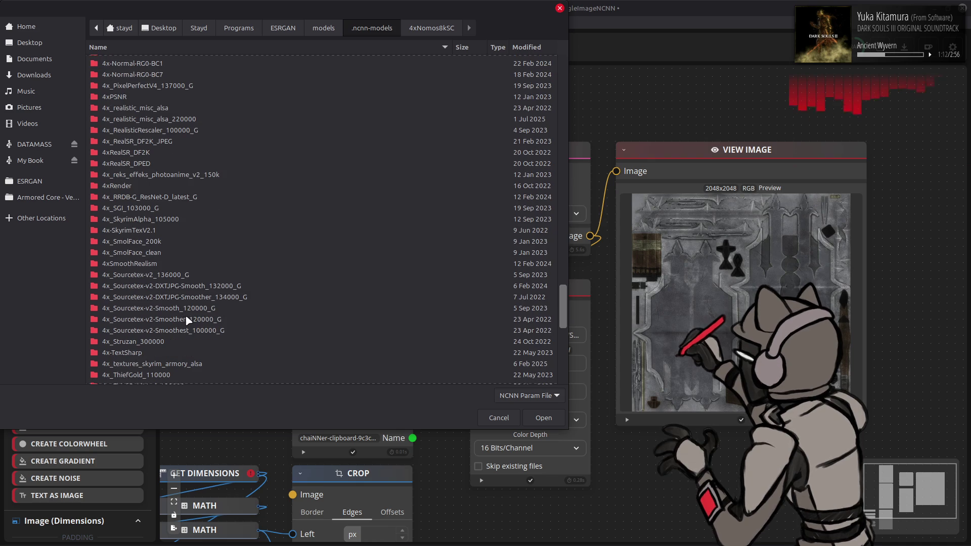
double_click(183, 275)
double_click(206, 64)
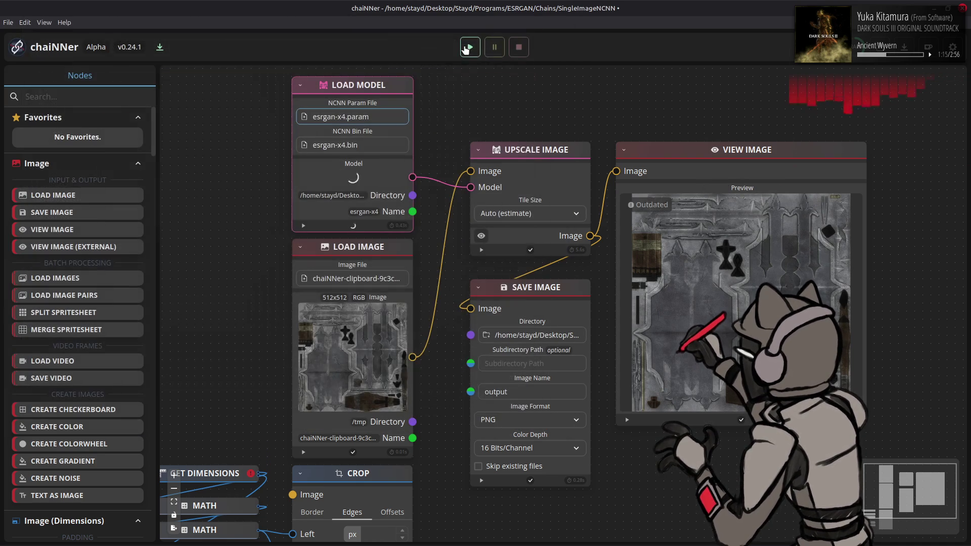
click(470, 47)
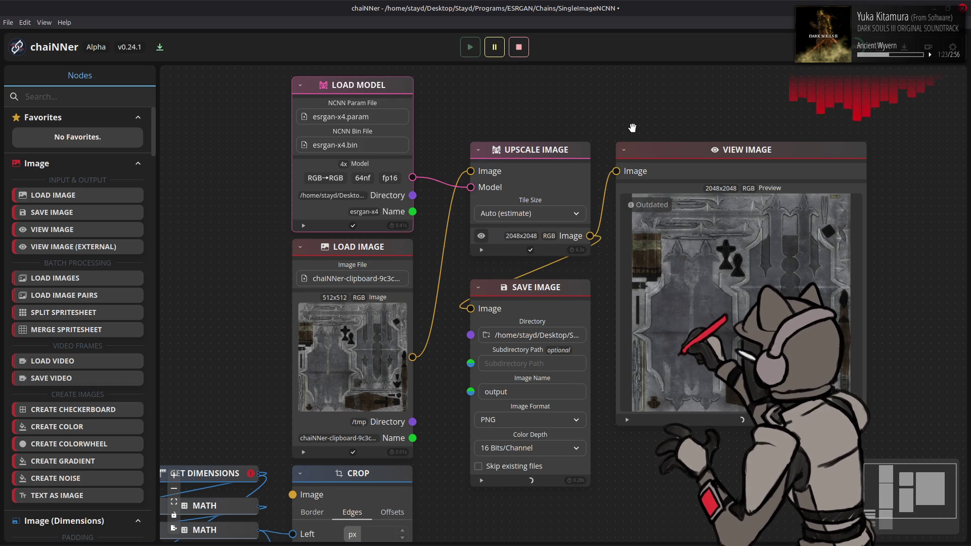
Step: Drag the new output.png from the Output folder into the GIMP texture as a layer
key(alt+Tab)
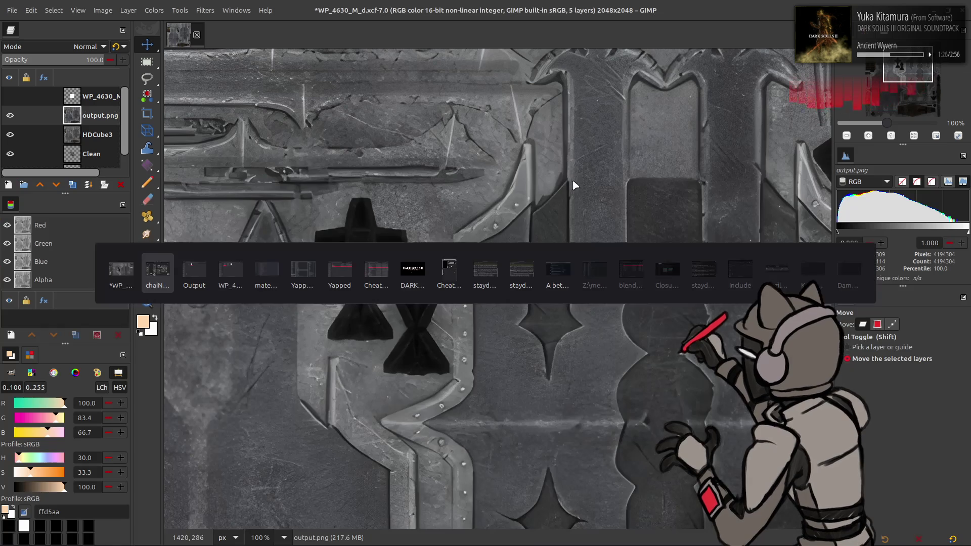
key(alt+Tab)
drag(443, 188, 460, 175)
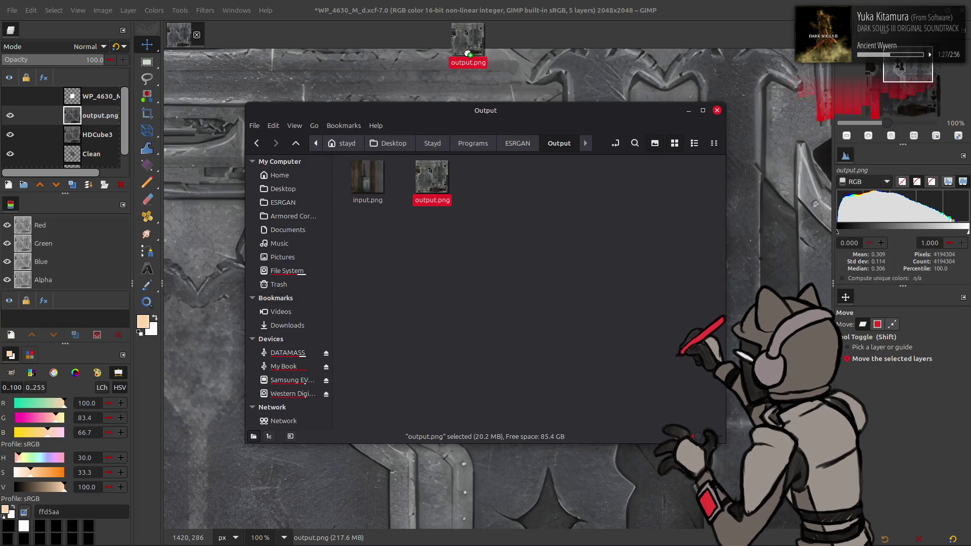
key(q)
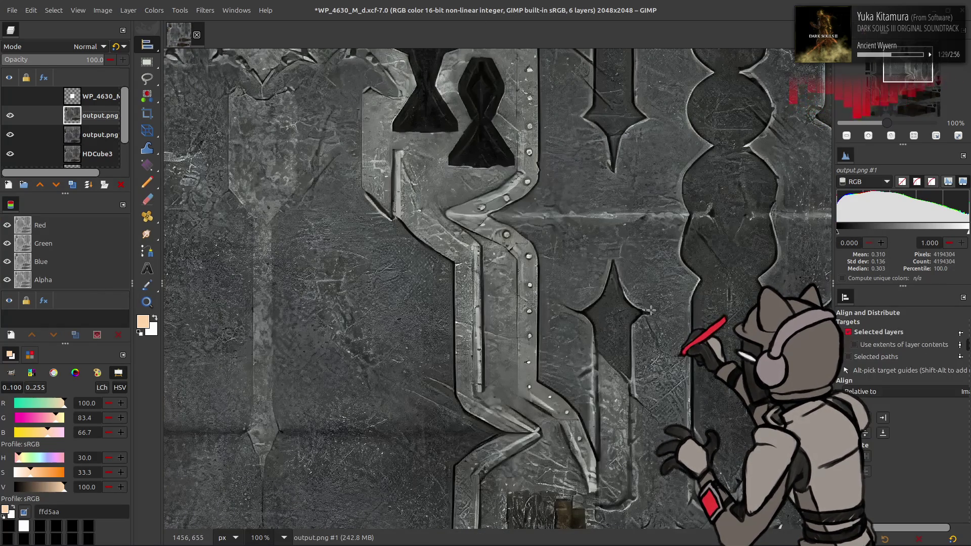
click(870, 420)
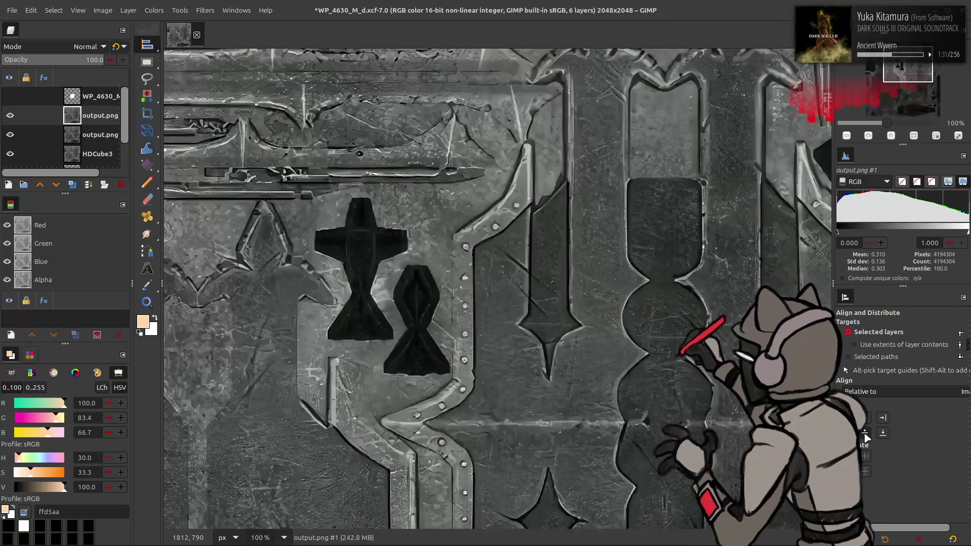
click(10, 115)
click(11, 115)
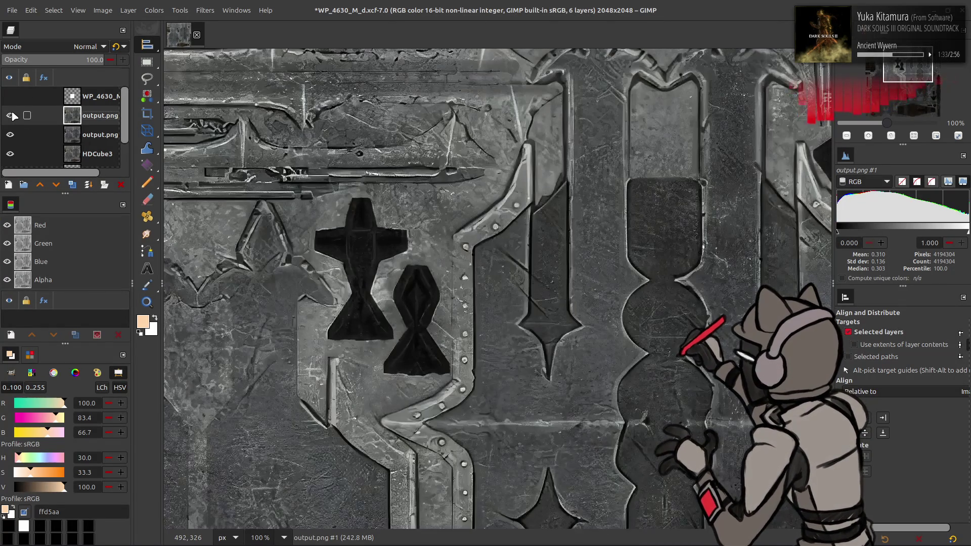
click(11, 115)
scroll(467, 267, down, 3)
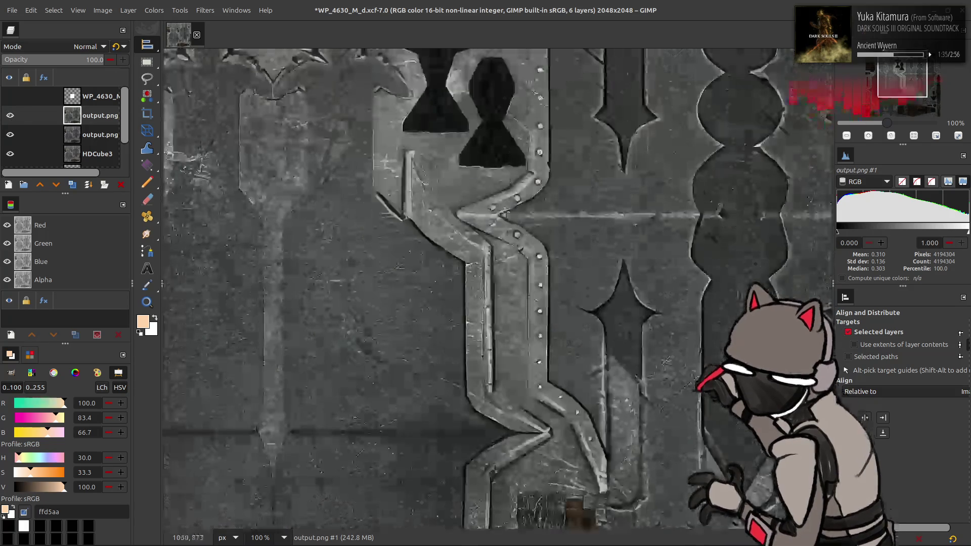
scroll(447, 243, down, 3)
scroll(428, 214, down, 2)
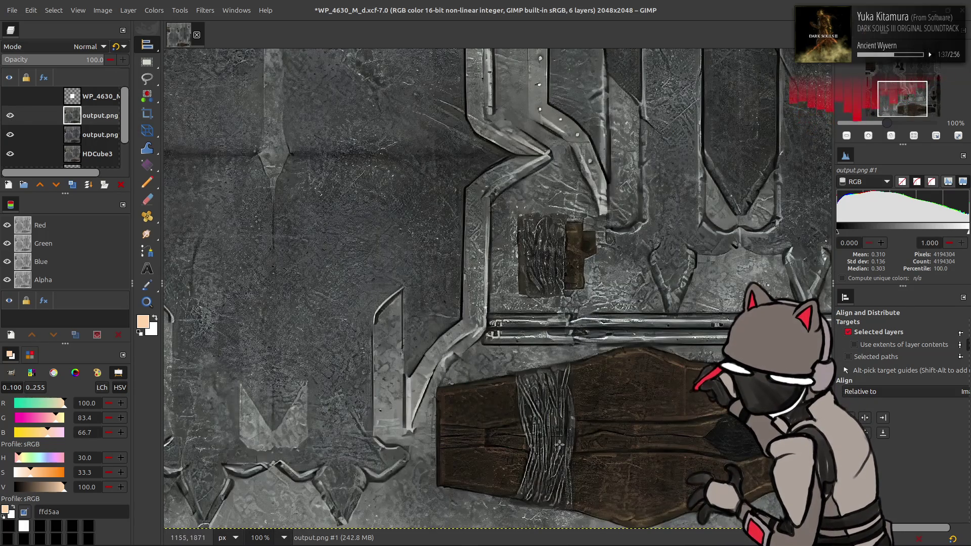
scroll(583, 322, left, 5)
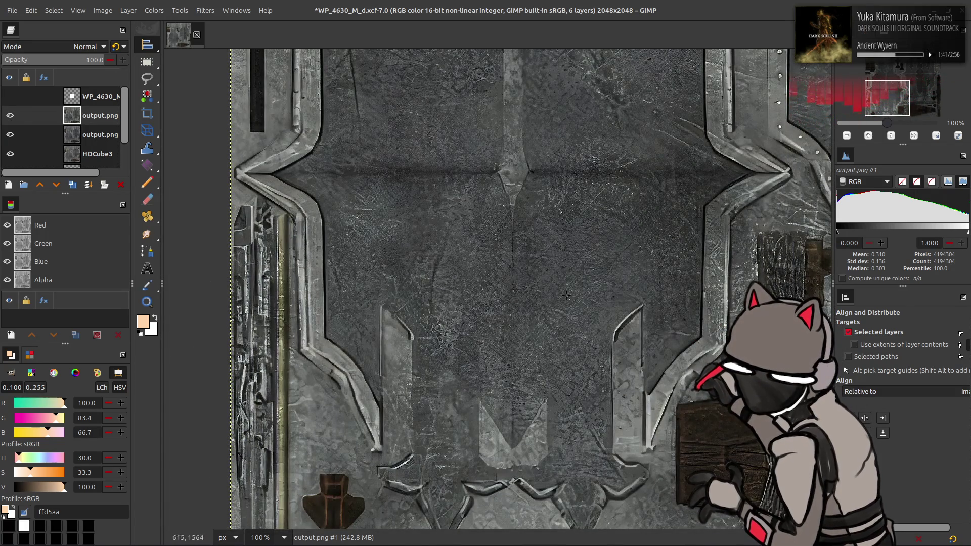
scroll(390, 386, right, 3)
scroll(389, 386, right, 2)
ctrl+scroll(355, 339, up, 2)
ctrl+scroll(355, 339, up, 2)
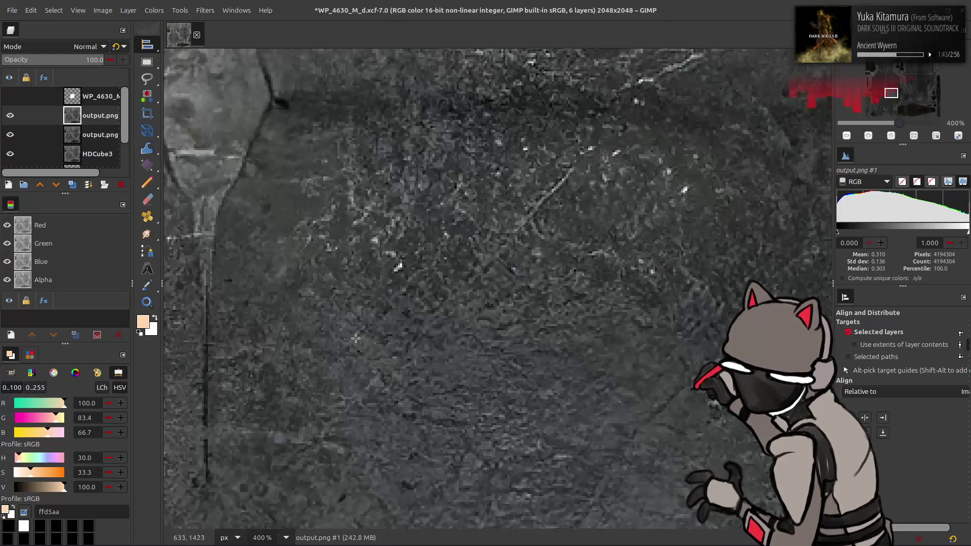
ctrl+scroll(450, 272, down, 2)
ctrl+scroll(450, 272, down, 2)
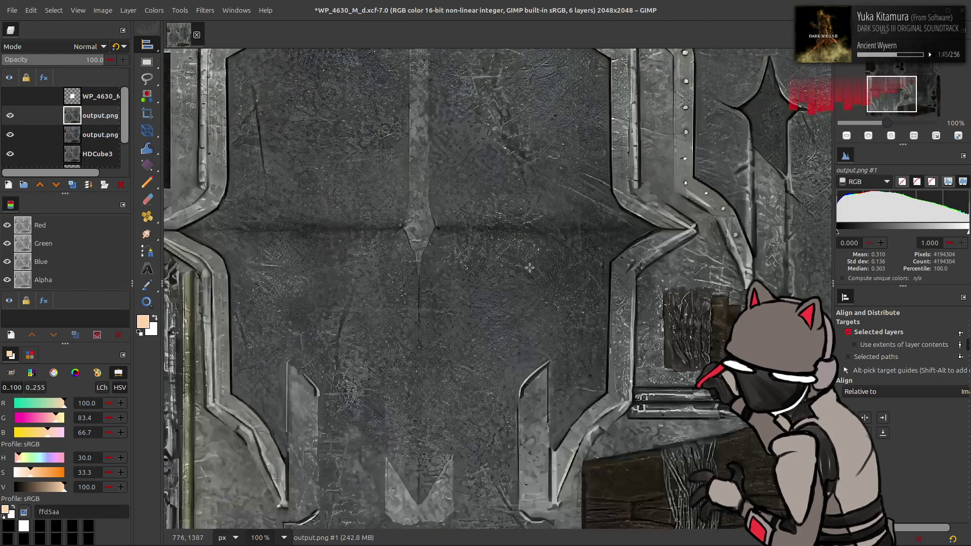
scroll(426, 382, down, 3)
scroll(427, 381, up, 3)
scroll(427, 381, right, 2)
scroll(426, 381, up, 1)
scroll(426, 382, down, 1)
scroll(427, 381, up, 1)
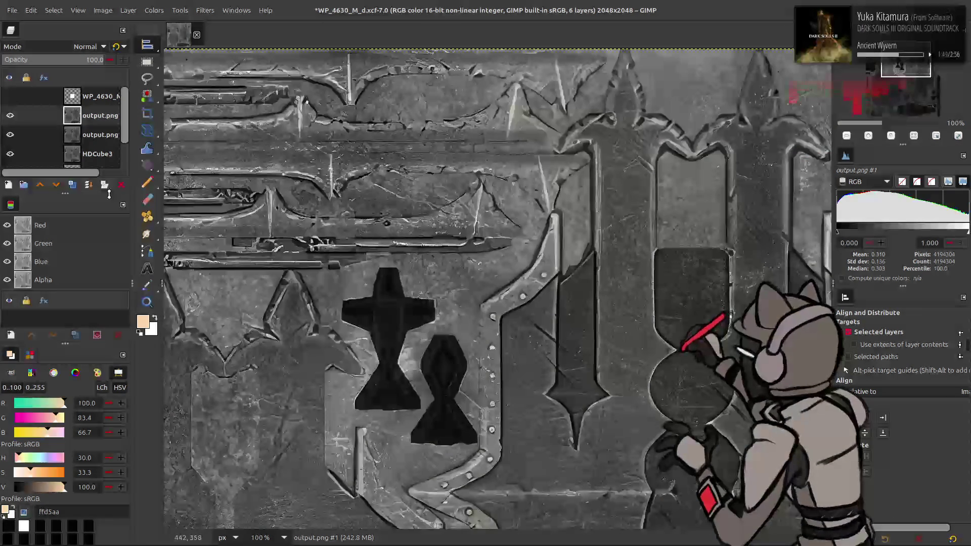
click(10, 116)
Step: Rename the two upscaled output layers to Nomos and Sourcetex
double_click(92, 134)
text(Nomos)
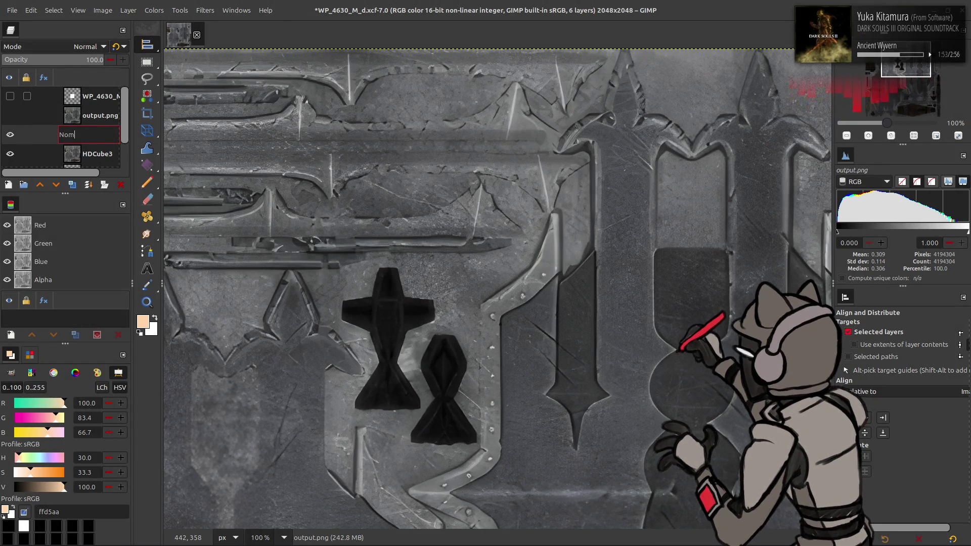
key(Return)
double_click(102, 117)
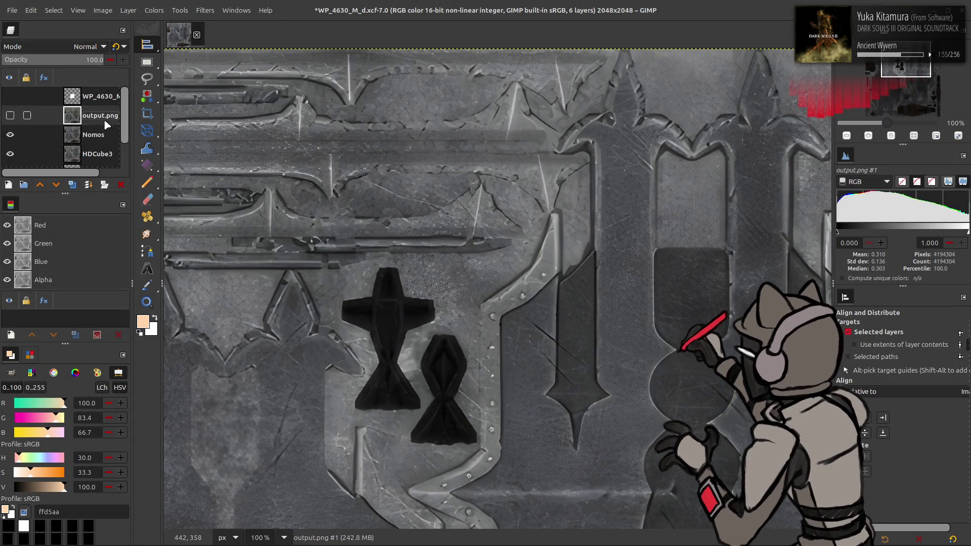
text(Sourcetex)
key(Return)
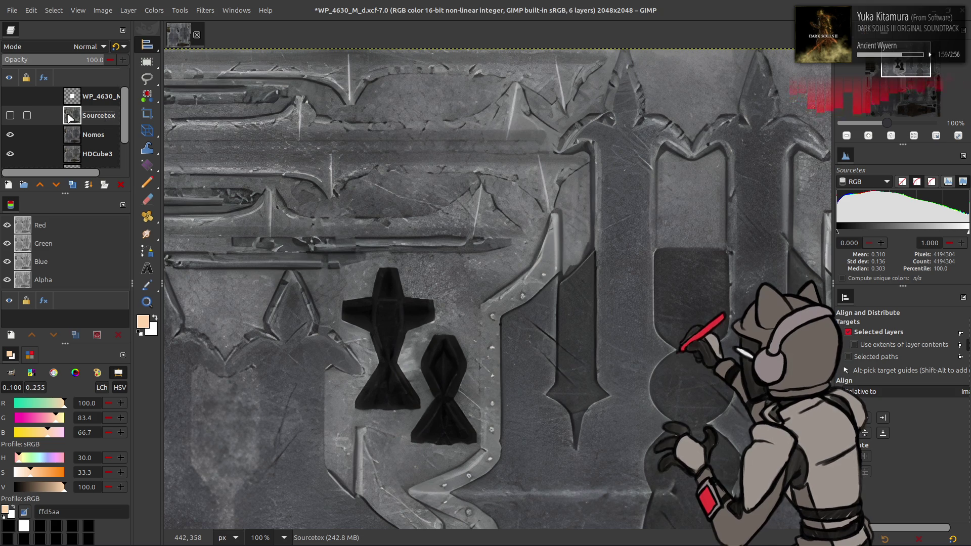
Step: Toggle Sourcetex's visibility to compare it with Nomos, leaving it hidden
click(9, 116)
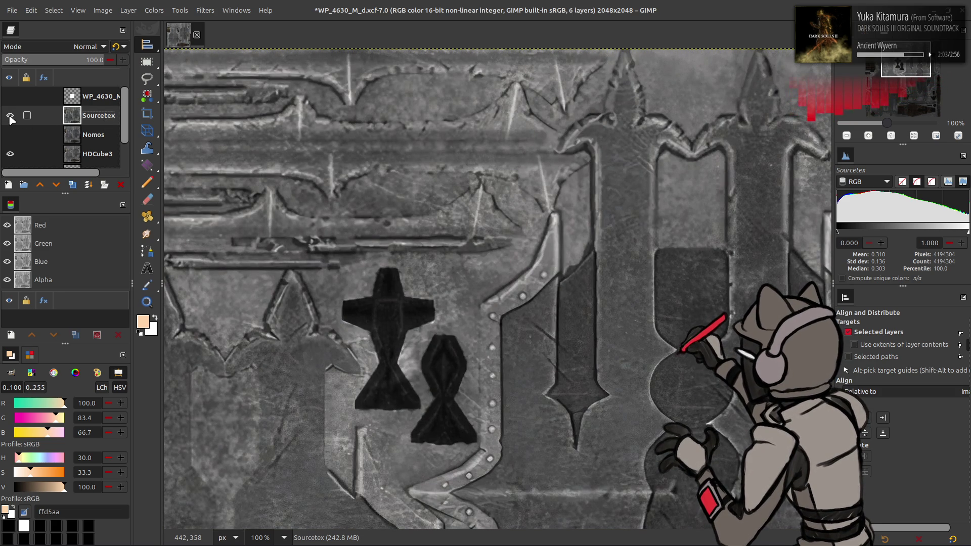
click(10, 115)
key(alt+Tab)
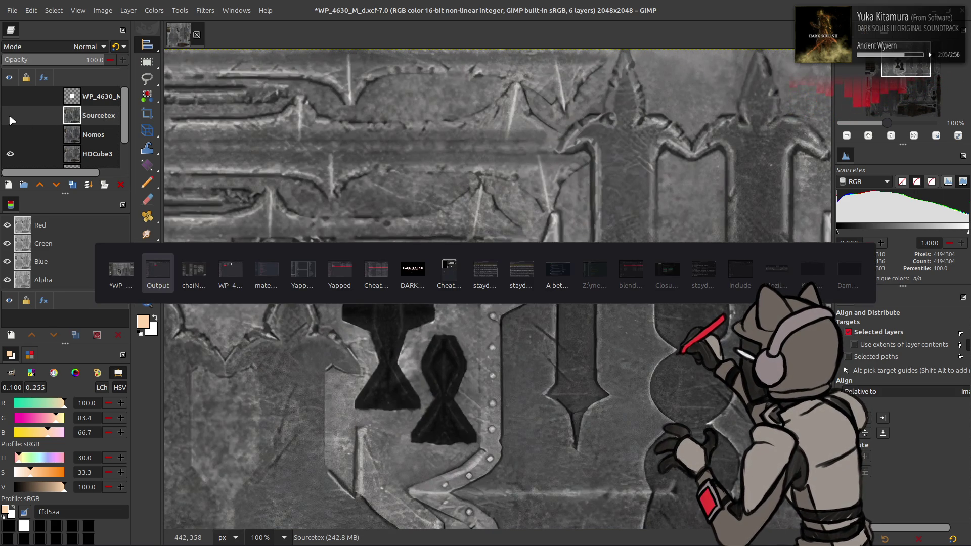
Step: Load 4x_NMKD-Superscale-SP_178000_G/esrgan-x4.param as the model and rerun the upscaling chain
key(alt+Tab)
click(351, 117)
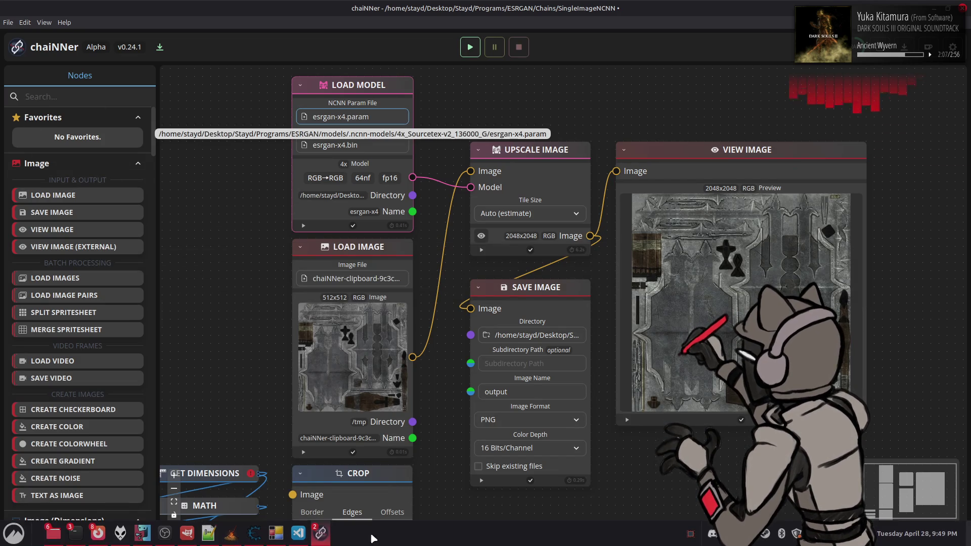
click(373, 27)
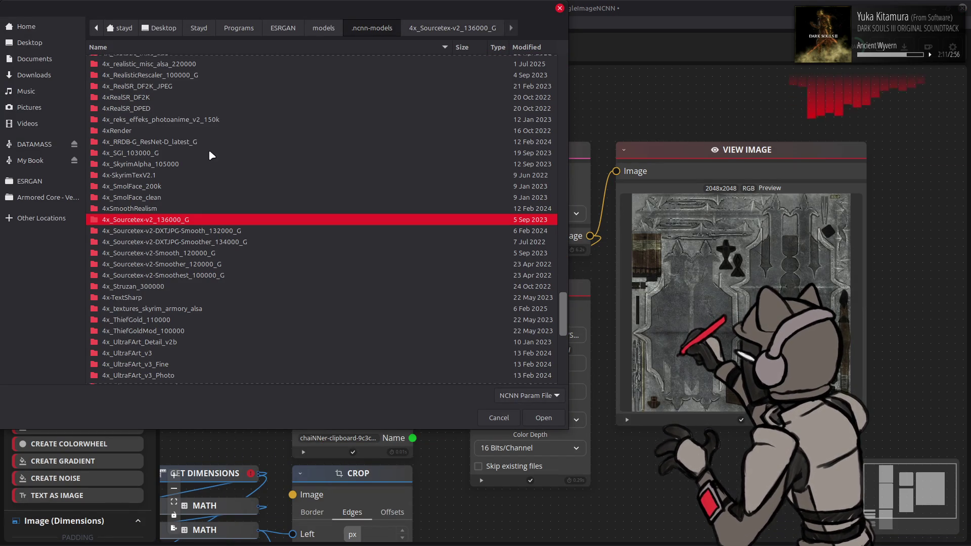
scroll(208, 153, up, 2)
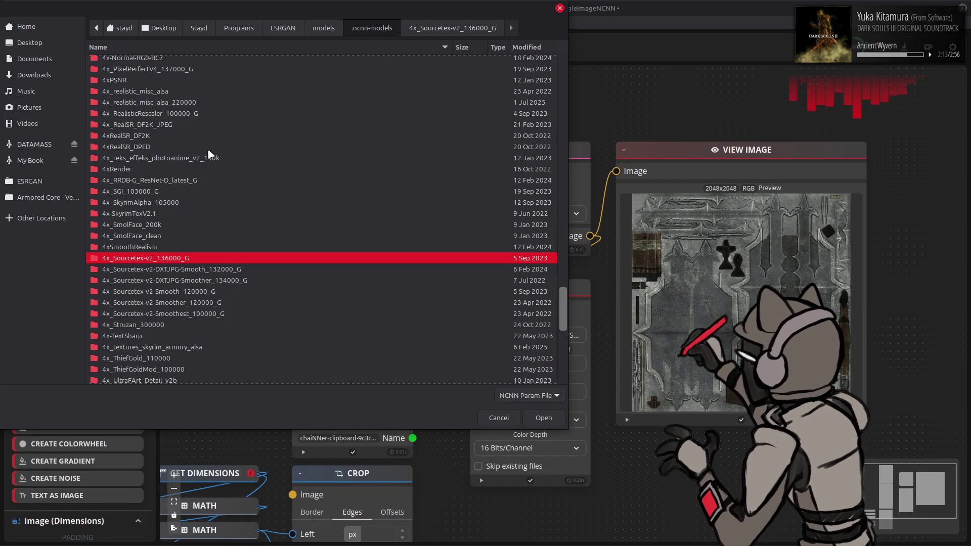
scroll(204, 163, down, 5)
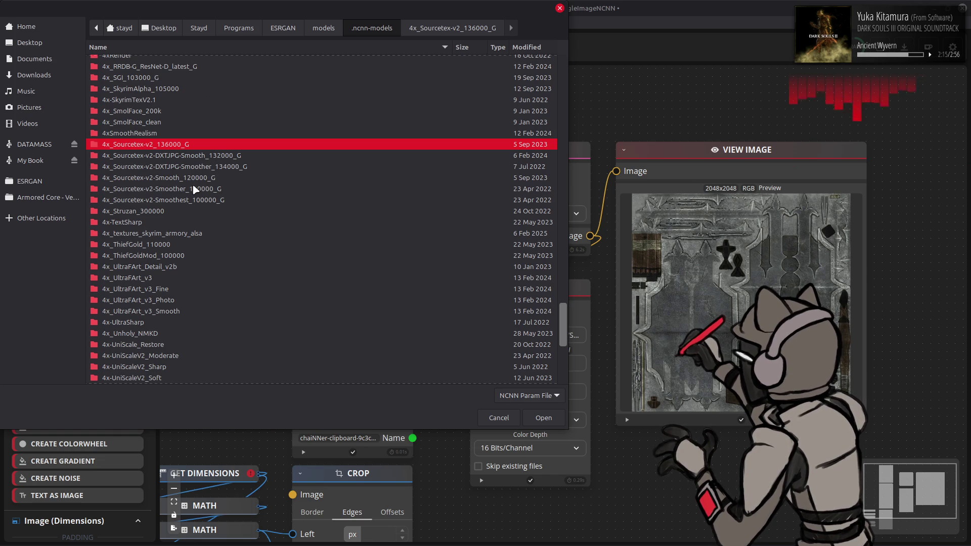
scroll(194, 189, up, 10)
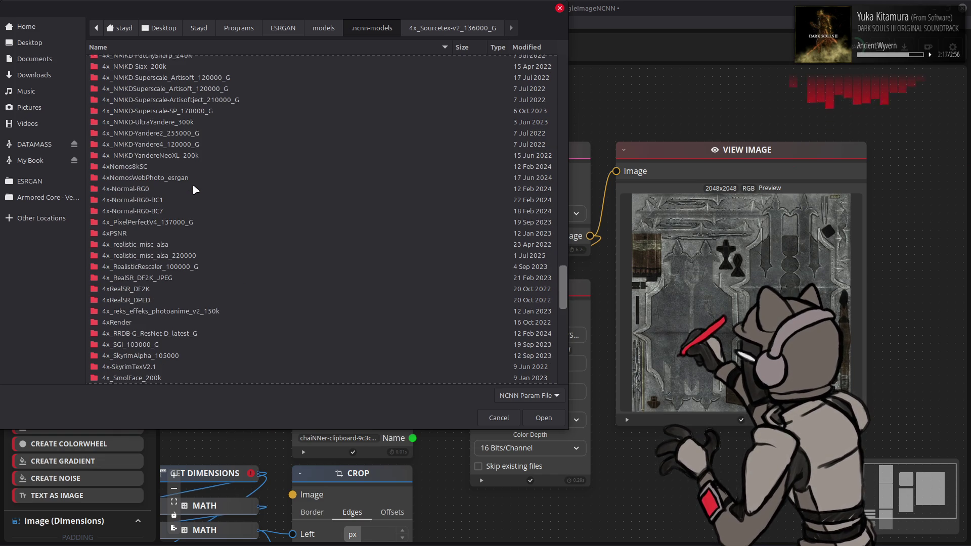
double_click(176, 121)
click(195, 63)
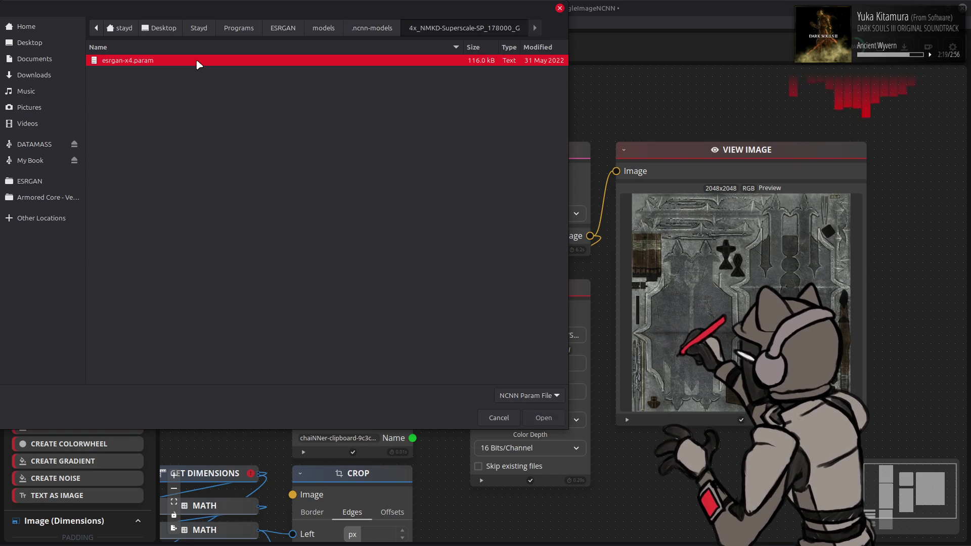
double_click(194, 62)
click(470, 47)
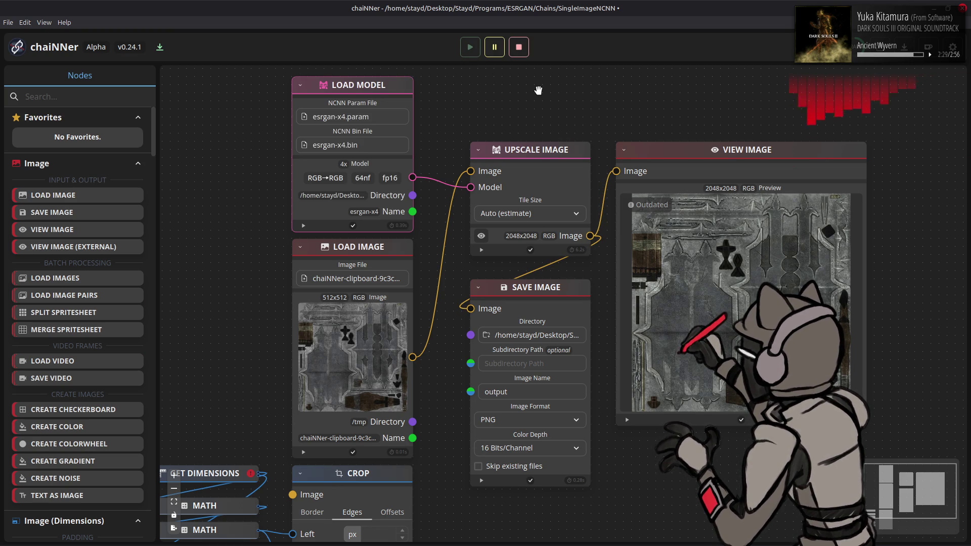
key(alt+Tab)
Step: Drag the NMKD Superscale output.png onto the GIMP canvas as a layer above Sourcetex
key(alt+Tab)
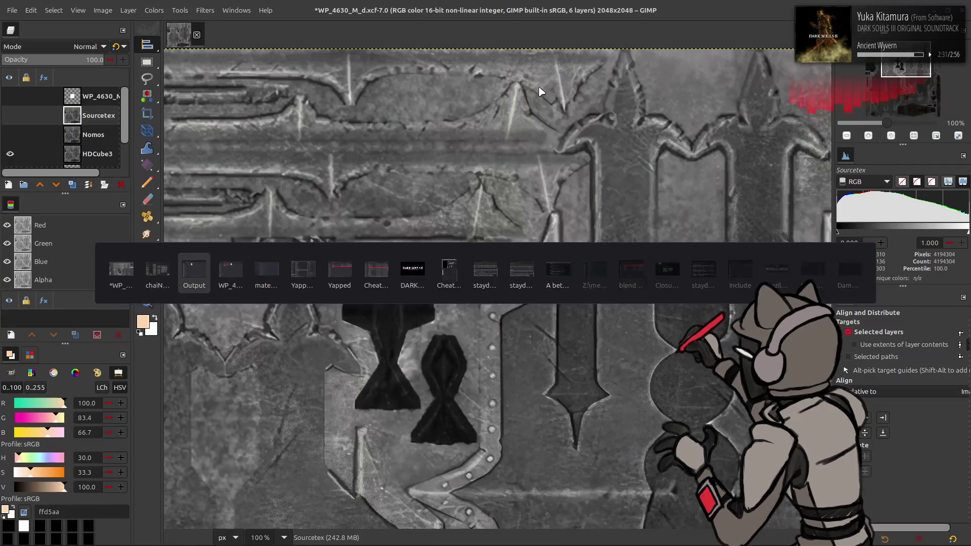
key(alt+Tab)
drag(433, 179, 468, 76)
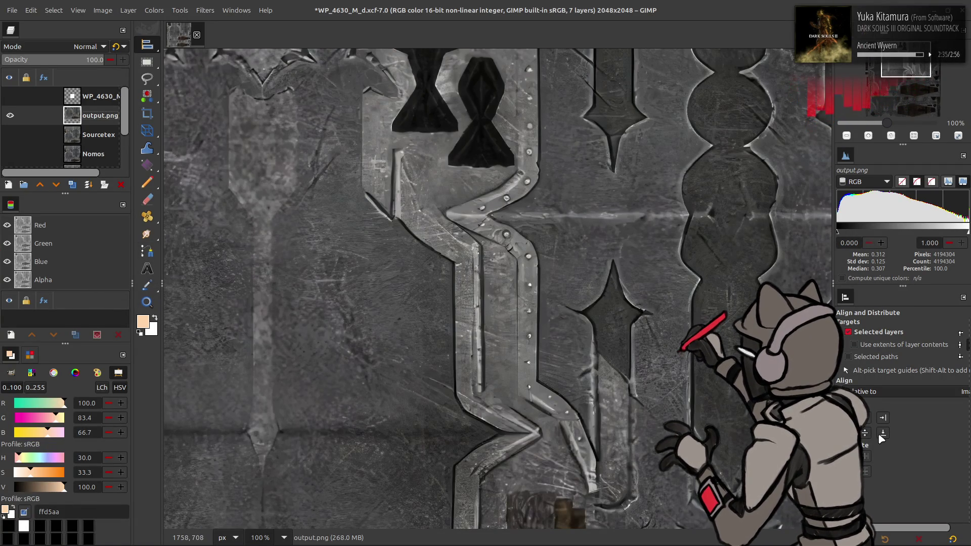
scroll(498, 289, up, 5)
scroll(583, 337, down, 4)
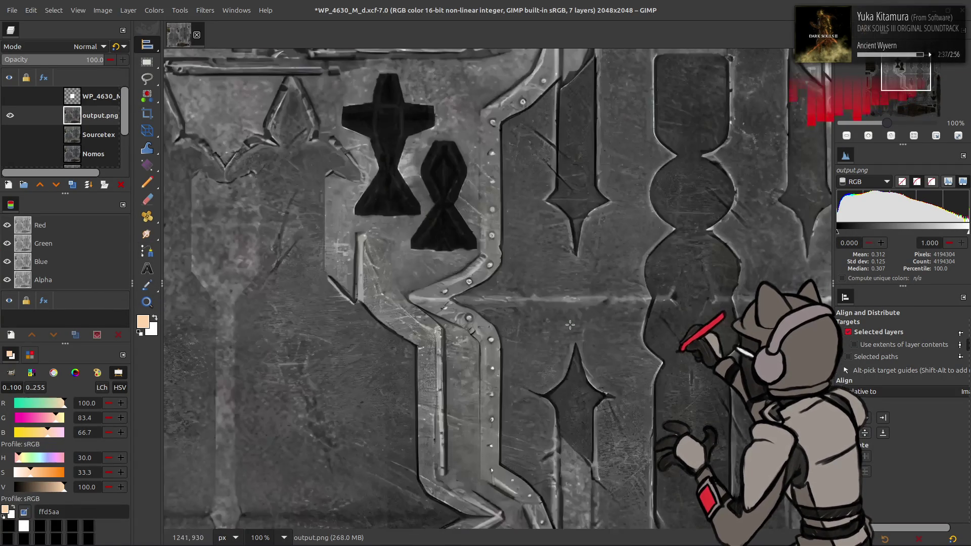
scroll(581, 334, down, 1)
scroll(576, 330, down, 6)
scroll(570, 325, down, 6)
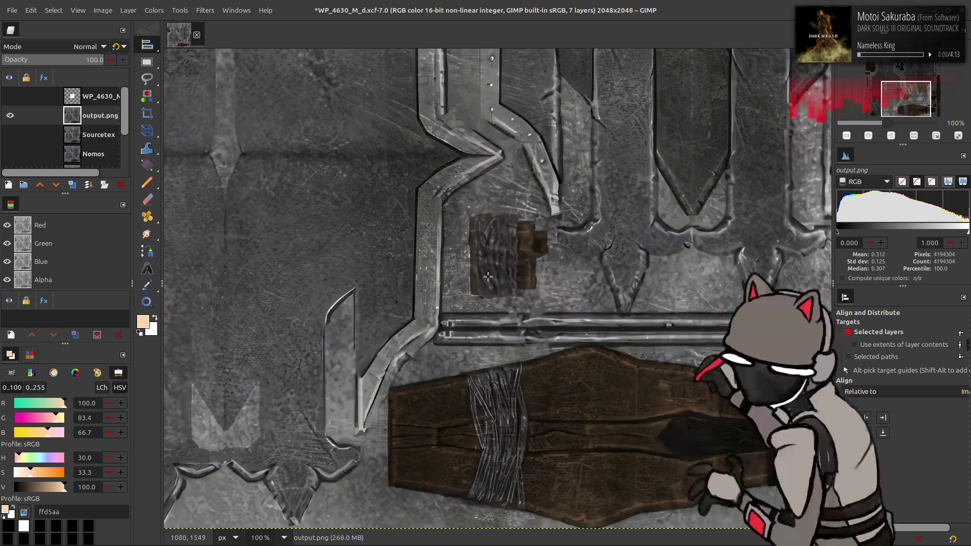
scroll(488, 277, up, 3)
scroll(487, 276, up, 10)
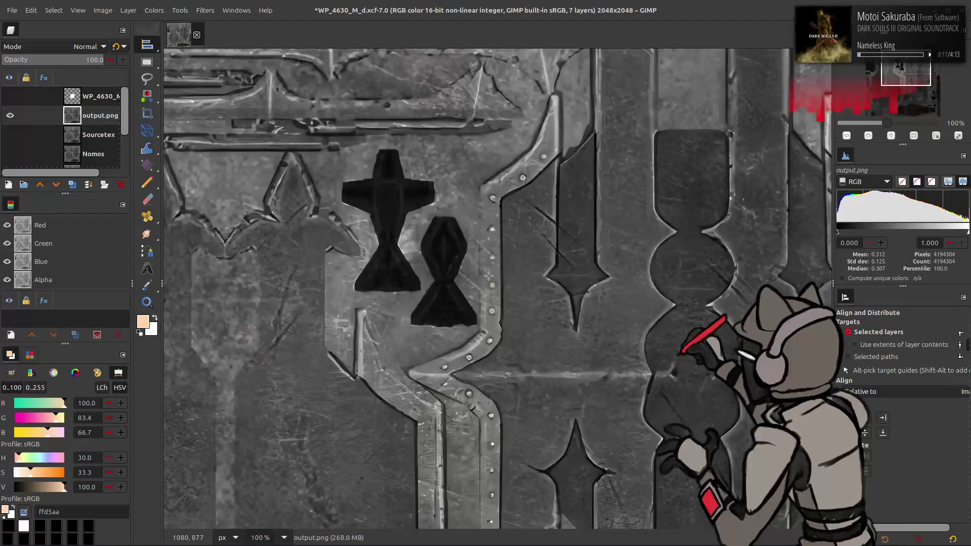
Step: Rename the new layer Superscale, save the document, and return to chaiNNer
double_click(100, 116)
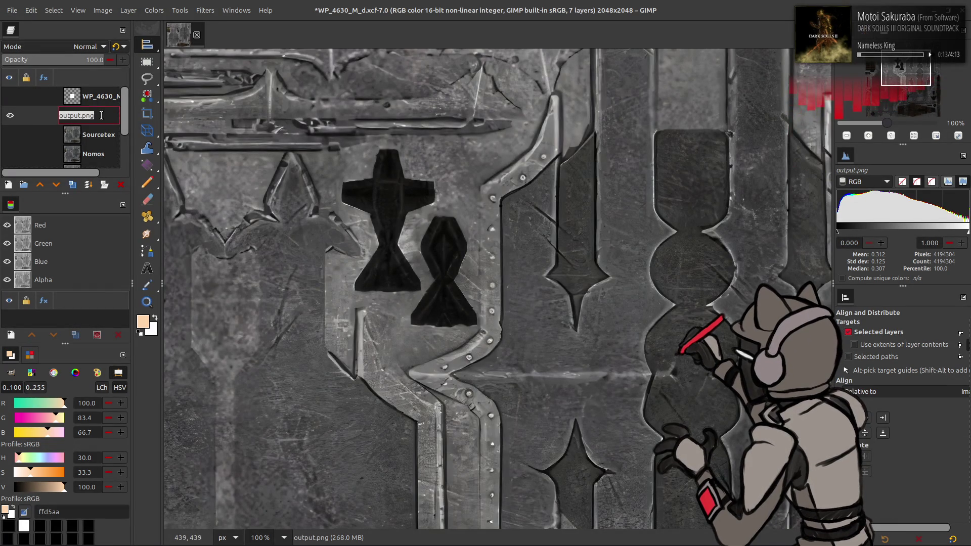
text(Superscale)
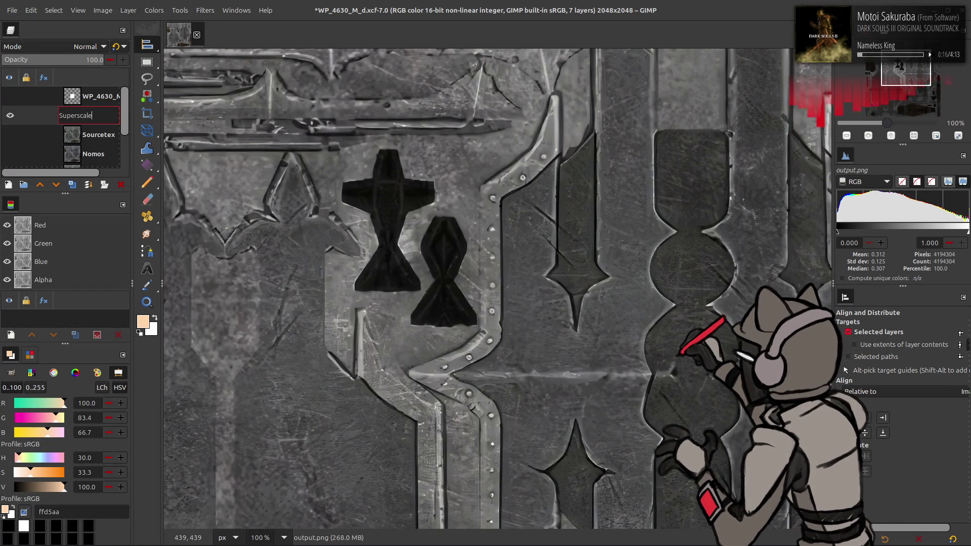
key(Return)
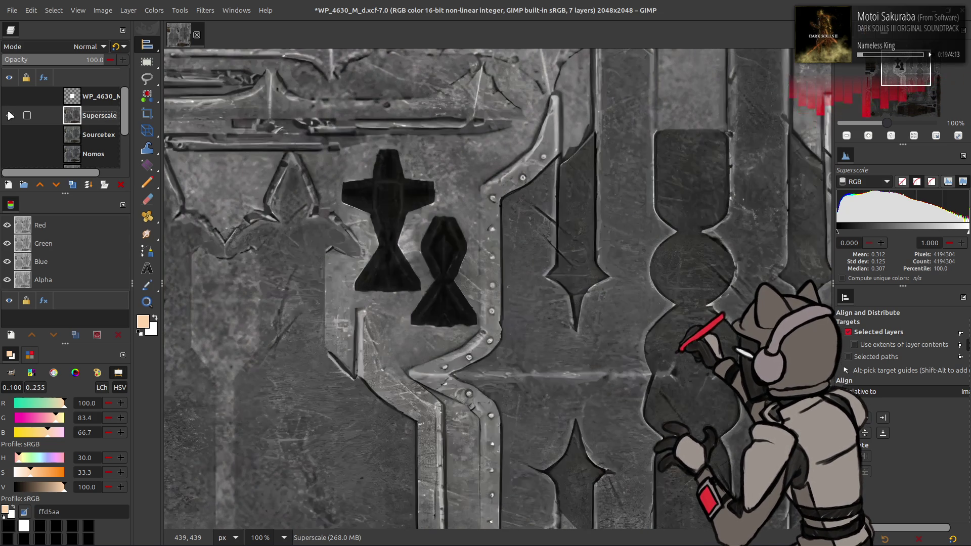
key(ctrl+s)
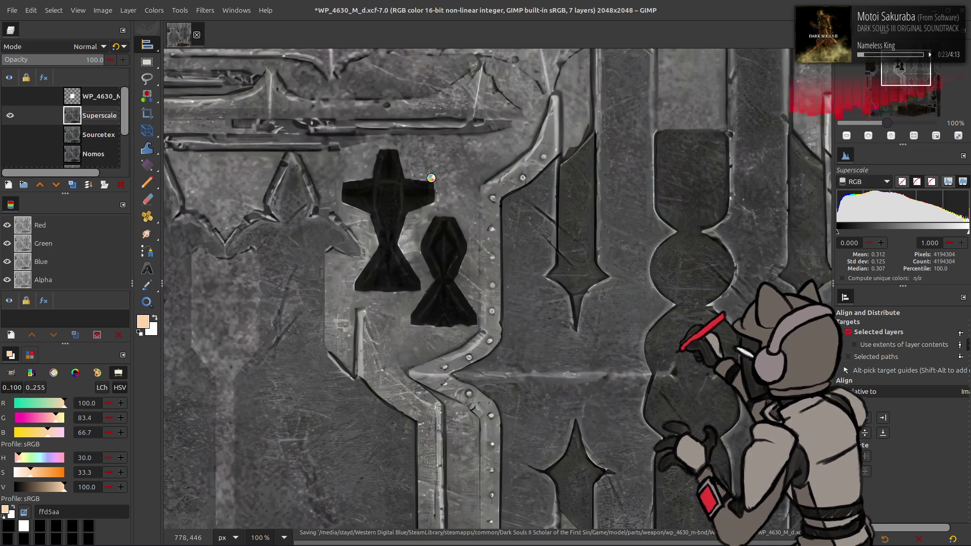
key(alt+Tab)
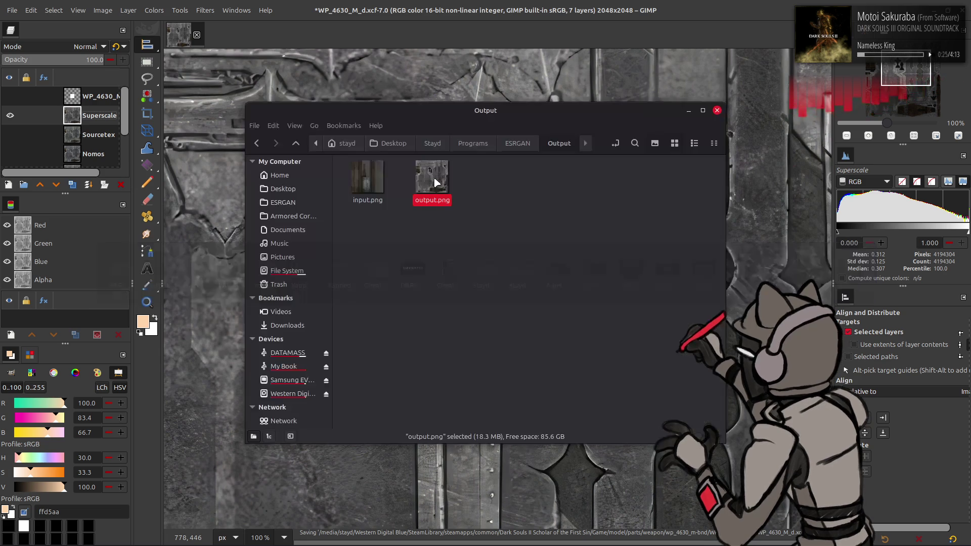
key(alt+Tab)
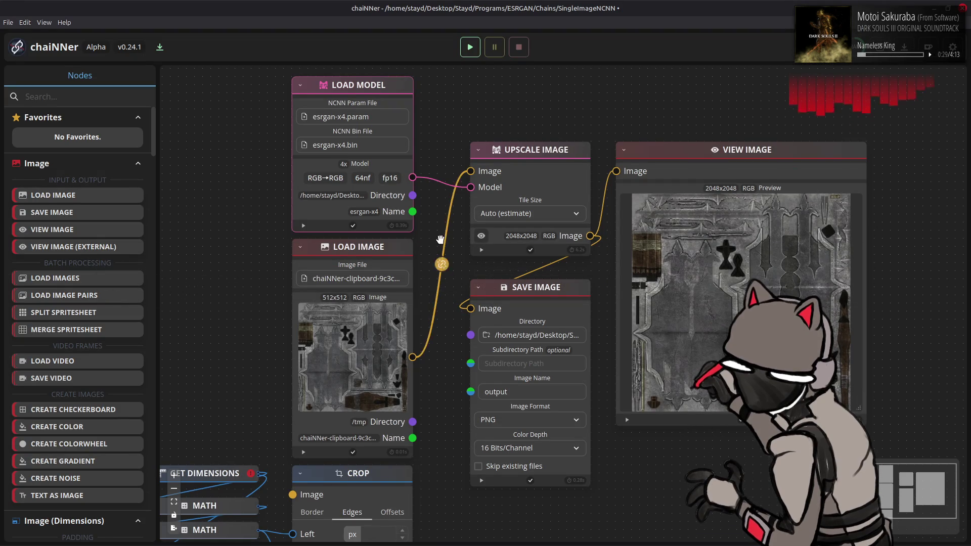
mouse_move(352, 116)
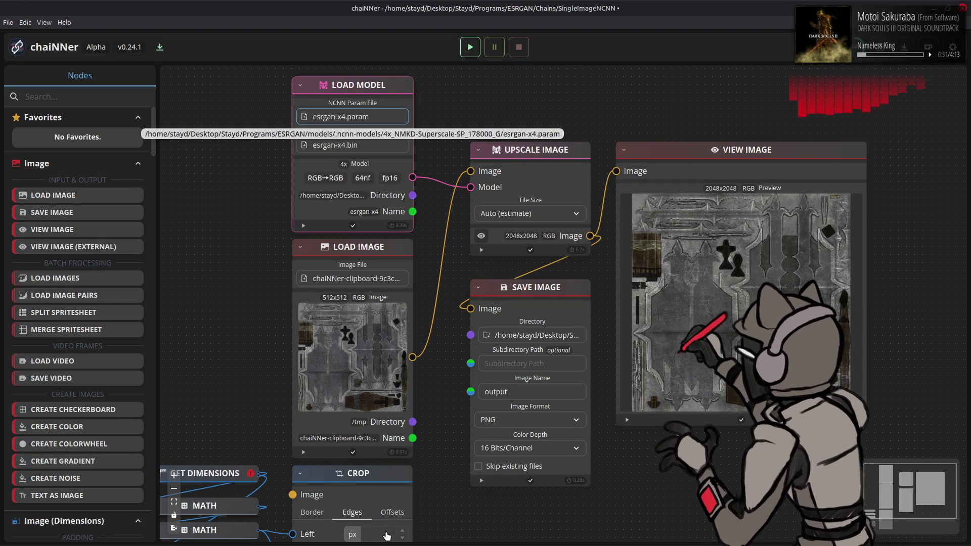
Step: Load 4x_Nickelfront_14000G/esrgan-x4.param as the model and rerun the upscaling chain
click(379, 485)
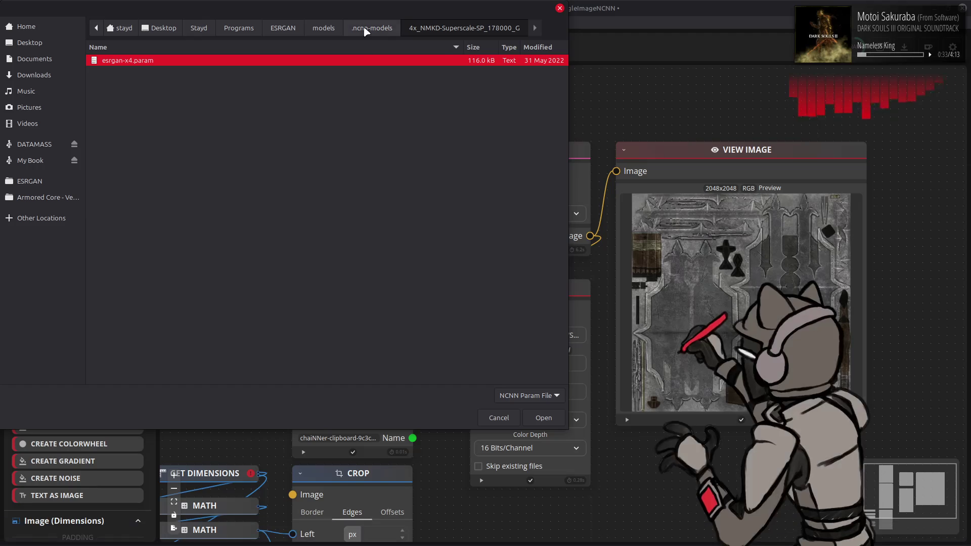
click(372, 28)
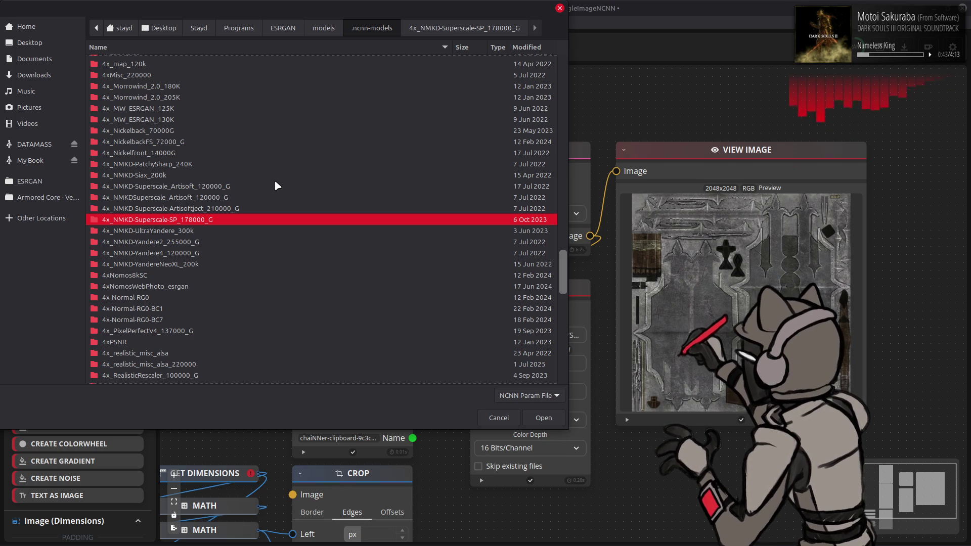
click(162, 153)
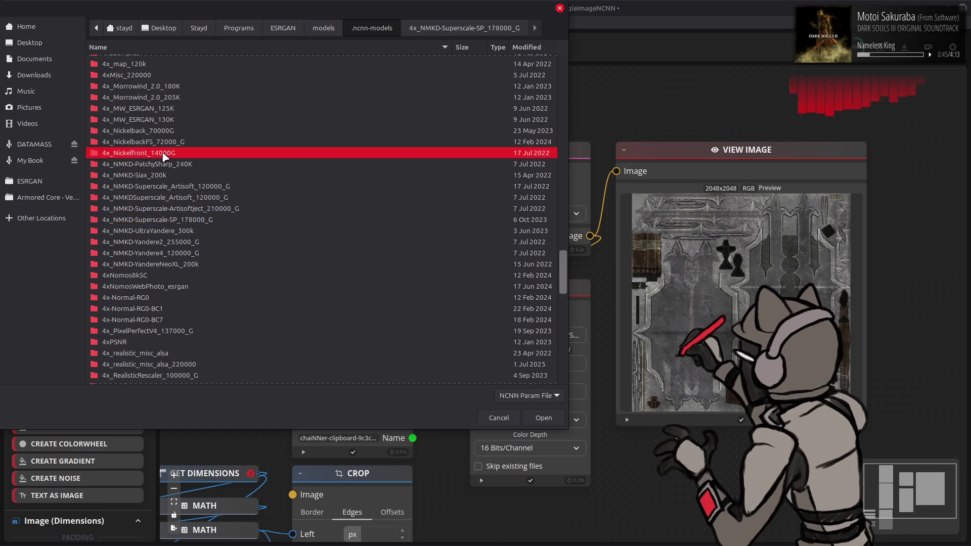
double_click(163, 153)
double_click(203, 65)
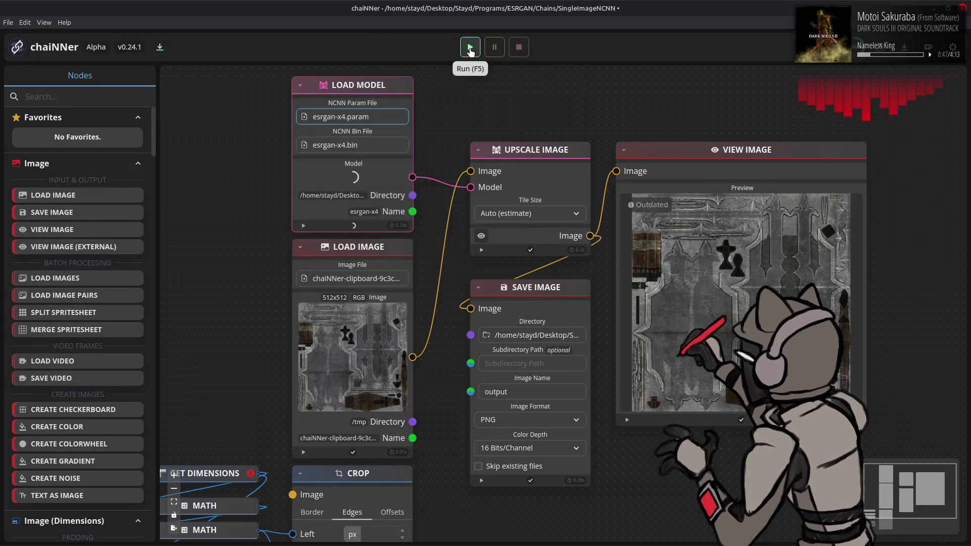
click(470, 49)
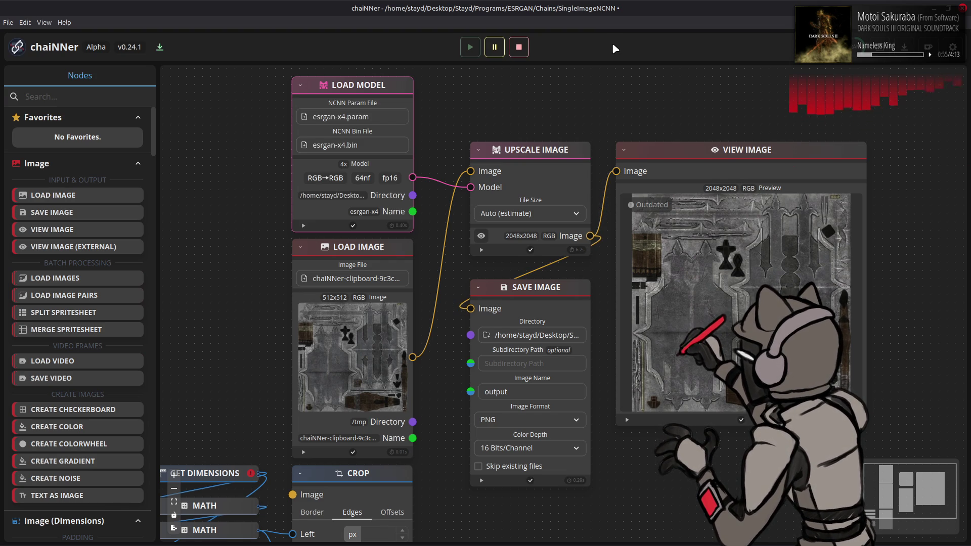
key(alt+Tab)
key(alt+Tab)
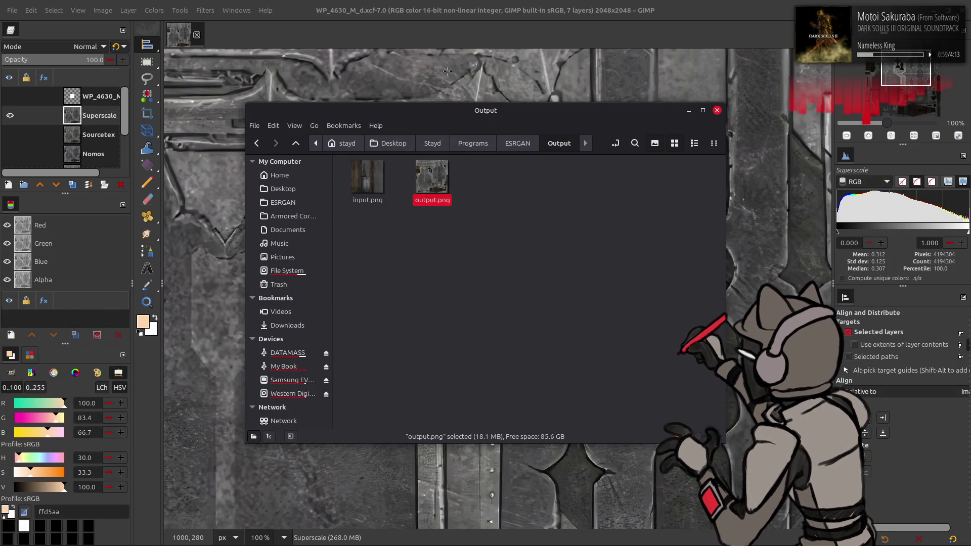
Step: Add output.png as a new GIMP layer and rename it NickelFront
drag(431, 178, 443, 75)
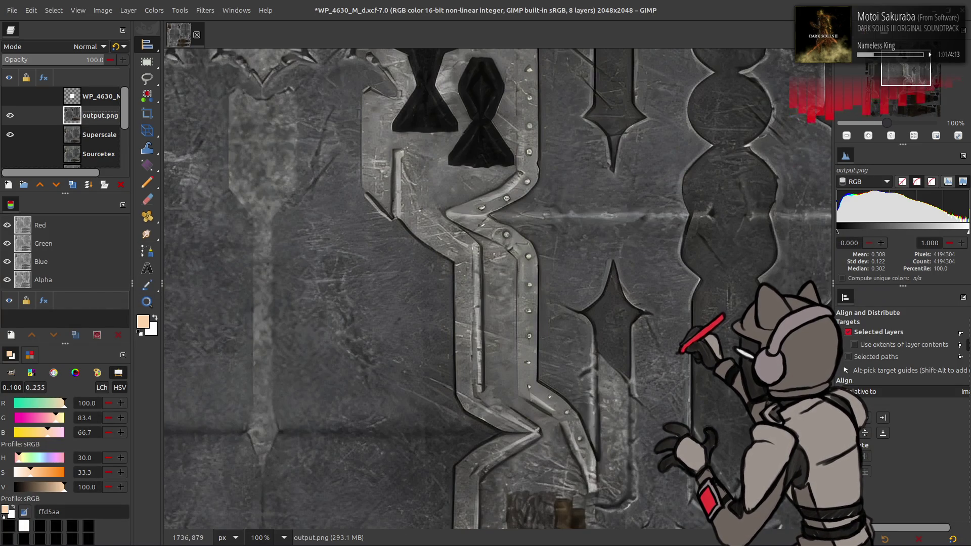
scroll(516, 279, right, 1)
scroll(516, 280, up, 4)
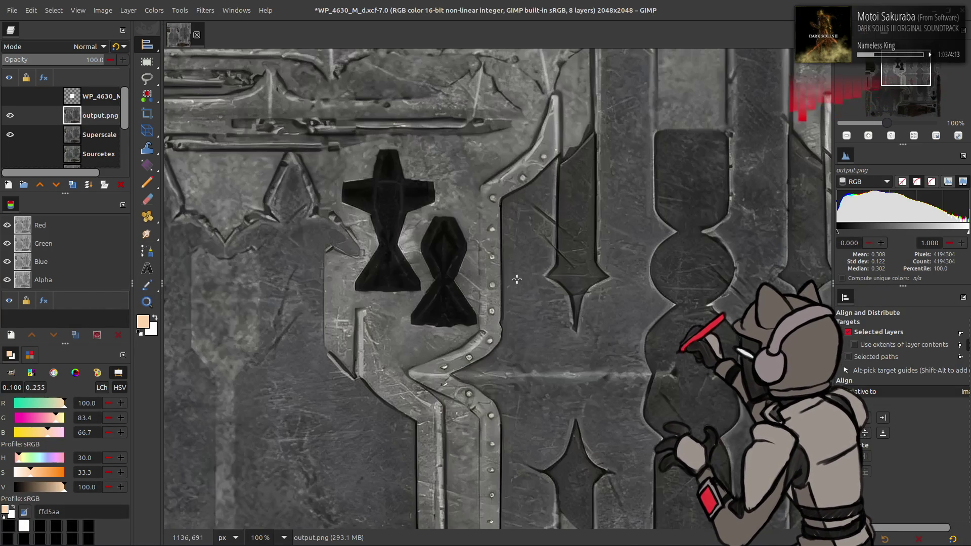
key(m)
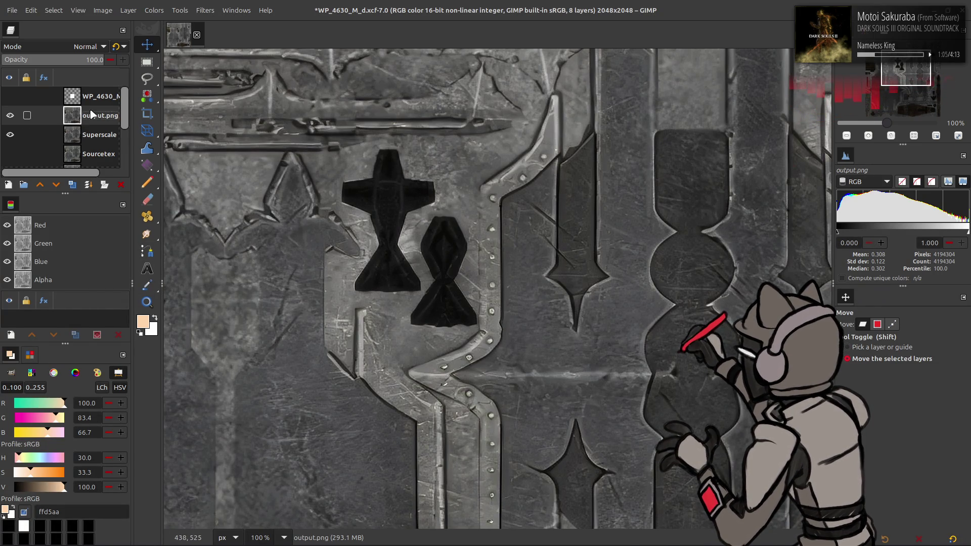
double_click(91, 115)
text(Nickel)
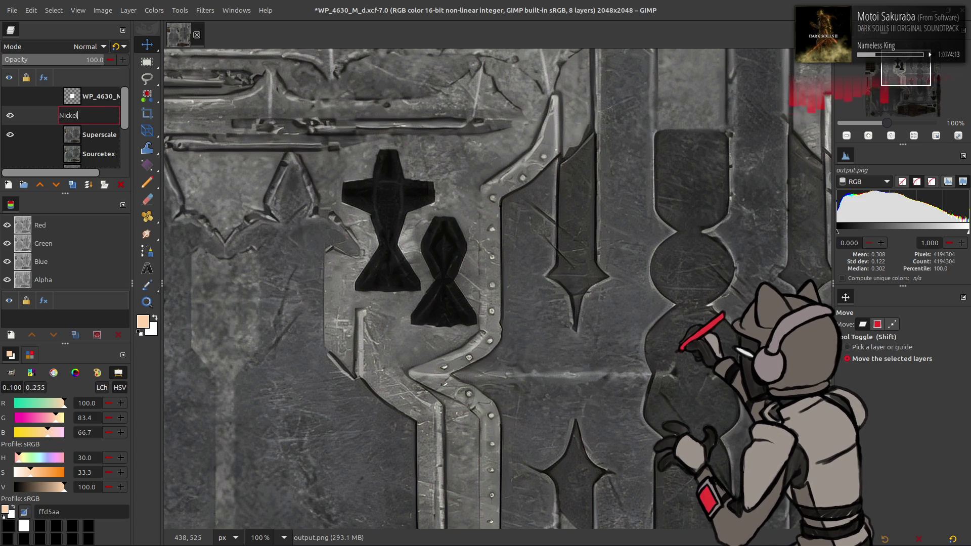
text(nt)
key(Return)
double_click(91, 114)
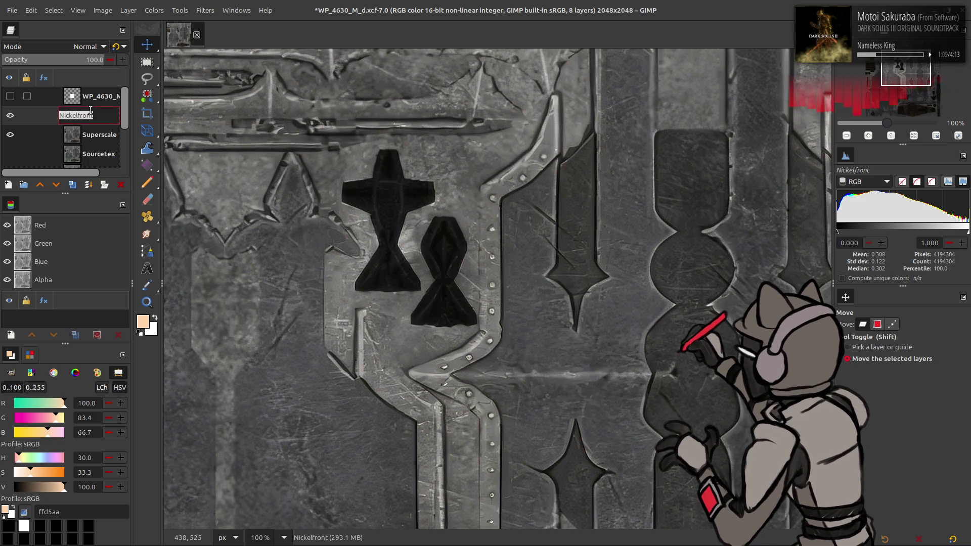
key(Return)
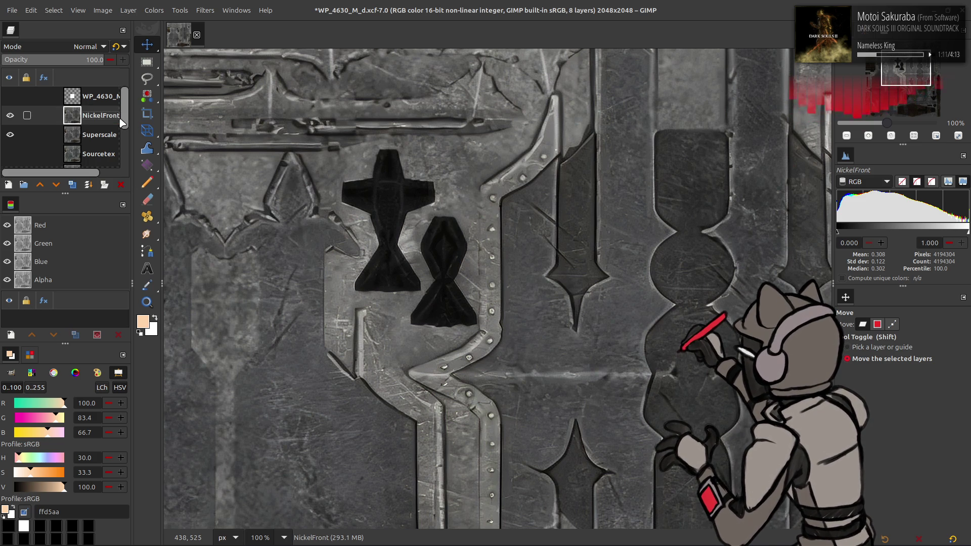
key(alt+Tab)
key(alt+Tab)
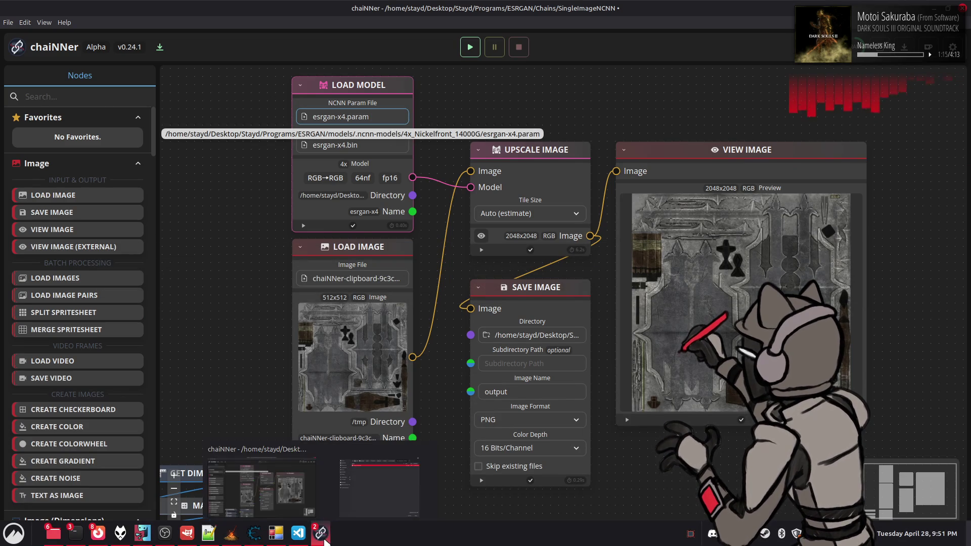
Step: Load 4x_NickelbackFS_72000_G/esrgan-x4.param as the model and rerun the upscaling chain
click(383, 118)
key(BackSpace)
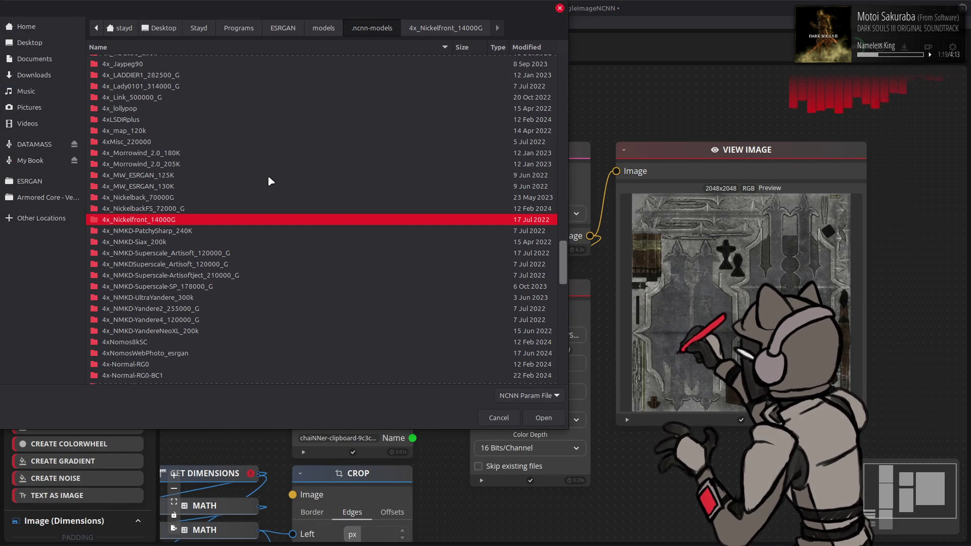
double_click(190, 208)
double_click(203, 64)
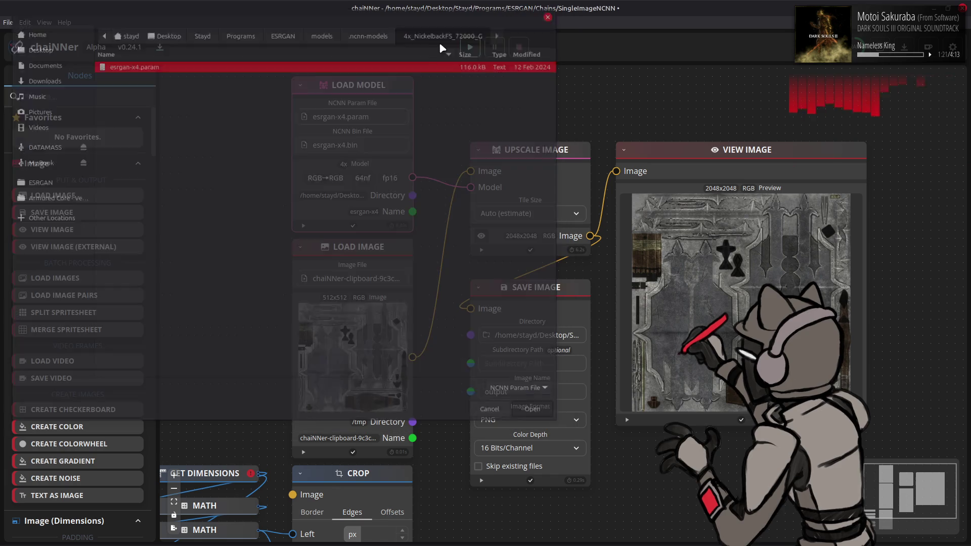
click(470, 46)
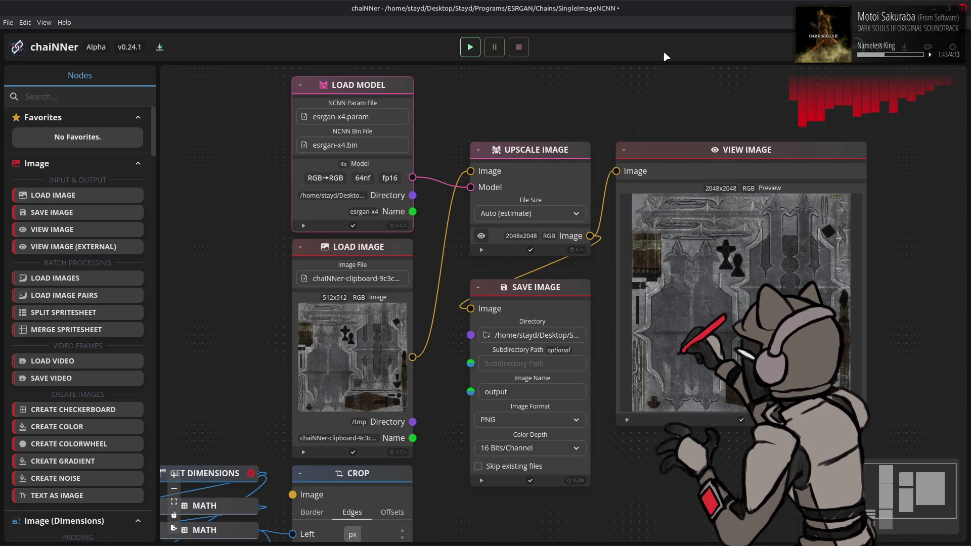
key(alt+Tab)
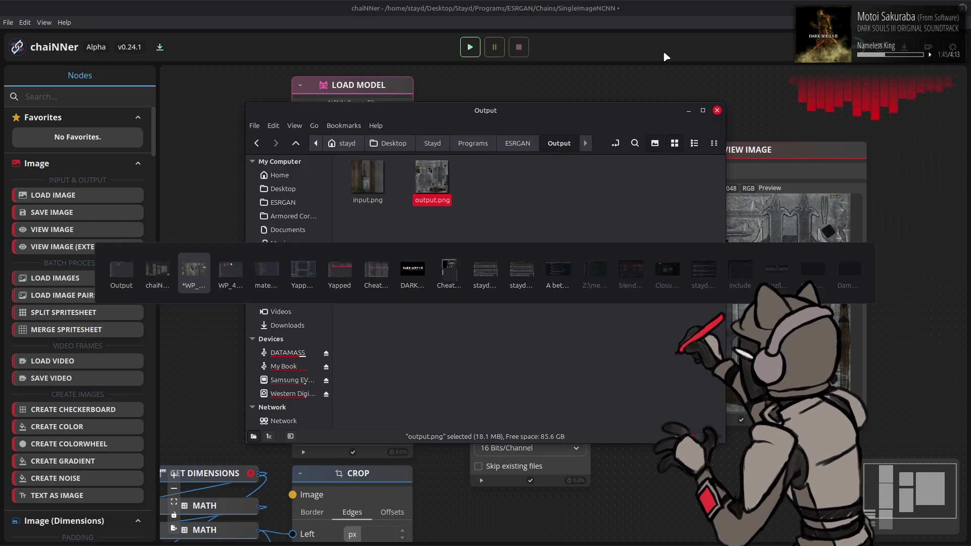
Step: Bring the Output folder forward and add the new output.png to the GIMP image as a layer
key(Tab)
key(alt+Tab)
key(Tab)
key(shift+Tab)
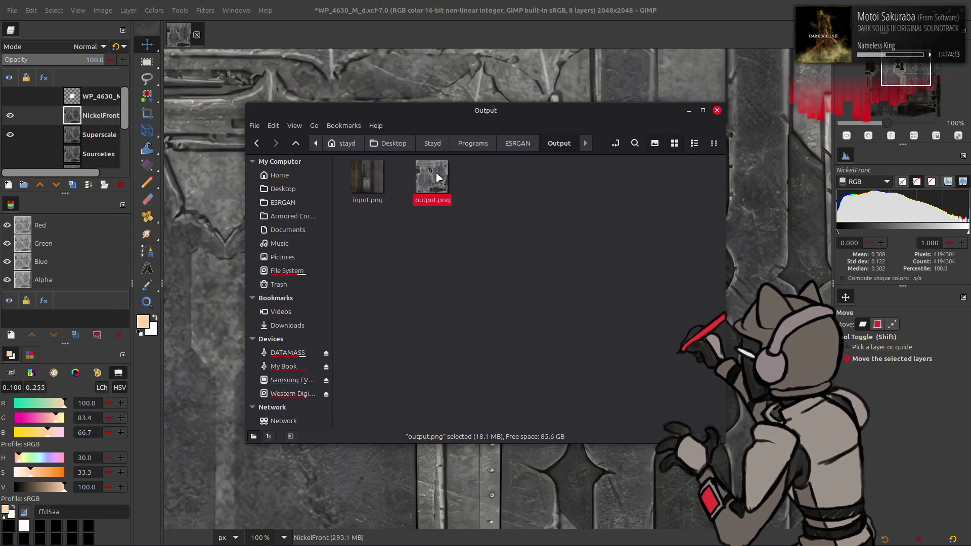
drag(432, 176, 465, 96)
key(q)
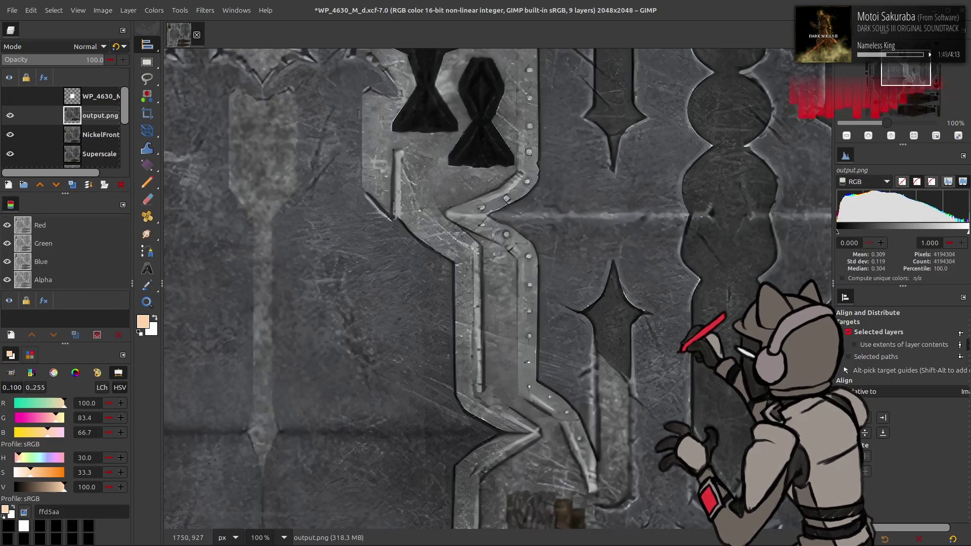
middle_drag(494, 228, 440, 379)
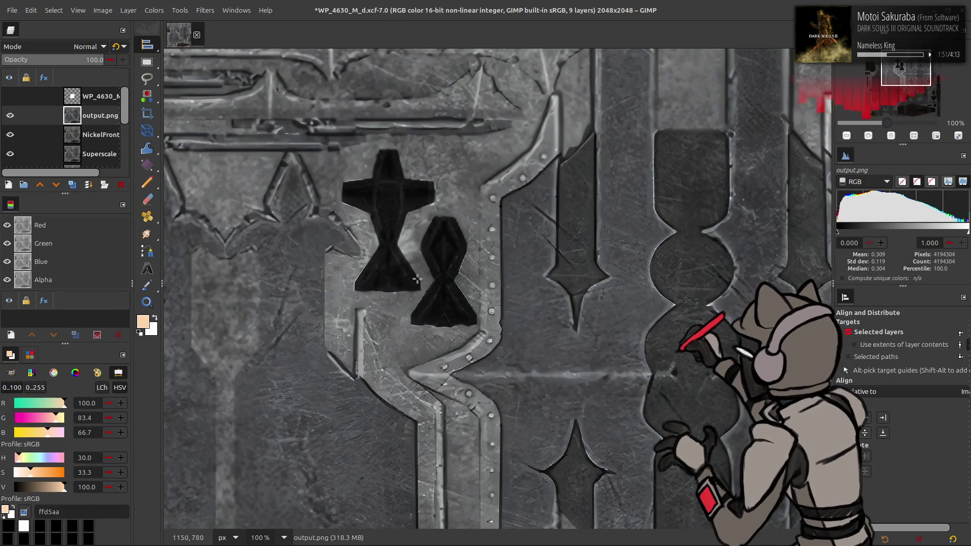
Step: Name the new layer NickelbackFS, rename NickelFront to Nickelfront, and save the document
double_click(101, 114)
text(NickelbackFS)
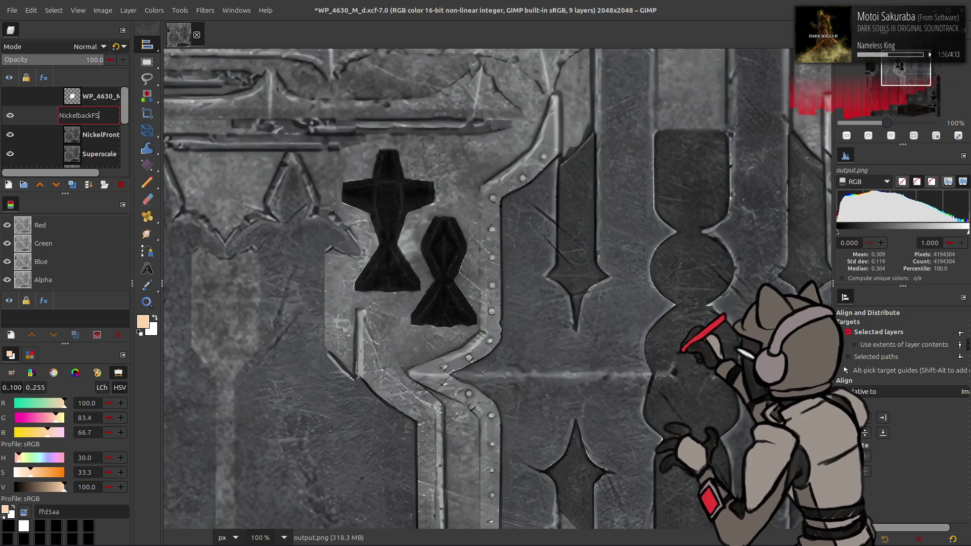
key(Return)
click(89, 138)
double_click(95, 136)
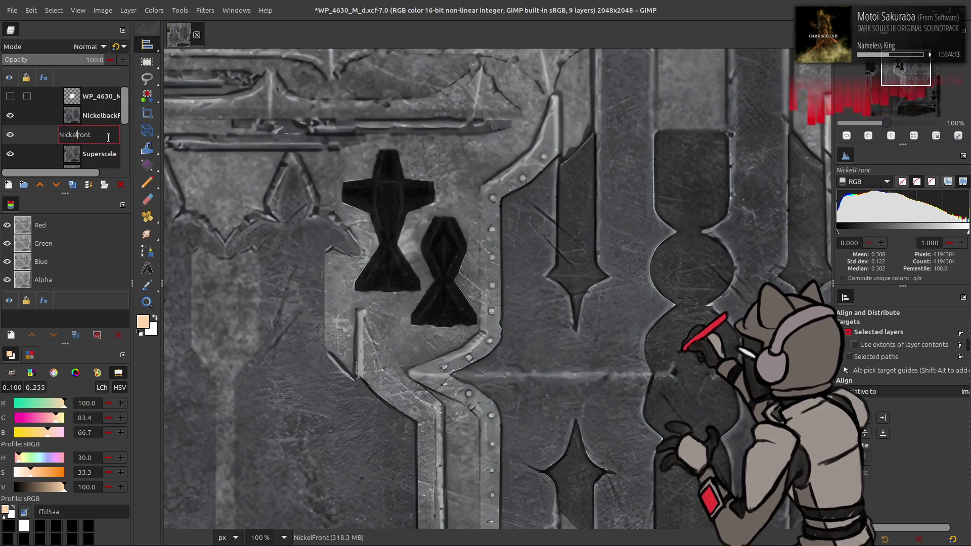
text(f)
key(Return)
key(ctrl+s)
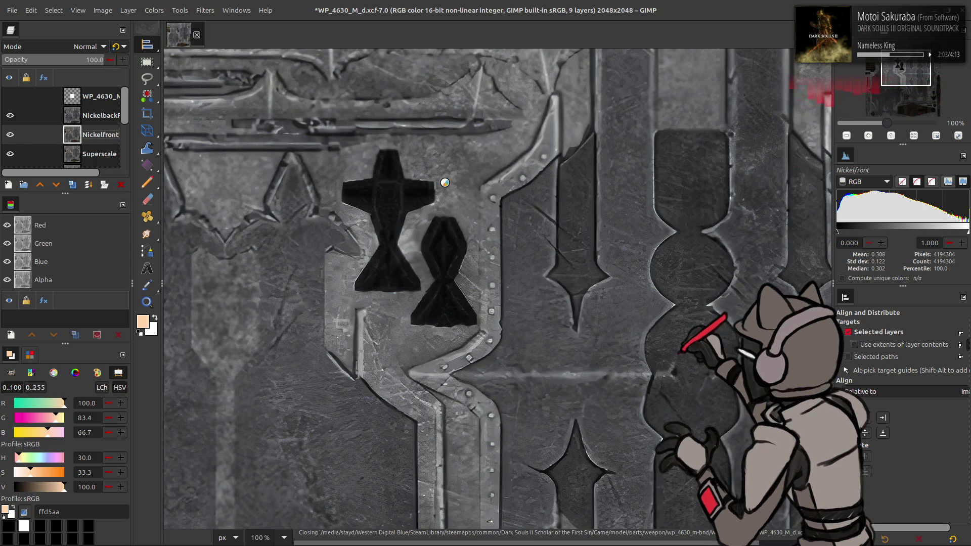
key(alt+Tab)
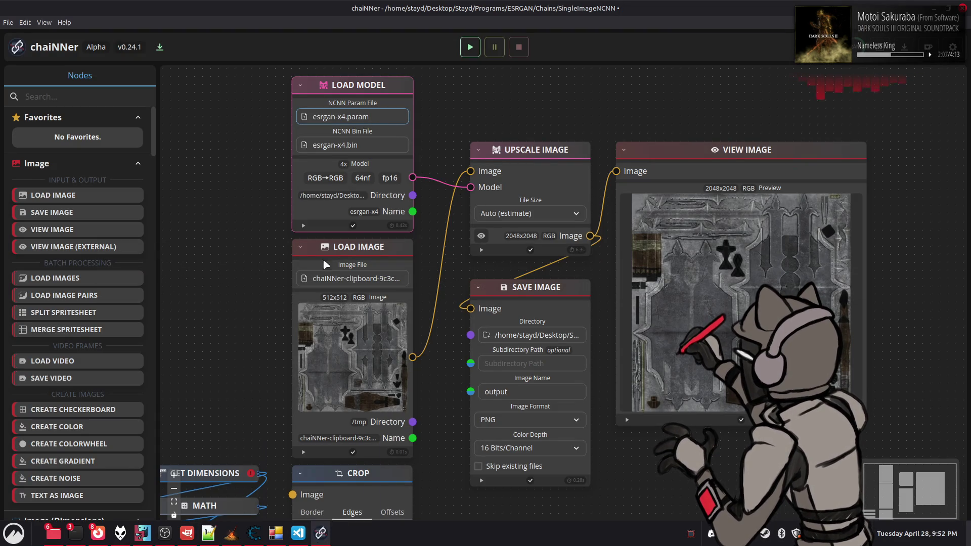
Step: Load esrgan-x4.param from the 4x_BMS_85000_G folder into Load Model and run the upscaling chain
click(365, 117)
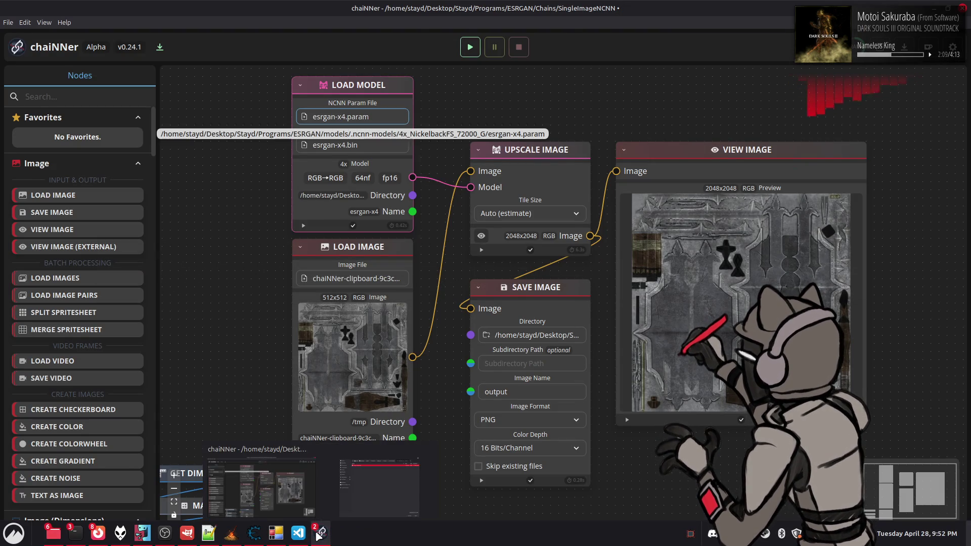
click(375, 32)
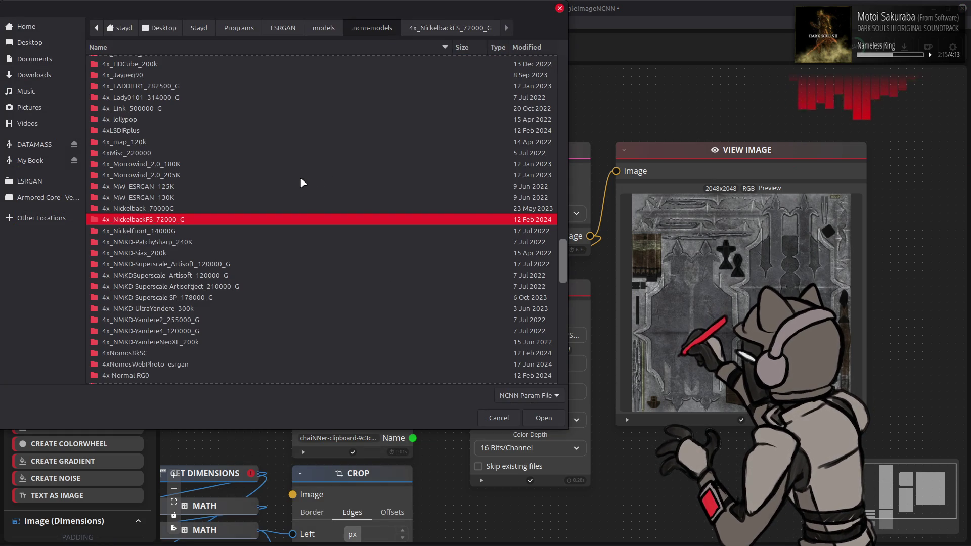
scroll(272, 209, up, 3)
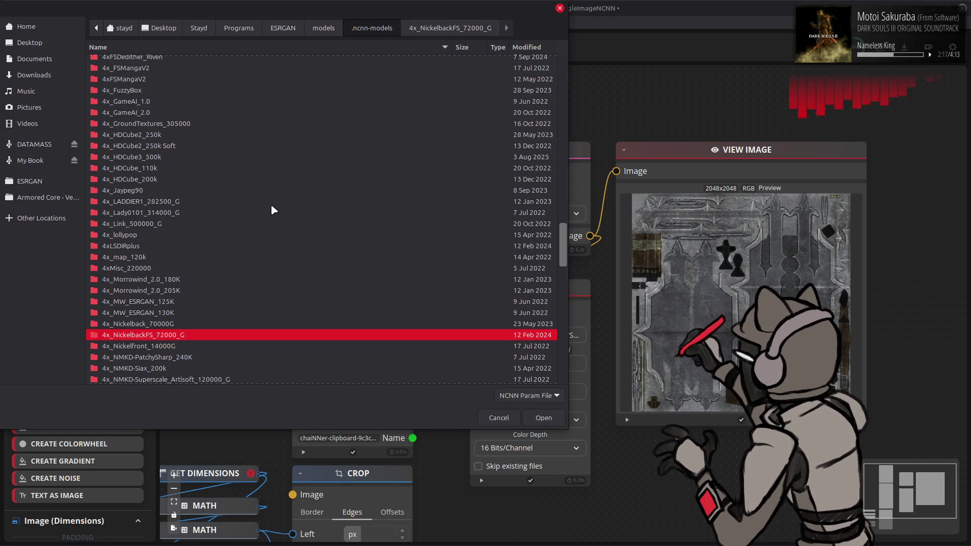
scroll(271, 205, up, 3)
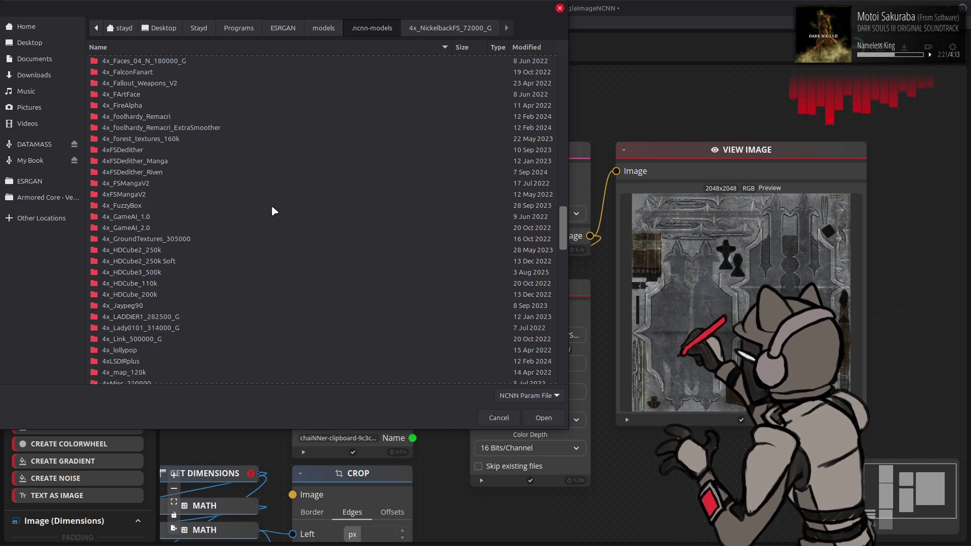
scroll(273, 210, up, 3)
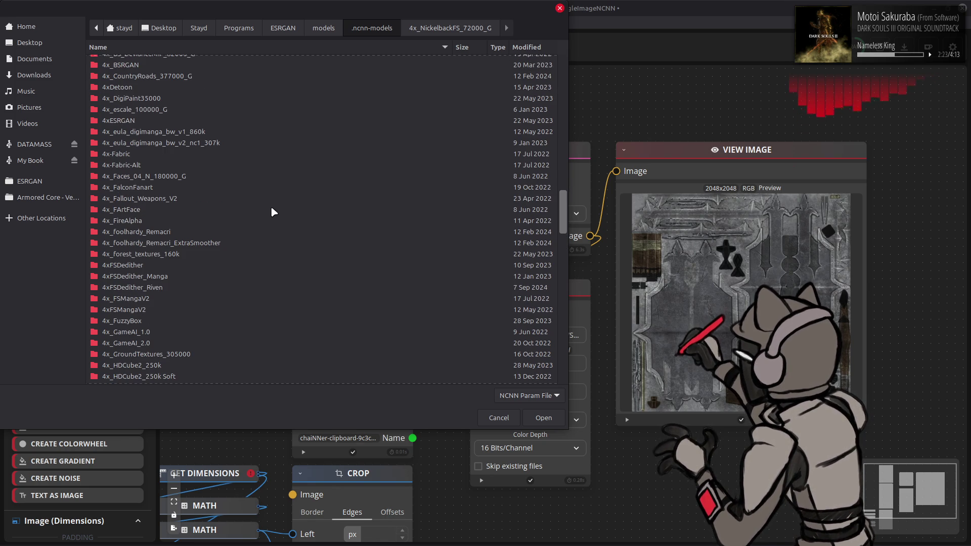
scroll(267, 205, up, 2)
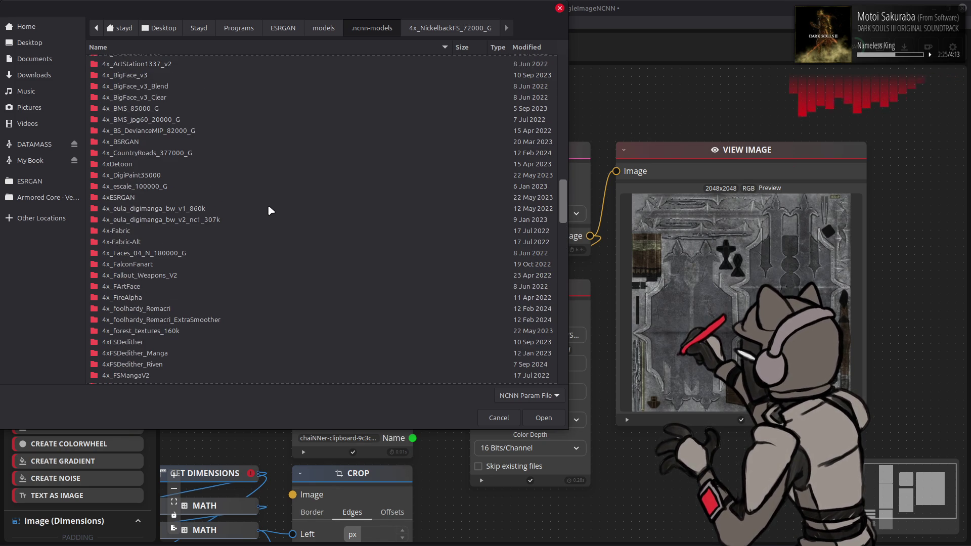
double_click(152, 107)
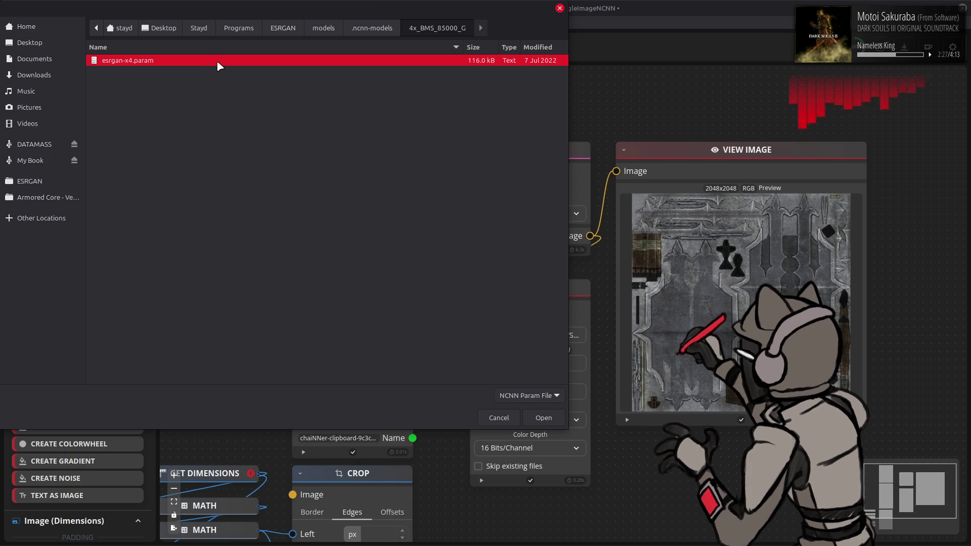
double_click(218, 67)
click(470, 47)
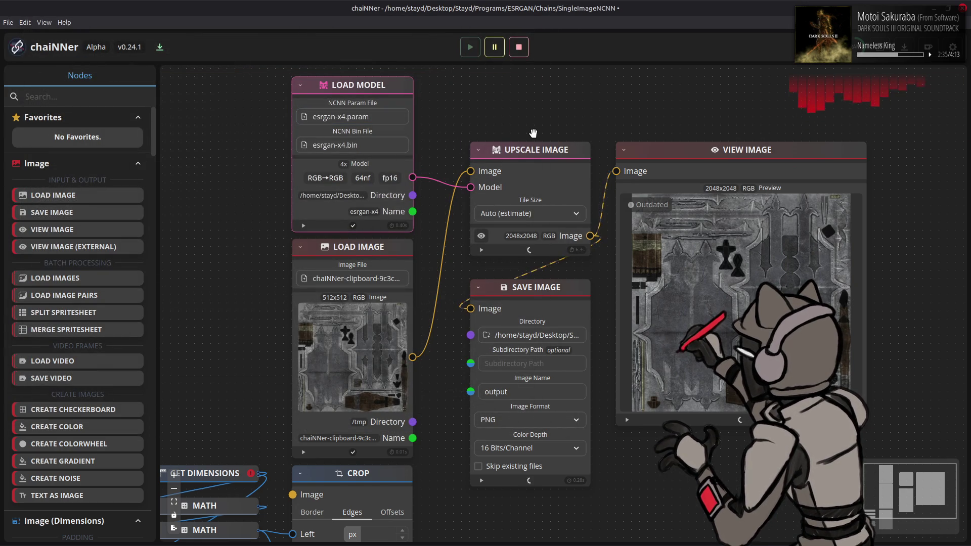
key(alt+Tab)
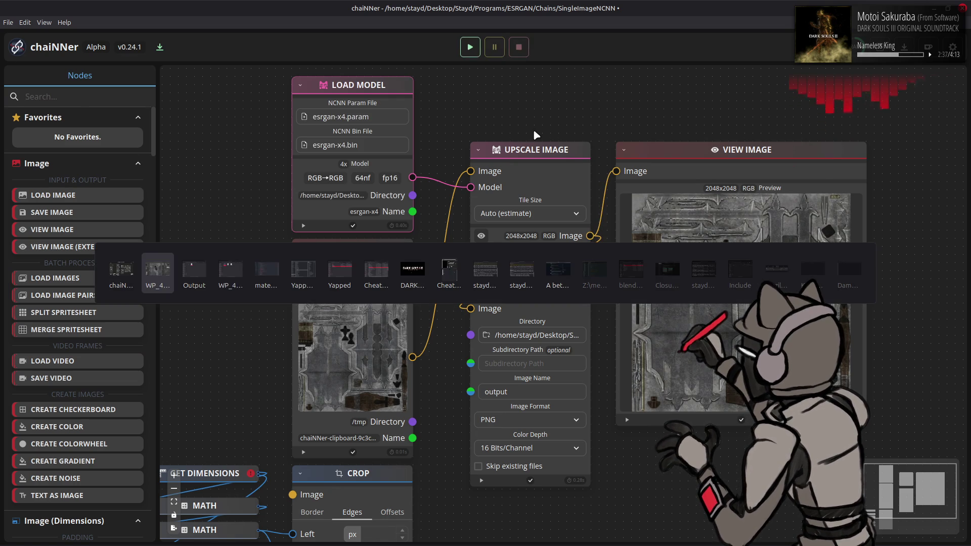
Step: Add output.png from the output folder as a layer and move it one step up the stack
key(alt+Tab)
key(alt+Tab)
key(Tab)
drag(432, 183, 493, 83)
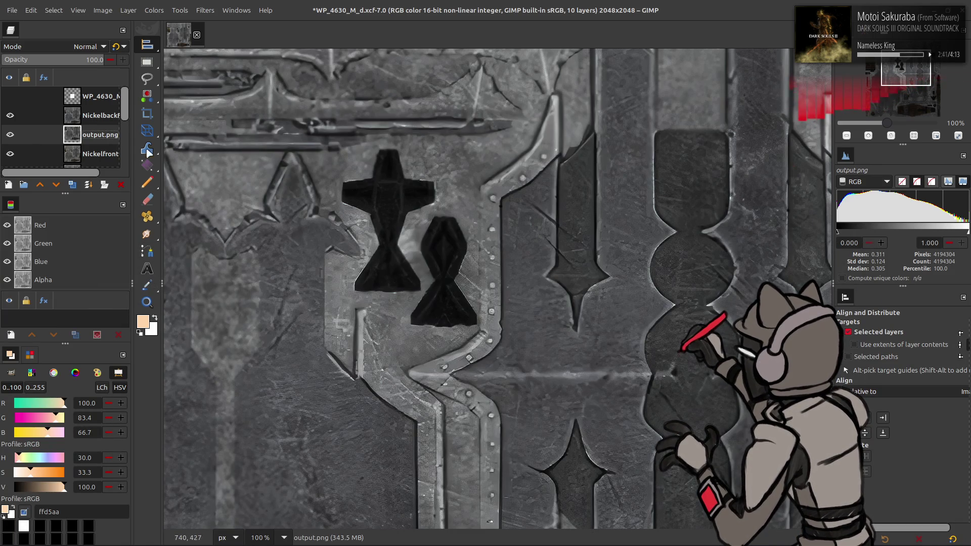
drag(97, 141, 98, 114)
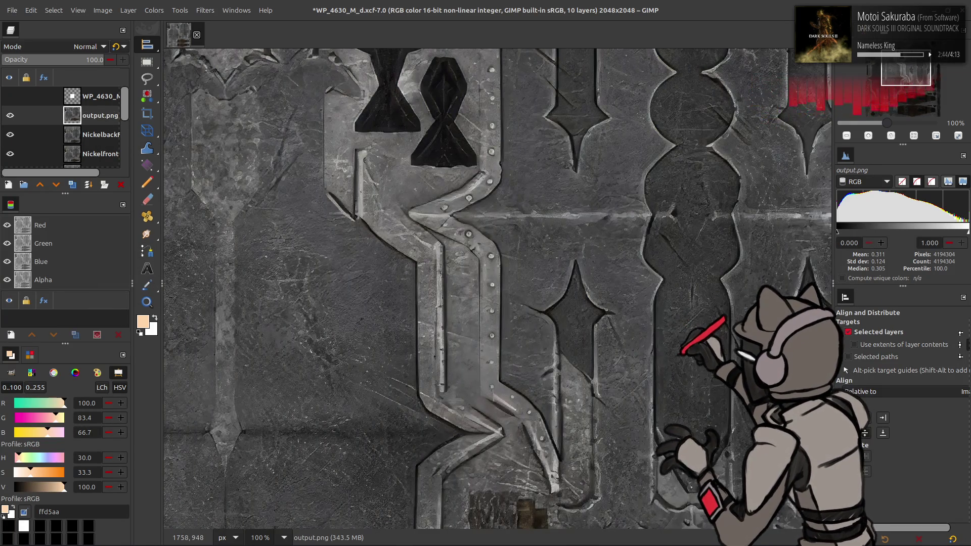
middle_drag(346, 89, 308, 241)
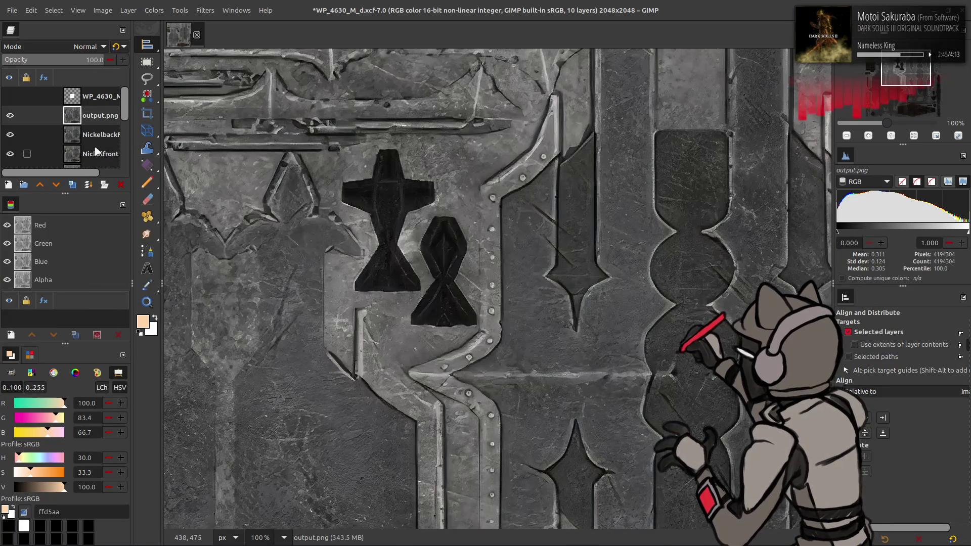
Step: Name the layer Nickelback, toggle its visibility to compare, and save the document
double_click(92, 116)
text(Ni)
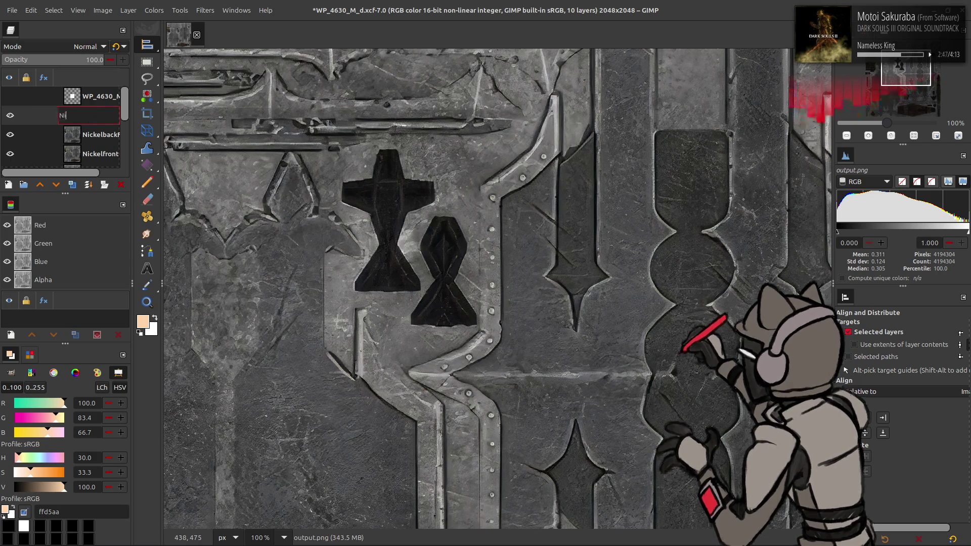
text(ckelba)
key(Return)
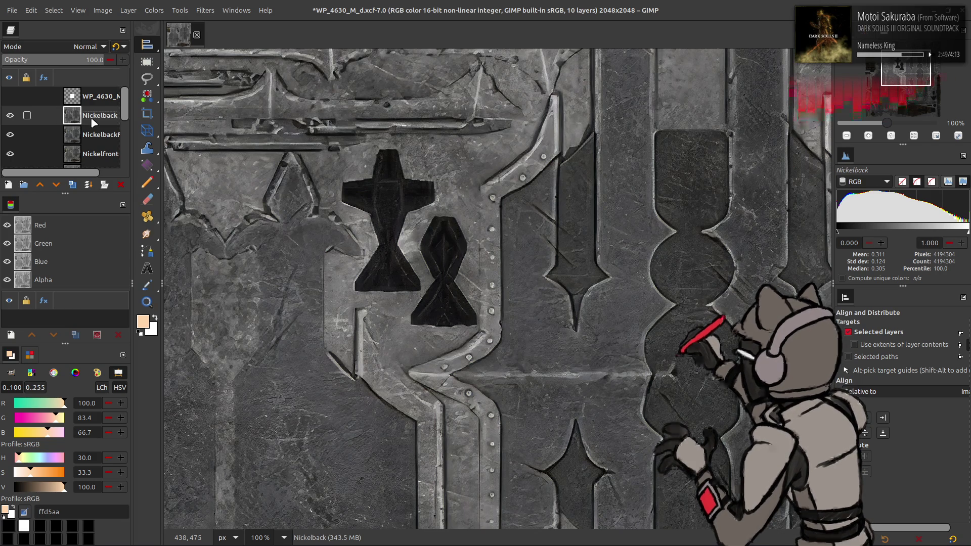
click(11, 115)
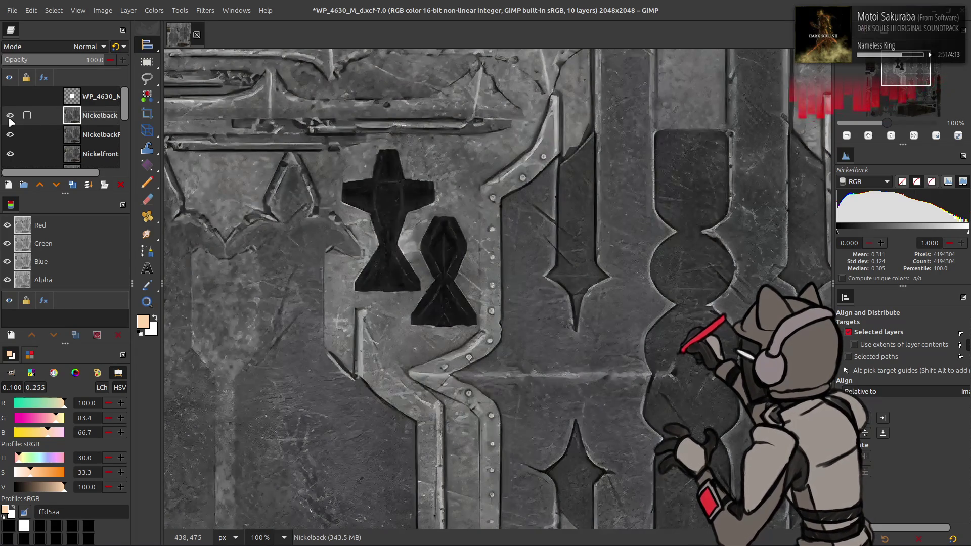
click(9, 115)
key(ctrl+s)
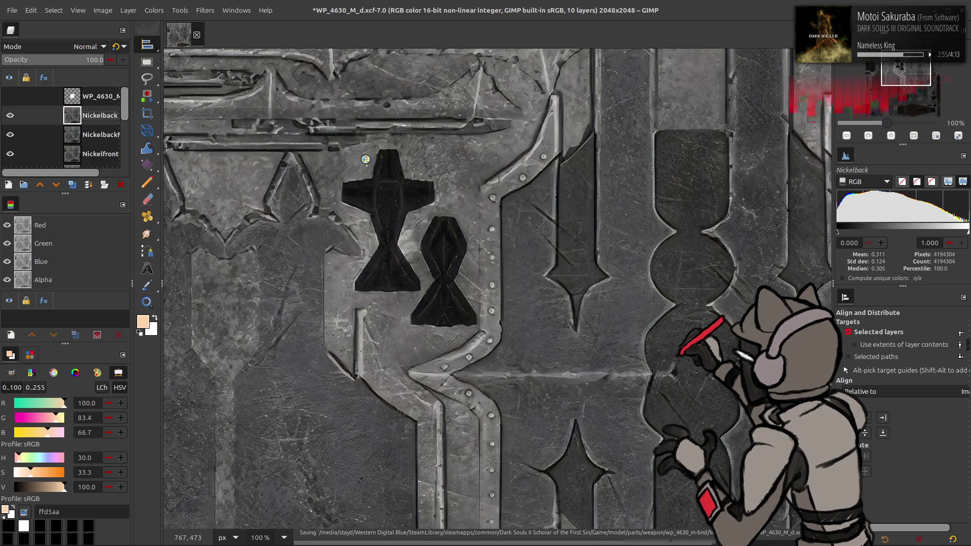
key(alt+Tab)
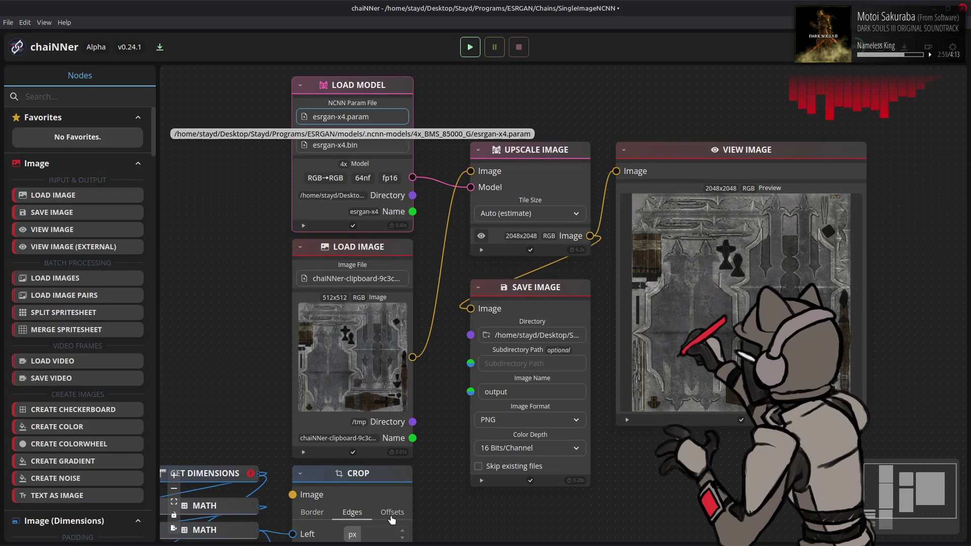
Step: Load esrgan-x4.param from the 4xLSDIRplus folder into Load Model and run the upscaling chain
click(366, 119)
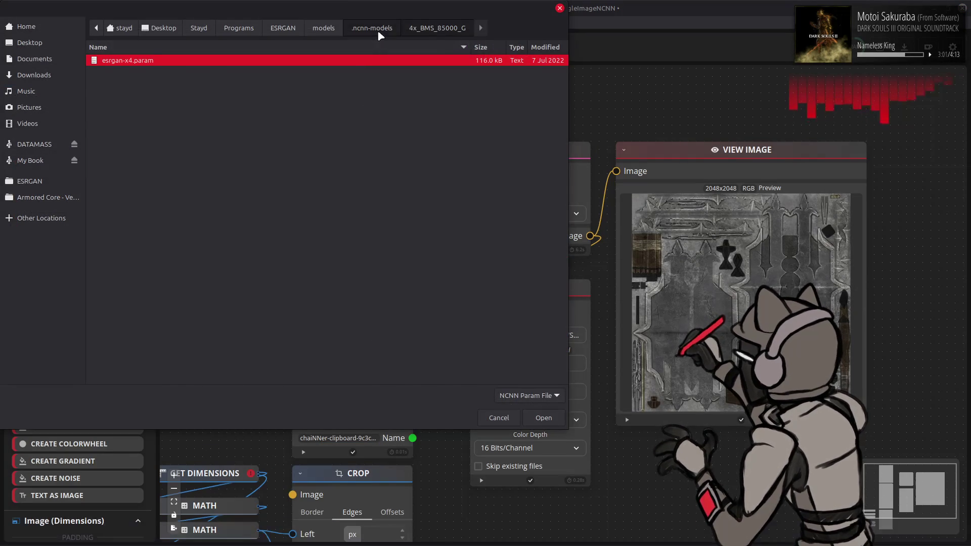
click(372, 29)
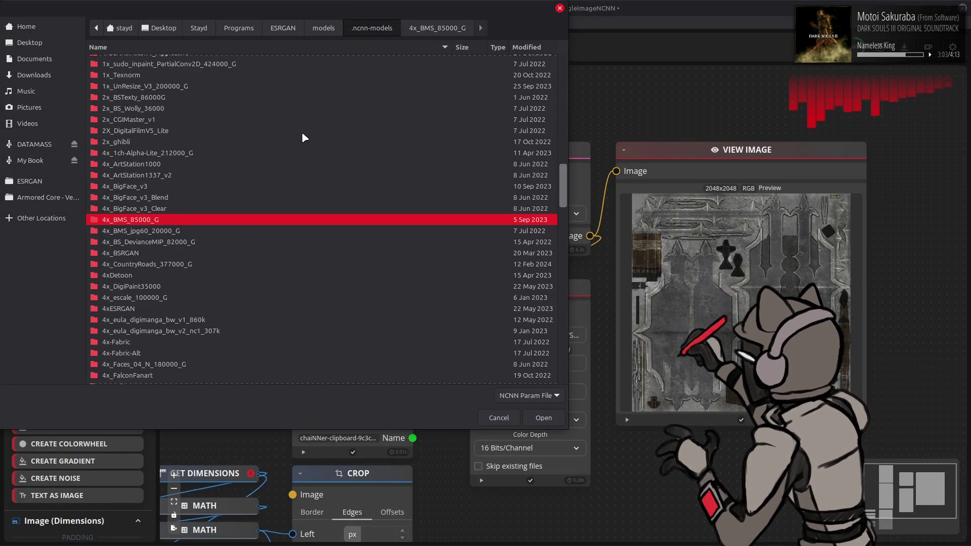
scroll(301, 137, down, 2)
scroll(301, 137, down, 4)
scroll(302, 138, down, 3)
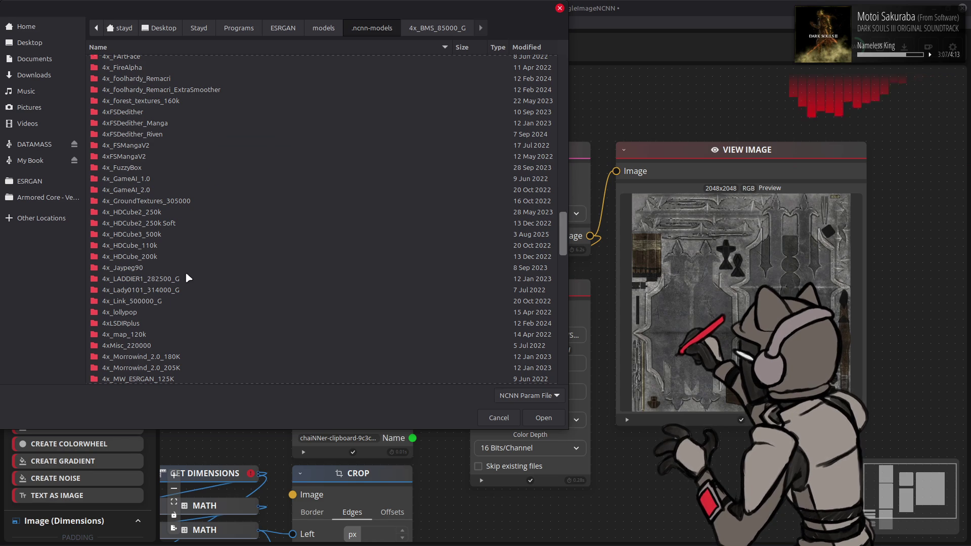
double_click(123, 325)
click(163, 61)
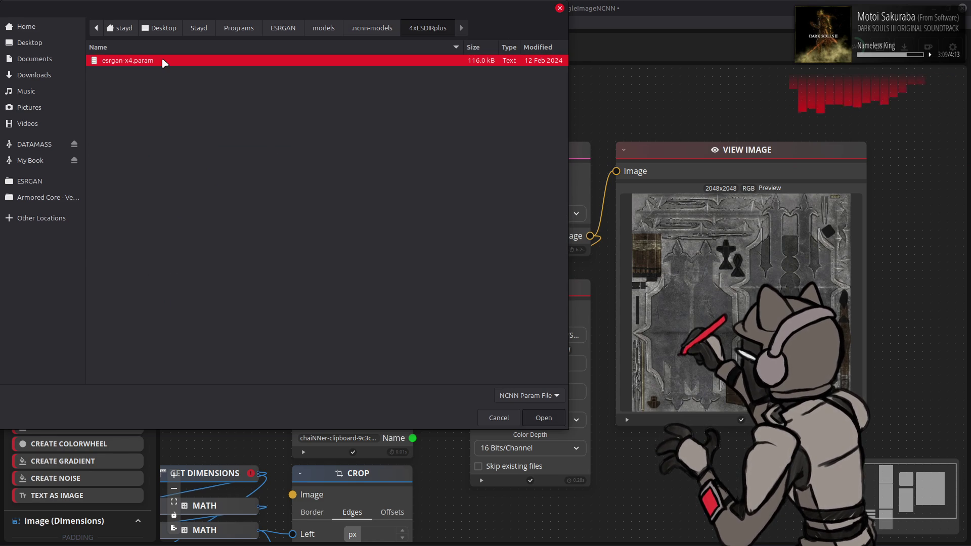
double_click(163, 61)
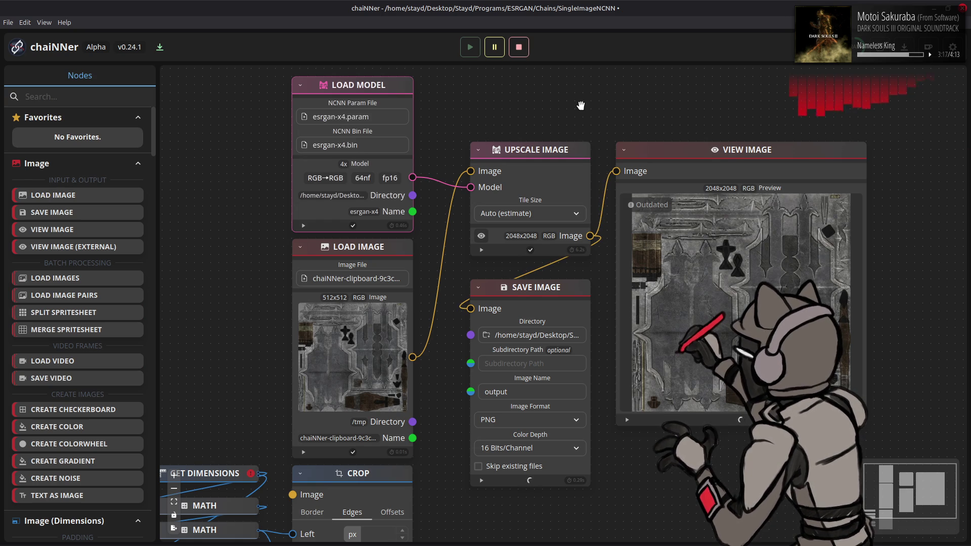
key(alt+Tab)
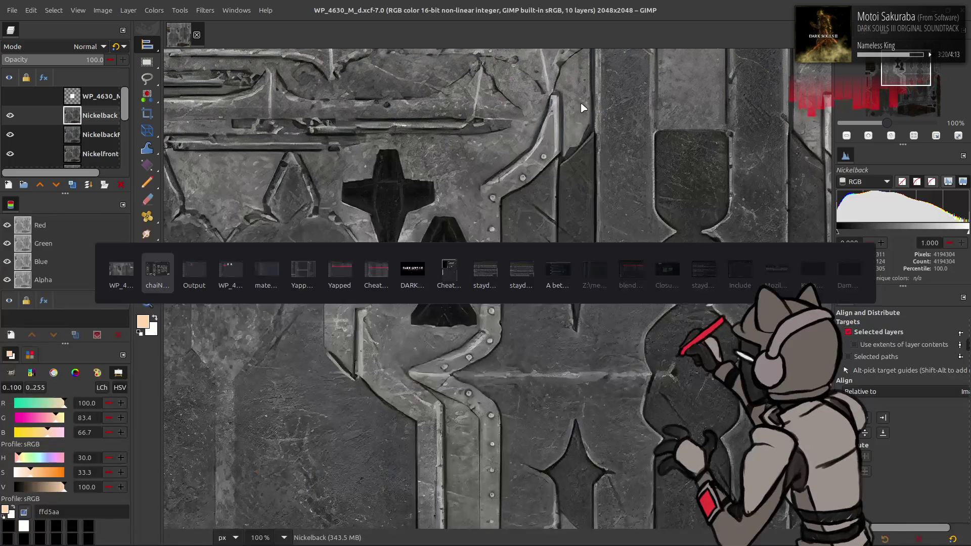
Step: Add the new output.png as a layer and name it LSDIRPlus
key(alt+Tab)
mouse_move(432, 179)
mouse_down()
mouse_move(524, 83)
mouse_move(522, 165)
mouse_up()
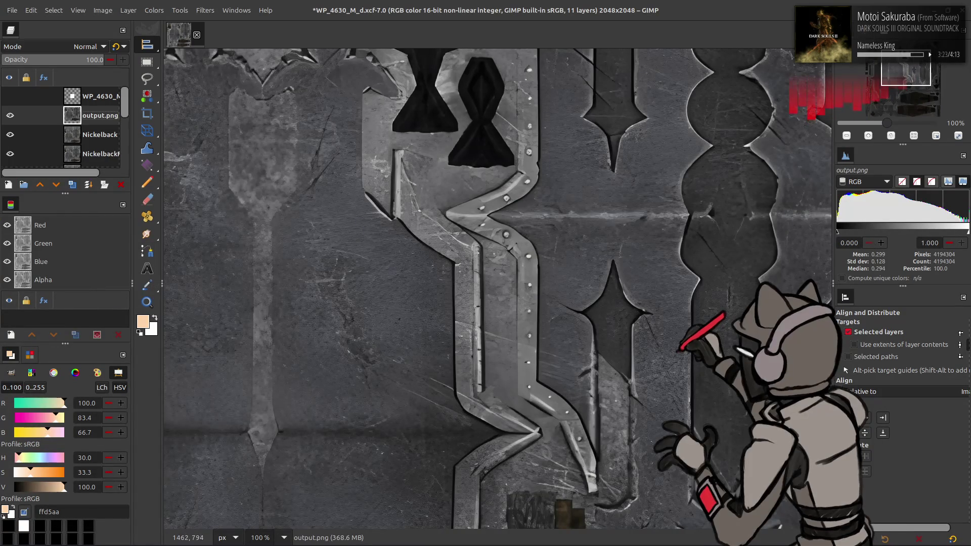
scroll(386, 271, right, 1)
scroll(386, 271, up, 4)
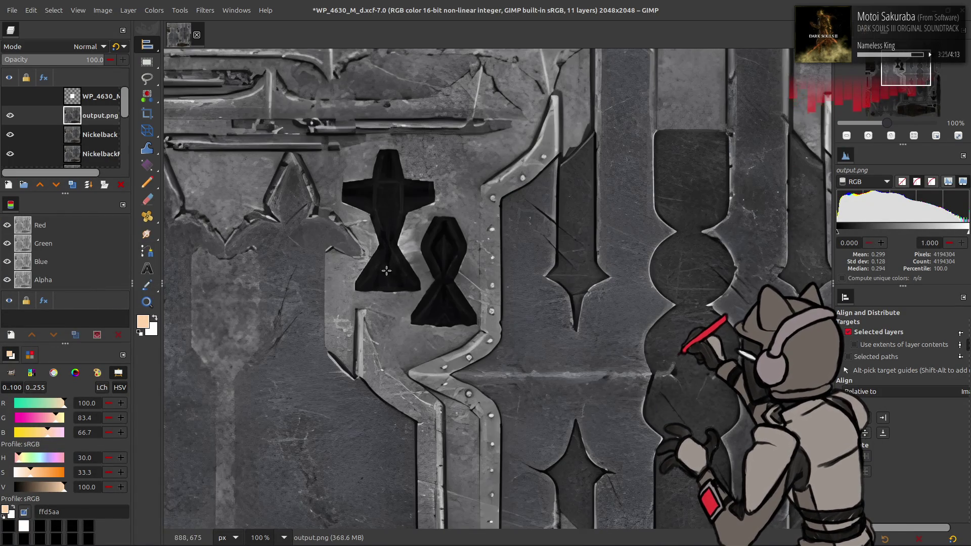
double_click(87, 116)
text(LSDIRPlus)
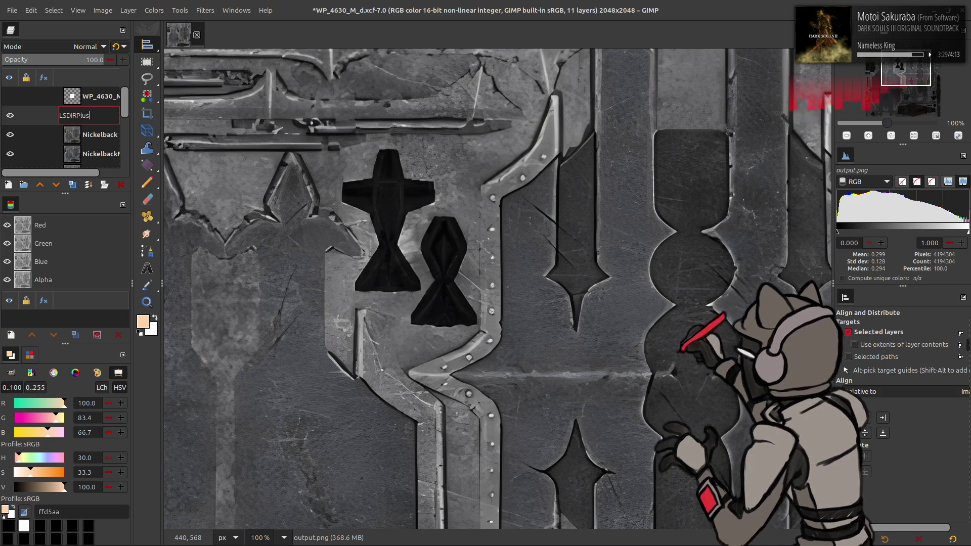
key(Return)
Step: Check the model name in chaiNNer, correct the layer name to LSDIRplus, and save the document
key(alt+Tab)
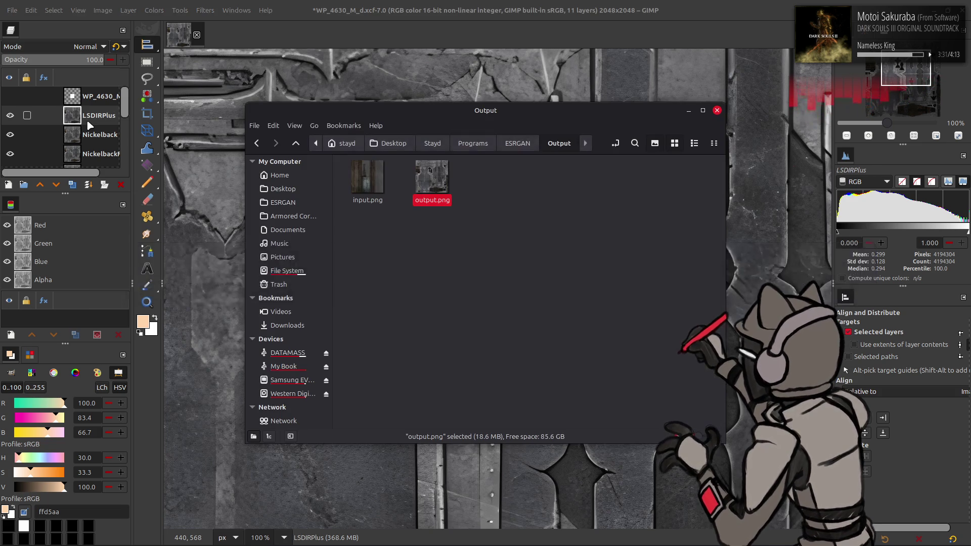
key(alt+Tab)
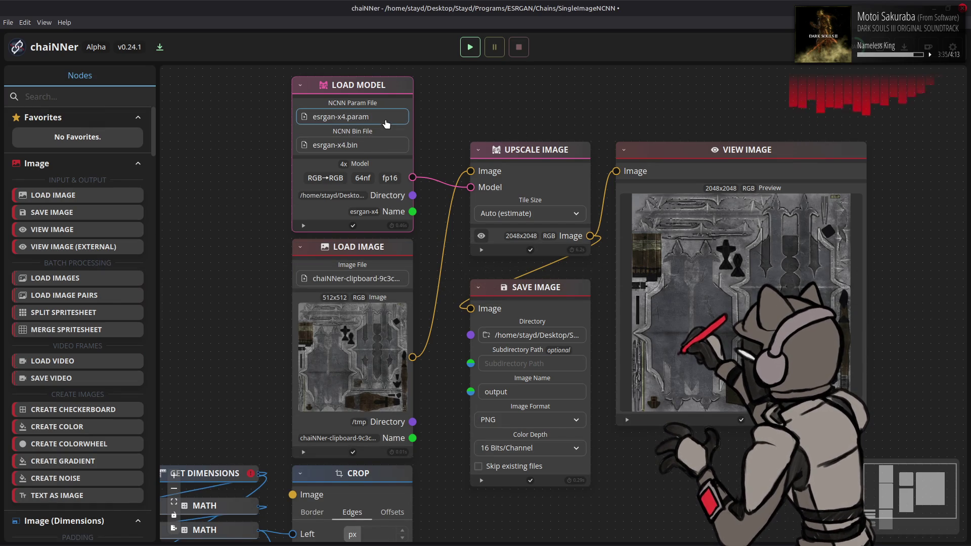
key(alt+Tab)
key(alt+Tab)
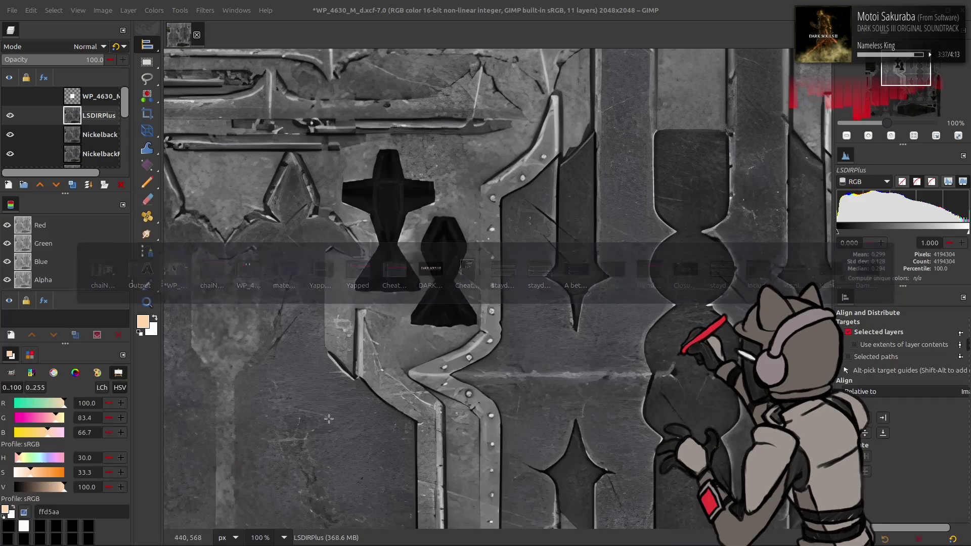
double_click(89, 113)
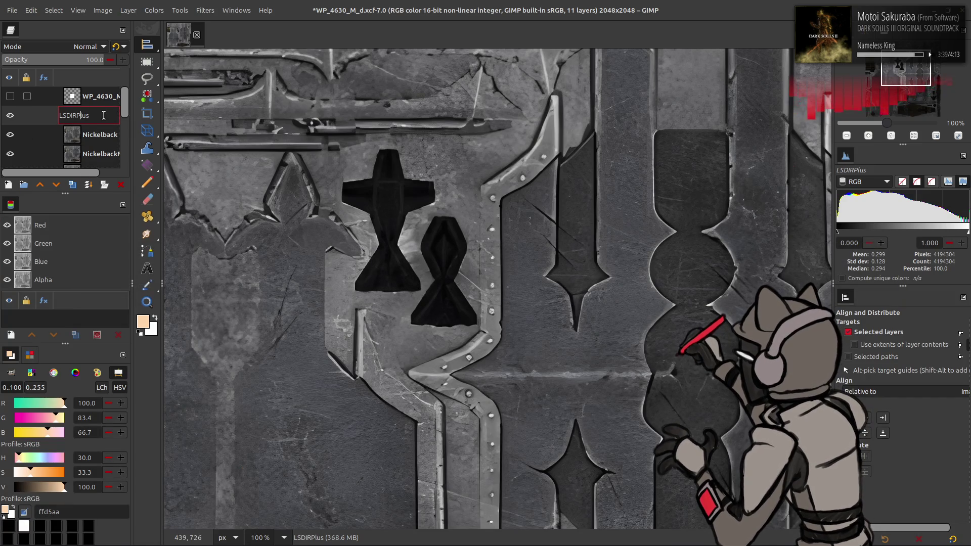
key(BackSpace)
text(p)
key(Return)
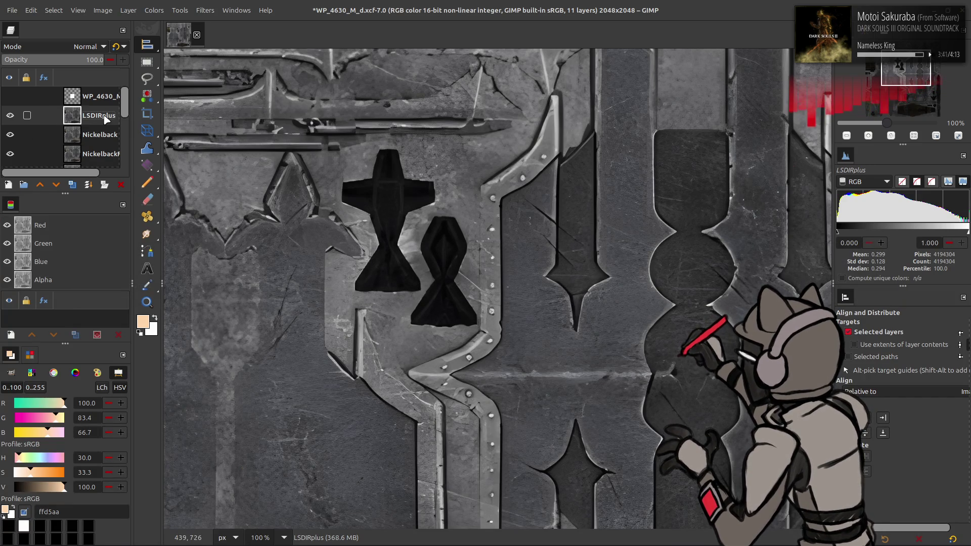
key(ctrl+s)
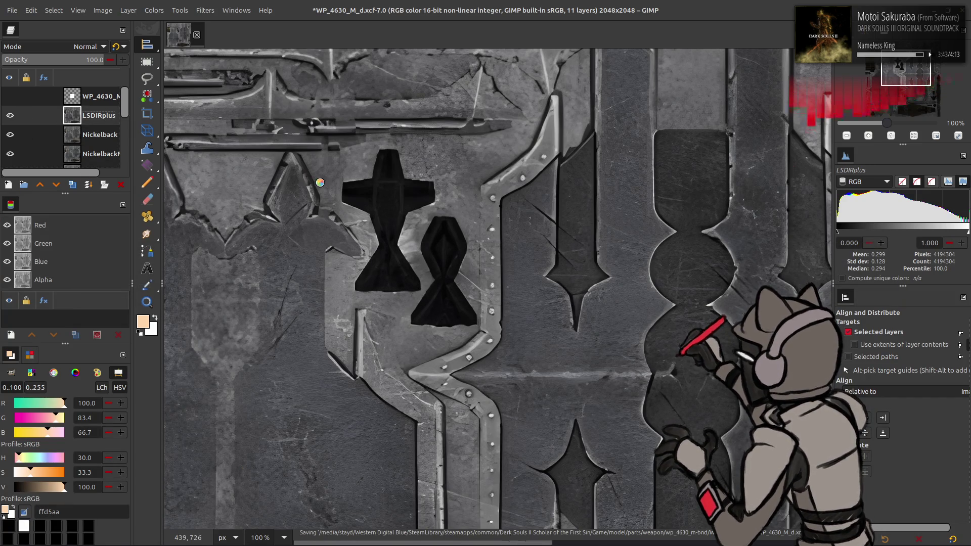
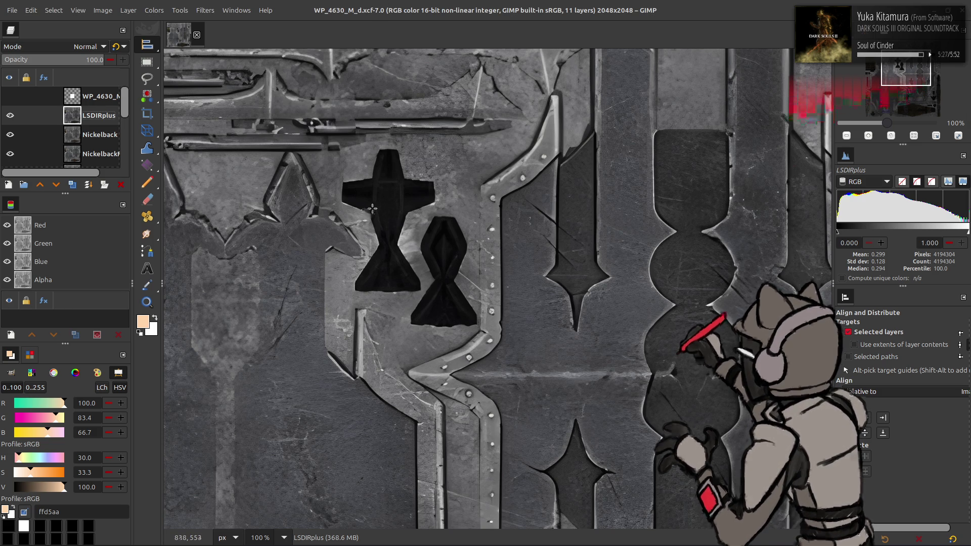
Step: Save the WP_4630_M_d.xcf project and switch over to the Nemo file manager
key(m)
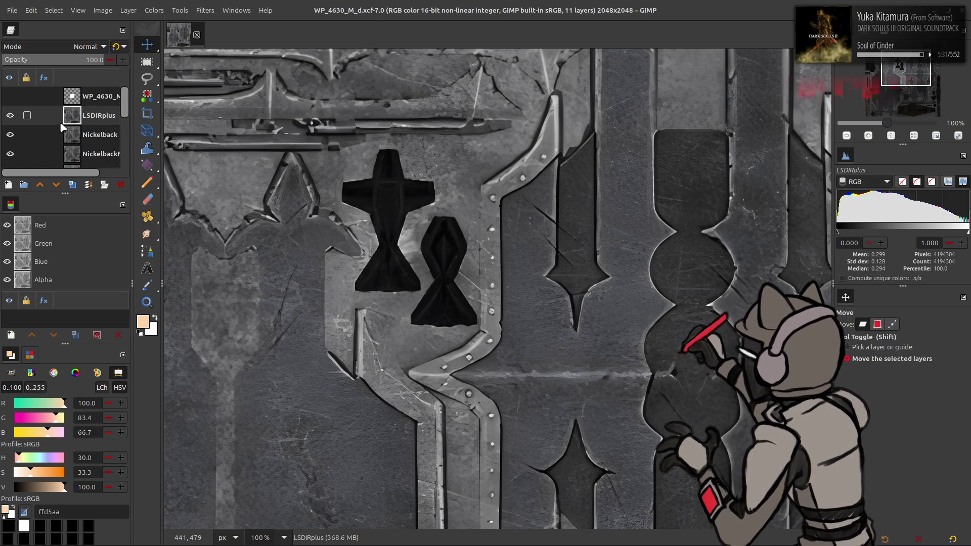
scroll(62, 127, down, 2)
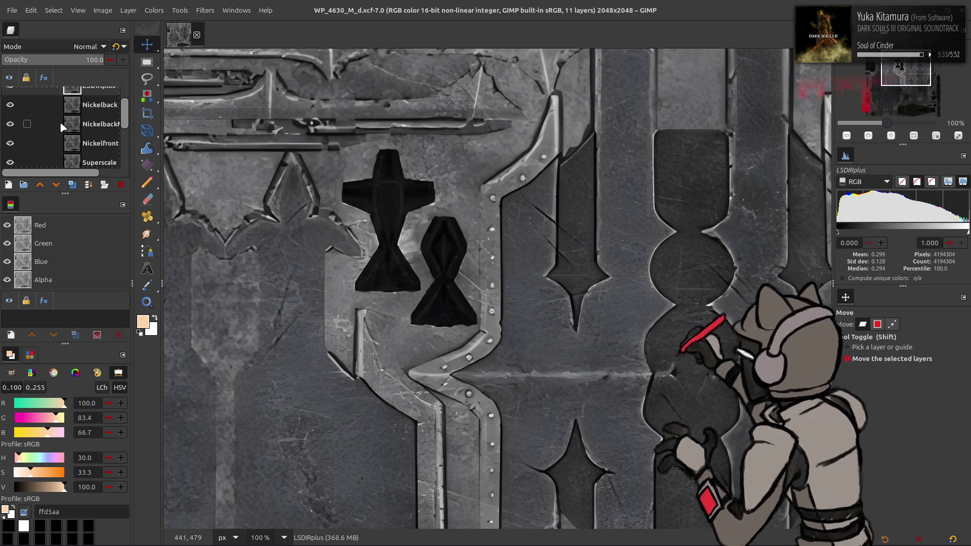
scroll(62, 127, up, 2)
key(ctrl+s)
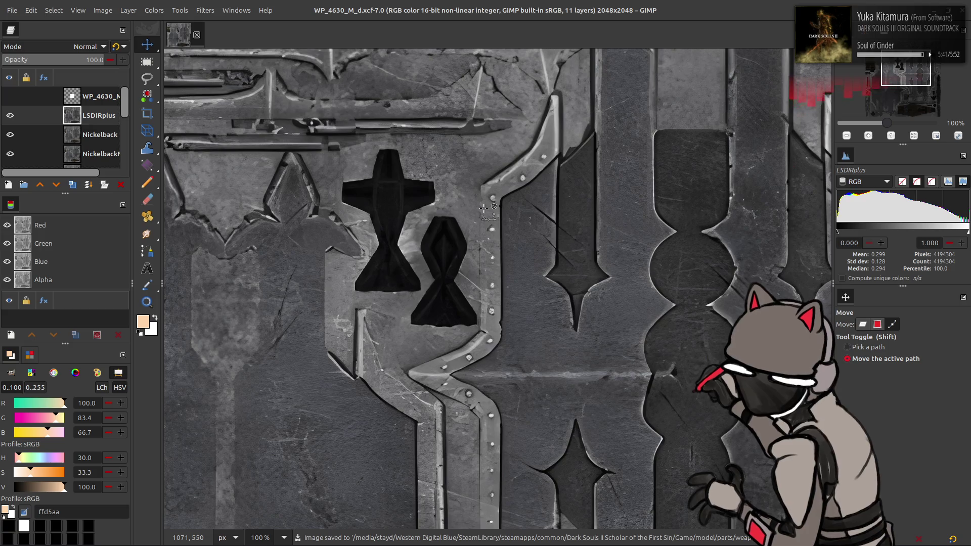
key(alt+Tab)
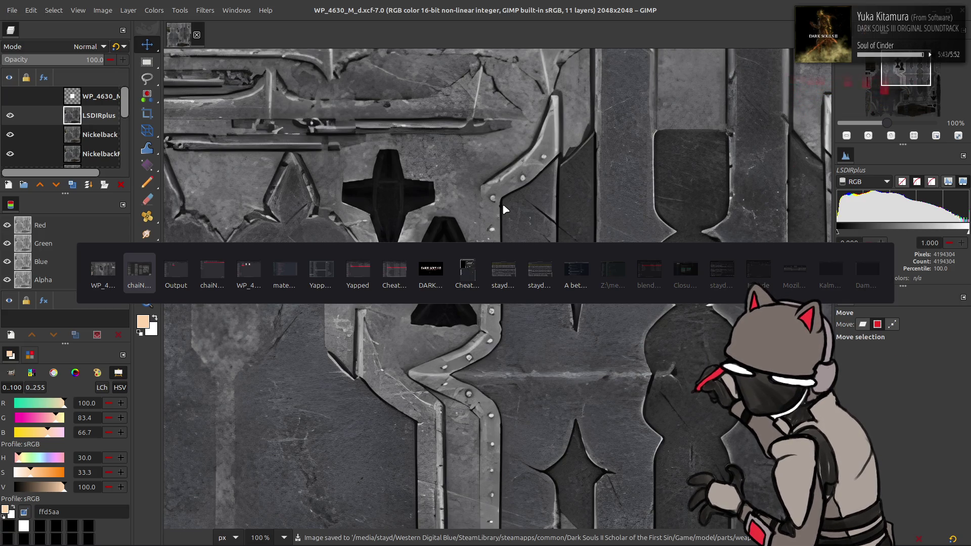
key(alt+Tab)
key(alt+Tab)
key(alt+Tab)
Step: Make a backup copy of WP_4630_M_d.dds inside its -tpf folder
key(BackSpace)
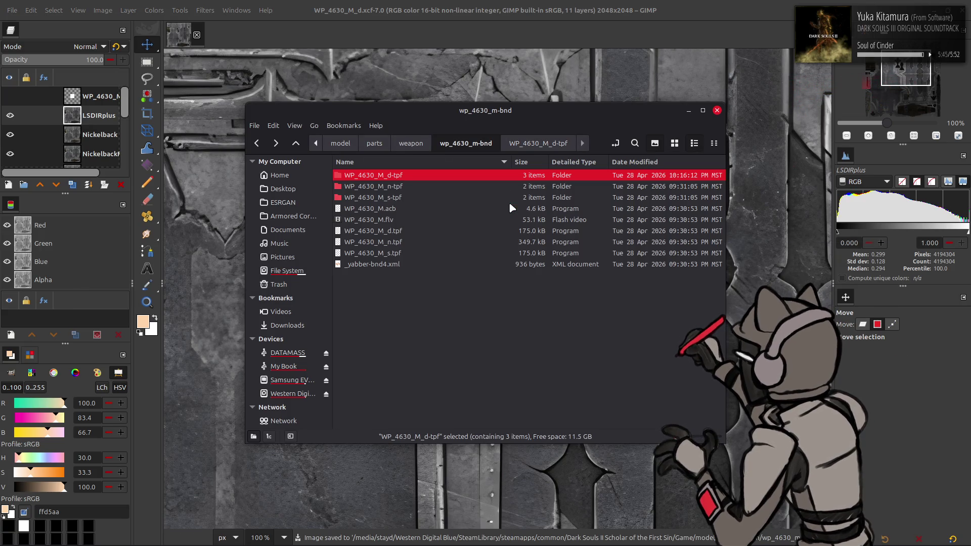
double_click(436, 183)
click(382, 191)
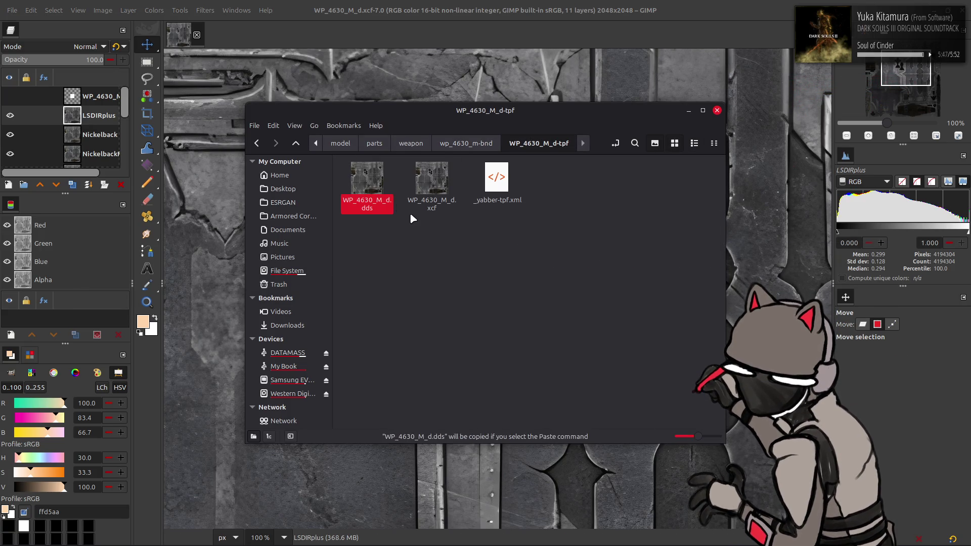
key(ctrl+c)
key(ctrl+v)
Step: Make a backup copy of WP_4630_M_n.dds inside the WP_4630_M_n-tpf folder
key(BackSpace)
click(393, 191)
double_click(394, 191)
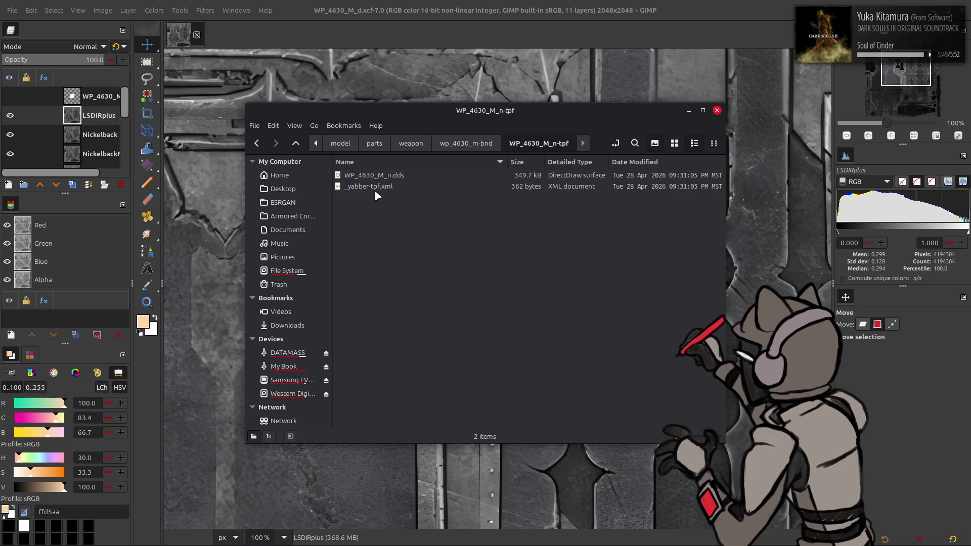
click(675, 143)
click(370, 183)
key(ctrl+c)
key(ctrl+v)
Step: Make a backup copy of WP_4630_M_s.dds inside the WP_4630_M_s-tpf folder
key(BackSpace)
double_click(377, 196)
click(364, 191)
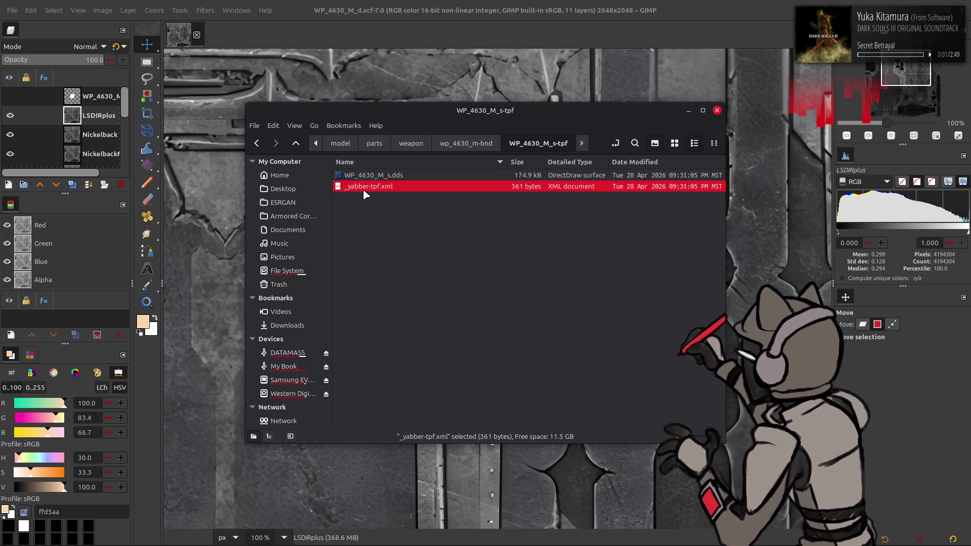
click(675, 143)
click(369, 180)
key(ctrl+c)
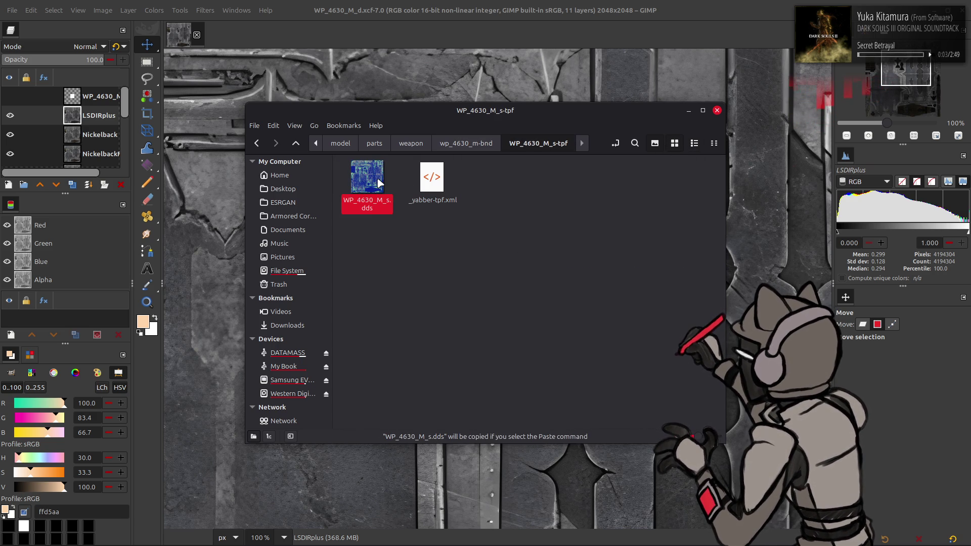
key(ctrl+v)
mouse_move(367, 179)
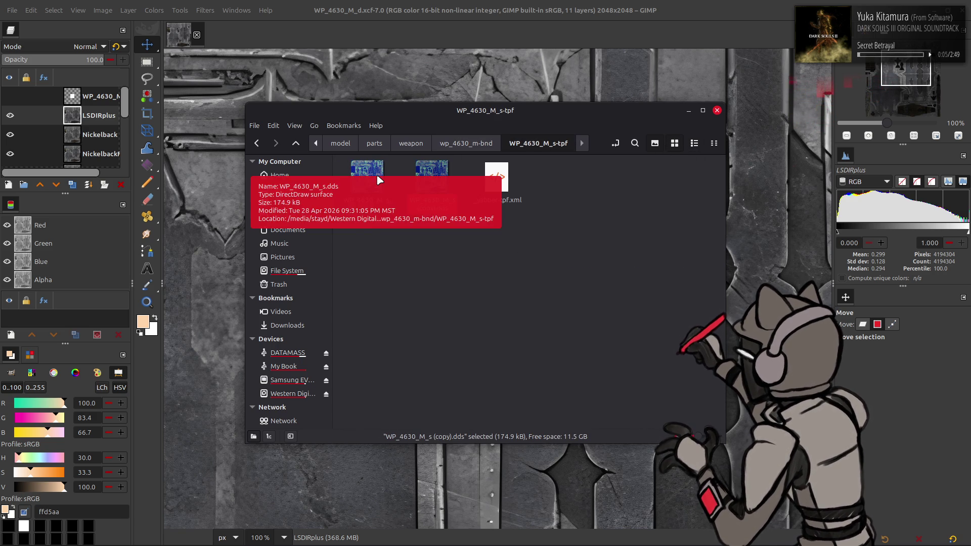
Step: Drag WP_4630_M_n.dds from its folder into the GIMP image as a new layer
key(alt+Up)
double_click(411, 182)
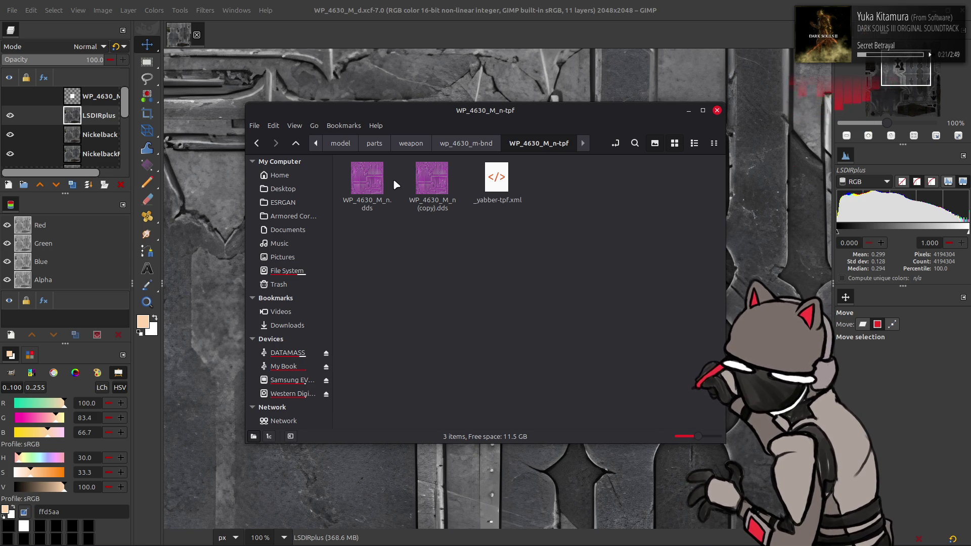
drag(372, 196, 444, 85)
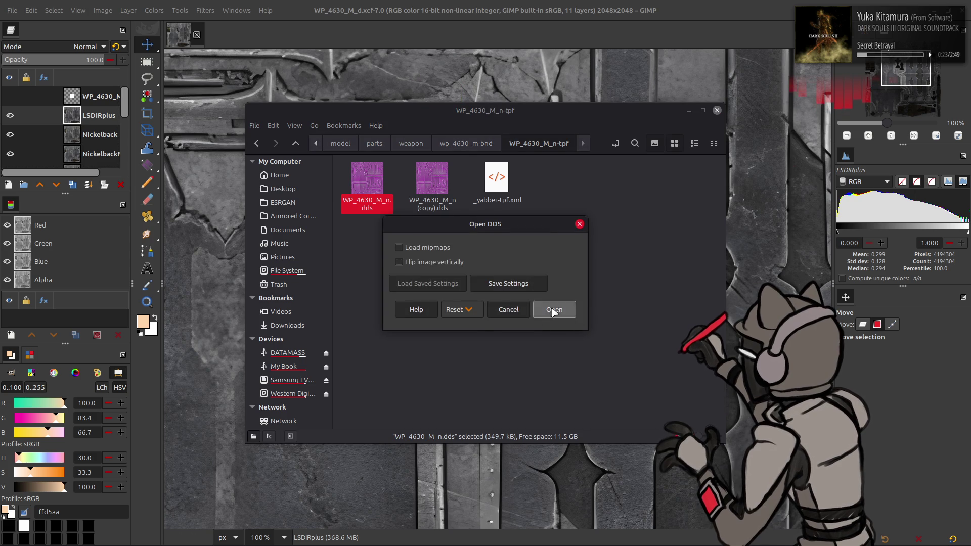
Step: Import the DDS and rename the new layer to WP_4630_M_n without the .dds extension
click(552, 310)
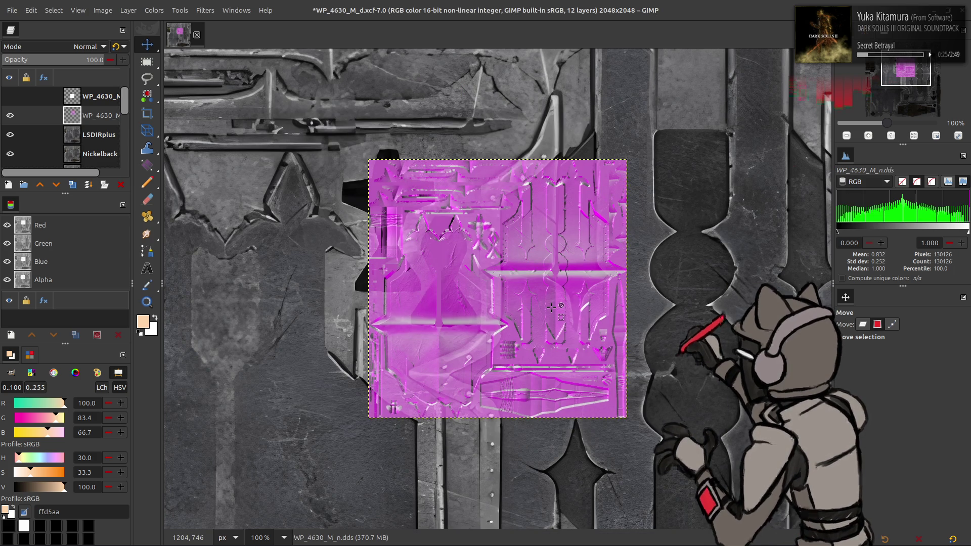
middle_drag(552, 307, 537, 319)
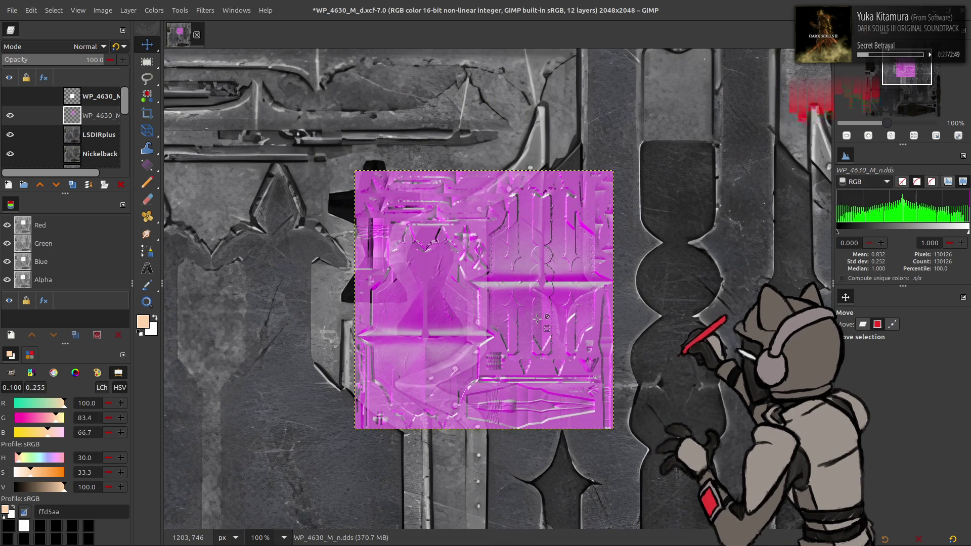
key(q)
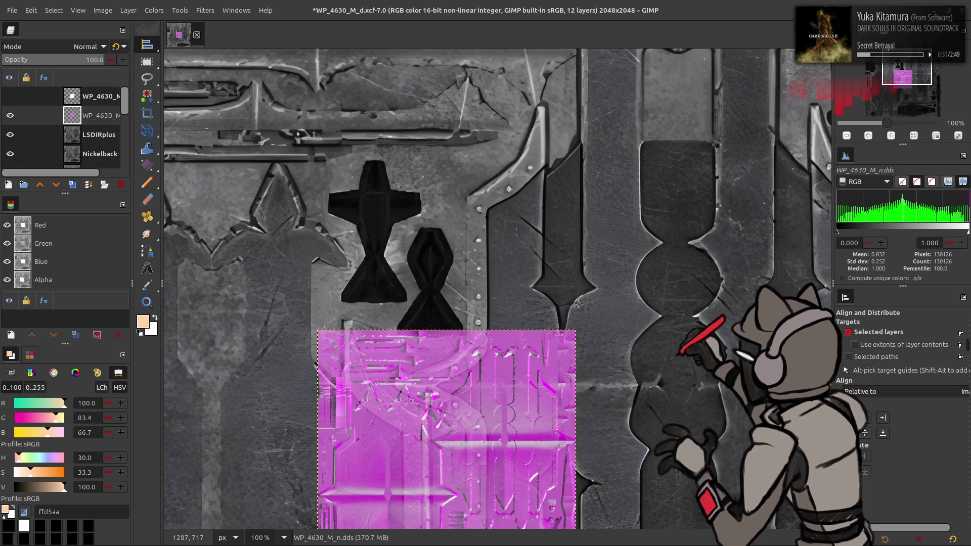
key(m)
scroll(446, 181, down, 1)
scroll(446, 180, left, 1)
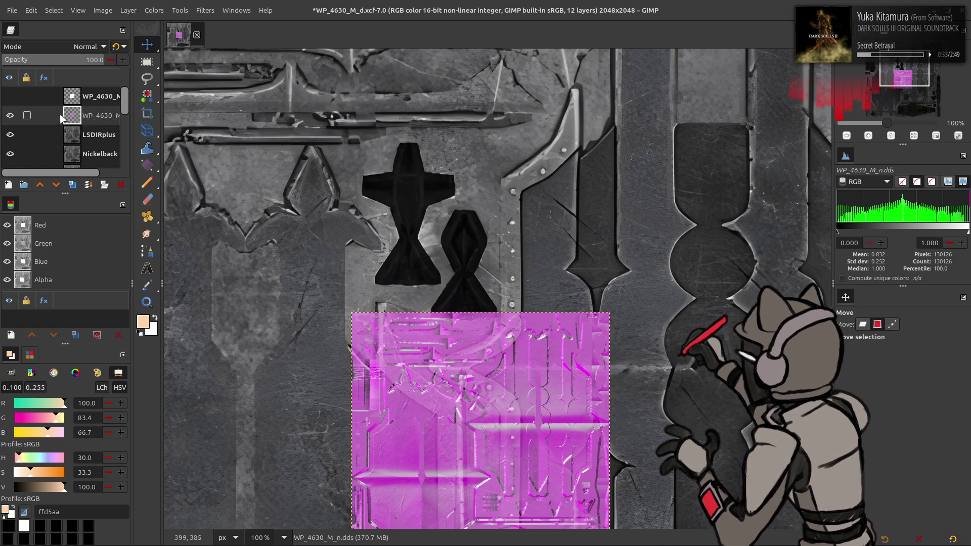
double_click(89, 95)
key(BackSpace)
key(BackSpace)
key(BackSpace)
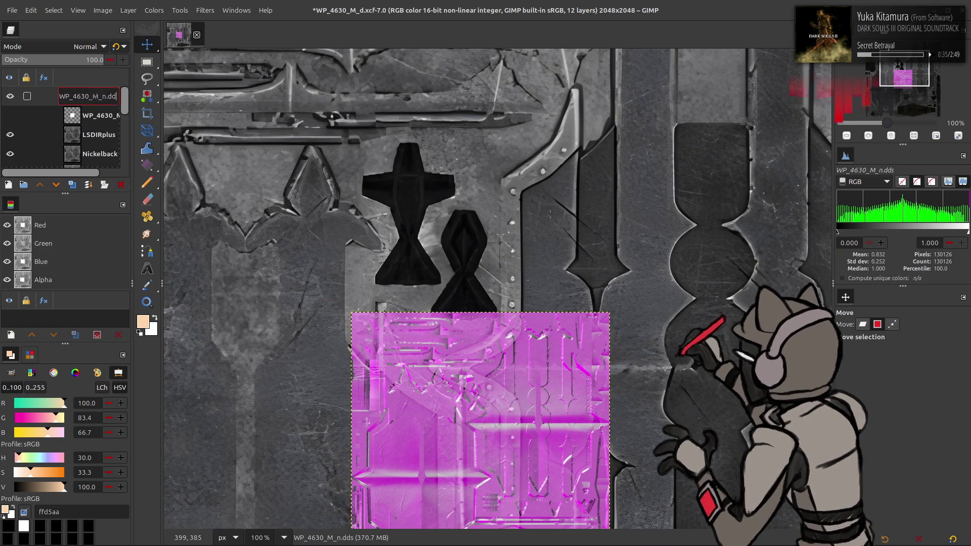
key(Return)
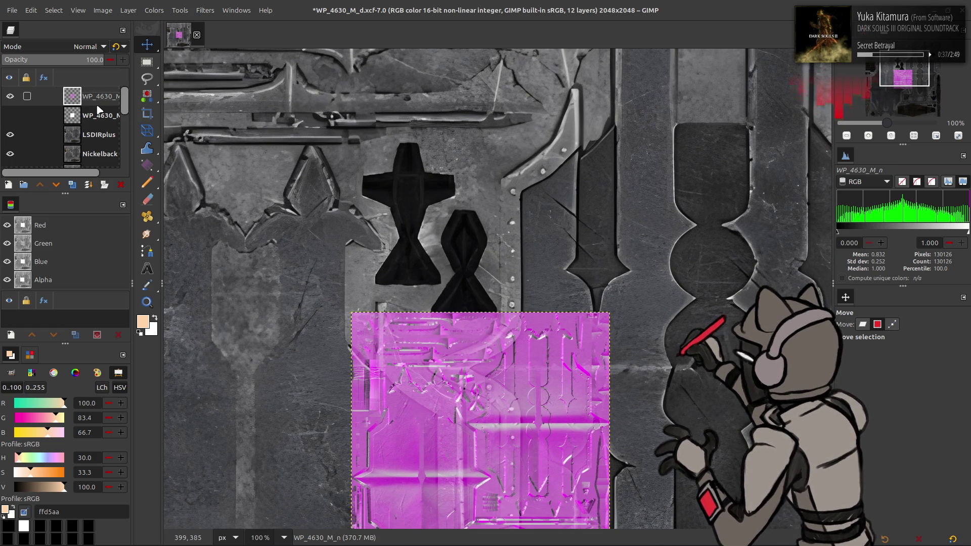
Step: Duplicate the normal map twice and extract a colour component from the top copy
click(73, 185)
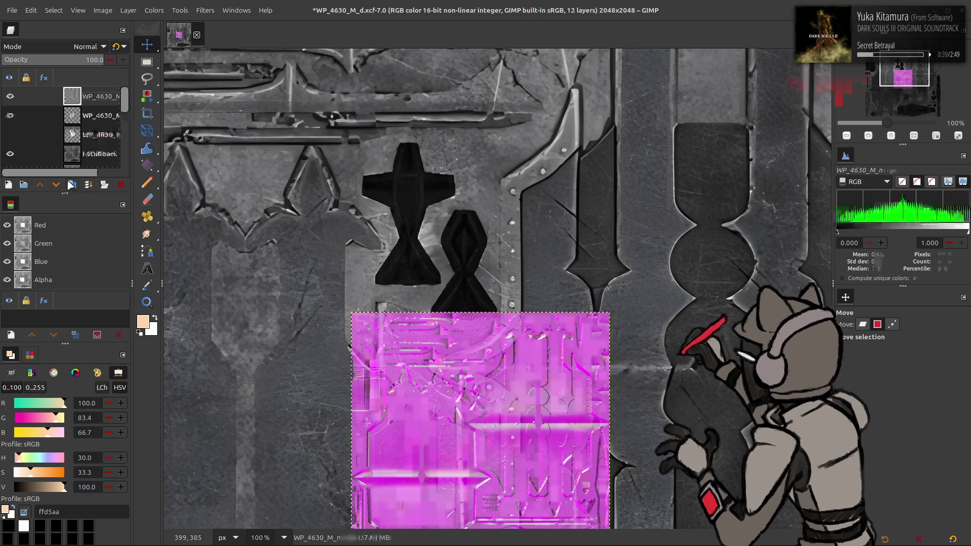
click(72, 184)
click(155, 10)
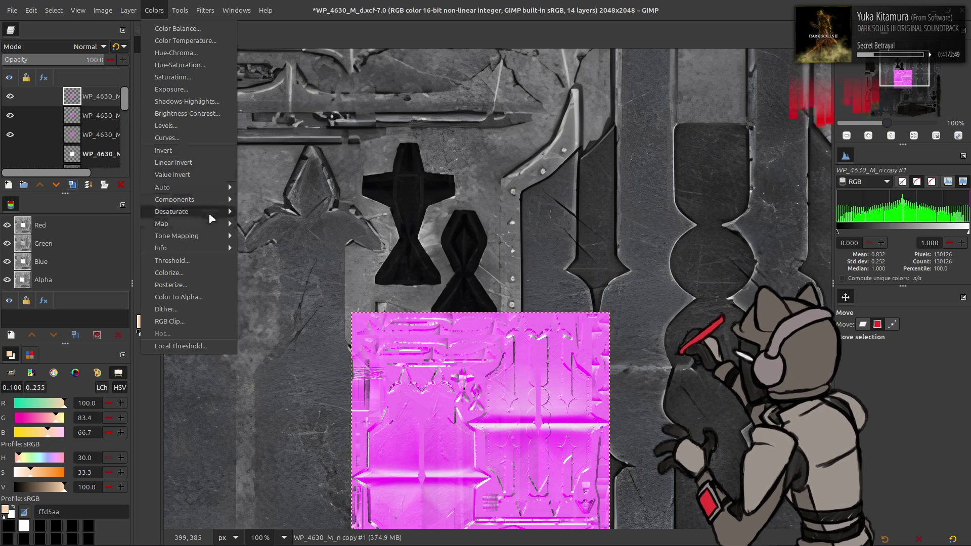
mouse_move(175, 199)
click(242, 211)
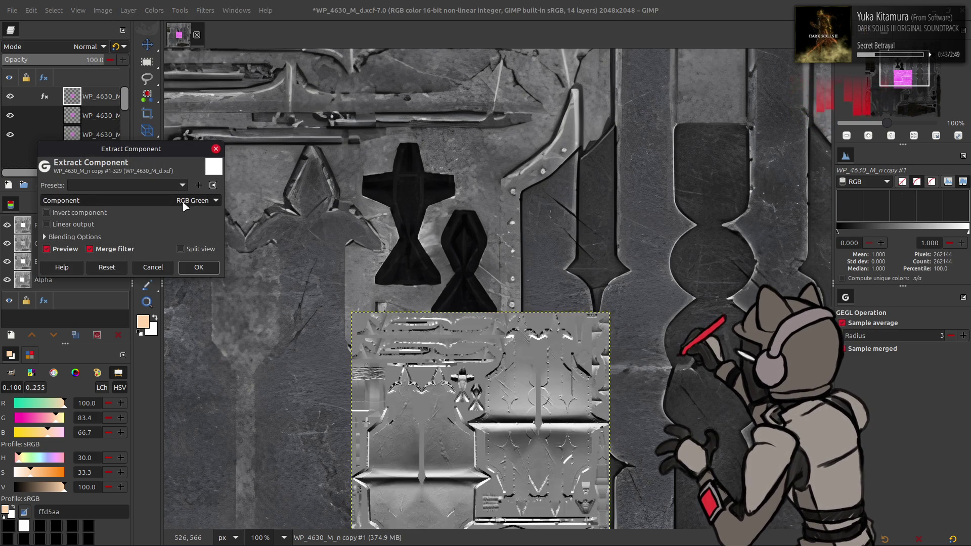
click(198, 267)
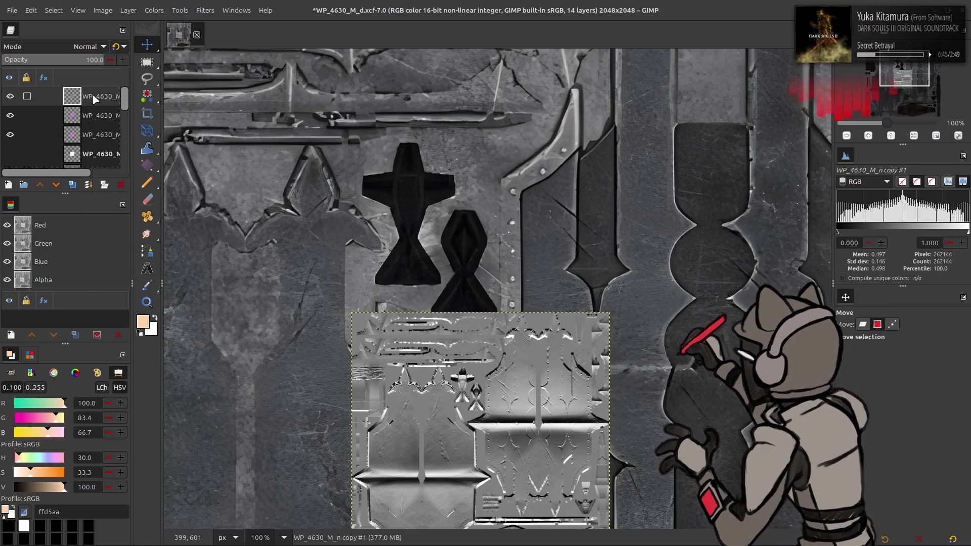
ctrl+scroll(434, 494, up, 2)
scroll(392, 206, down, 3)
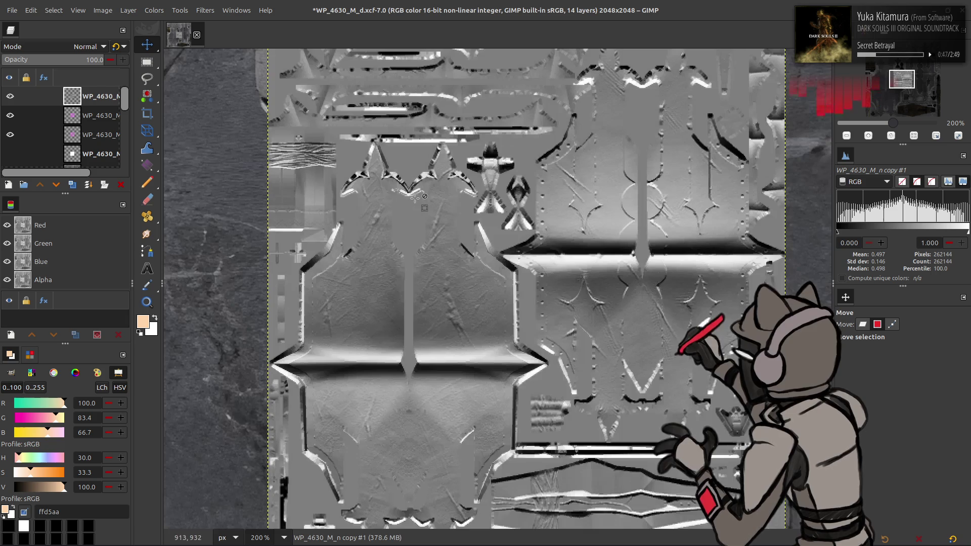
shift+scroll(392, 206, right, 2)
Step: Hide the top copy and extract a different component from the second copy
click(9, 97)
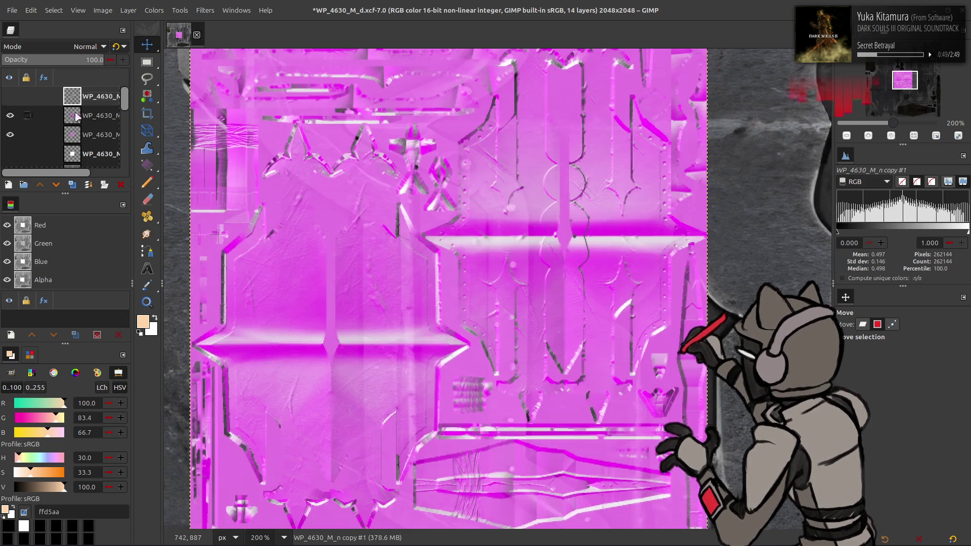
click(95, 115)
click(154, 10)
click(256, 212)
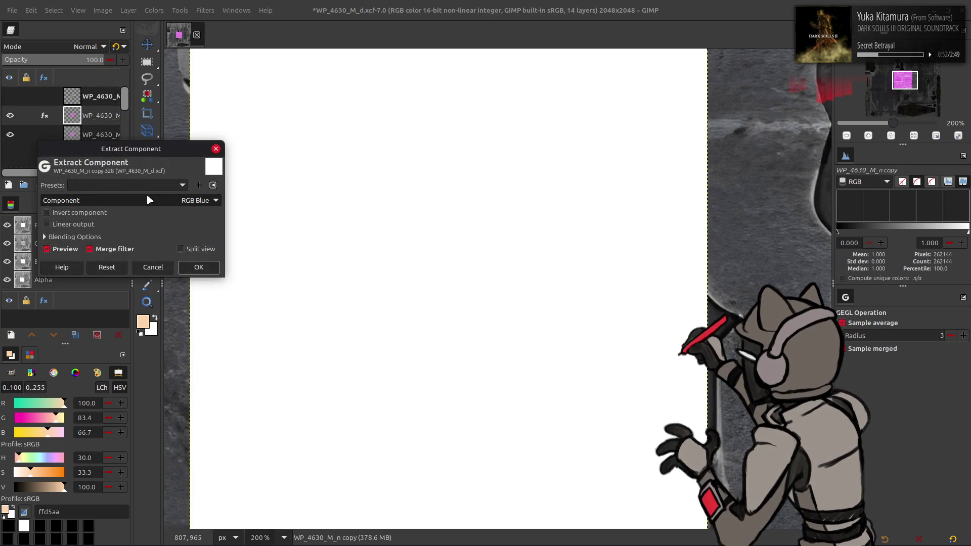
click(147, 194)
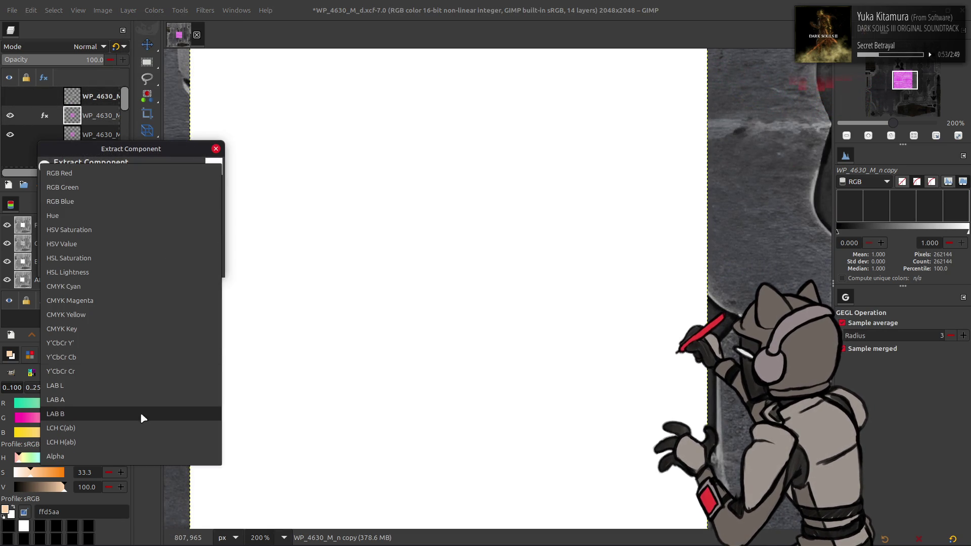
click(139, 455)
key(Return)
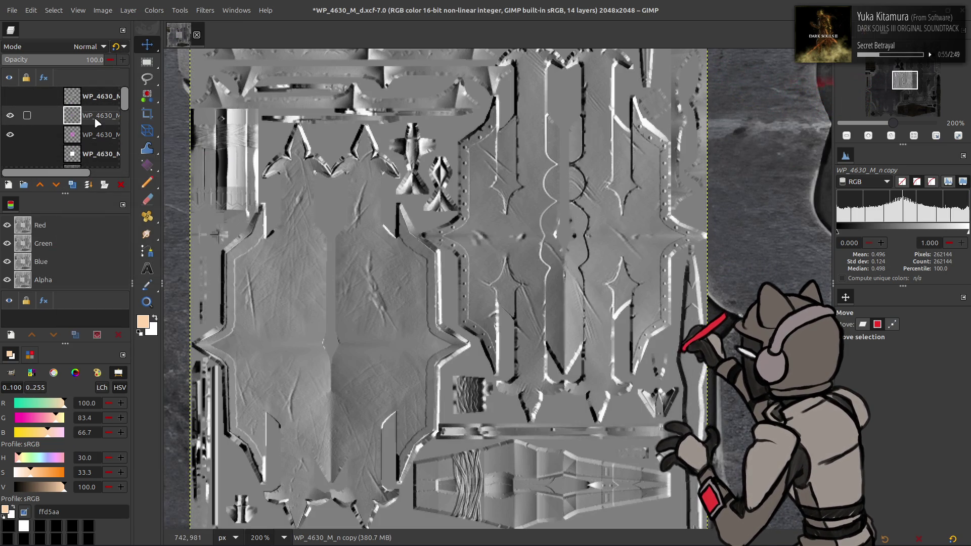
Step: Rename the two copies WP_4630_M_nx and WP_4630_M_ny and save the project
double_click(99, 115)
key(BackSpace)
key(BackSpace)
key(BackSpace)
text(x)
key(Return)
double_click(99, 97)
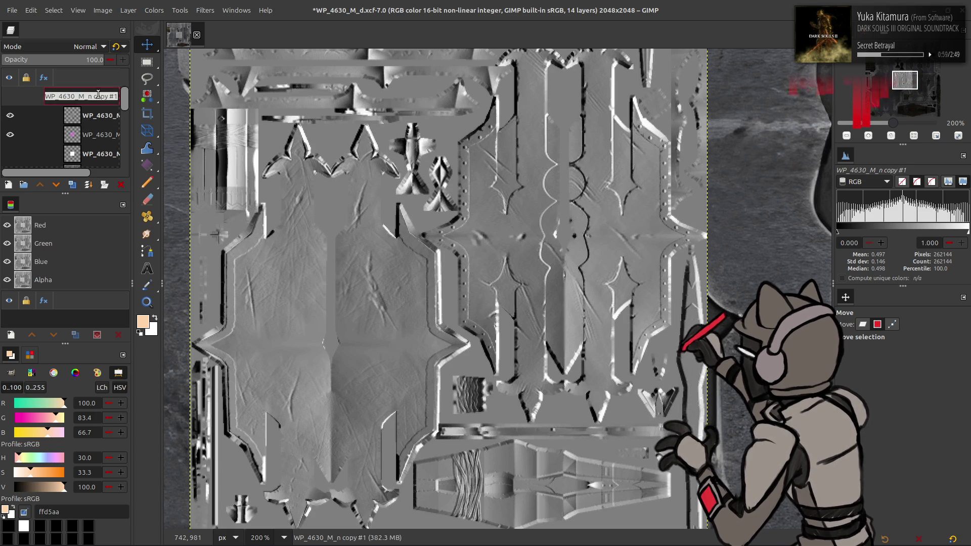
key(BackSpace)
key(BackSpace)
key(BackSpace)
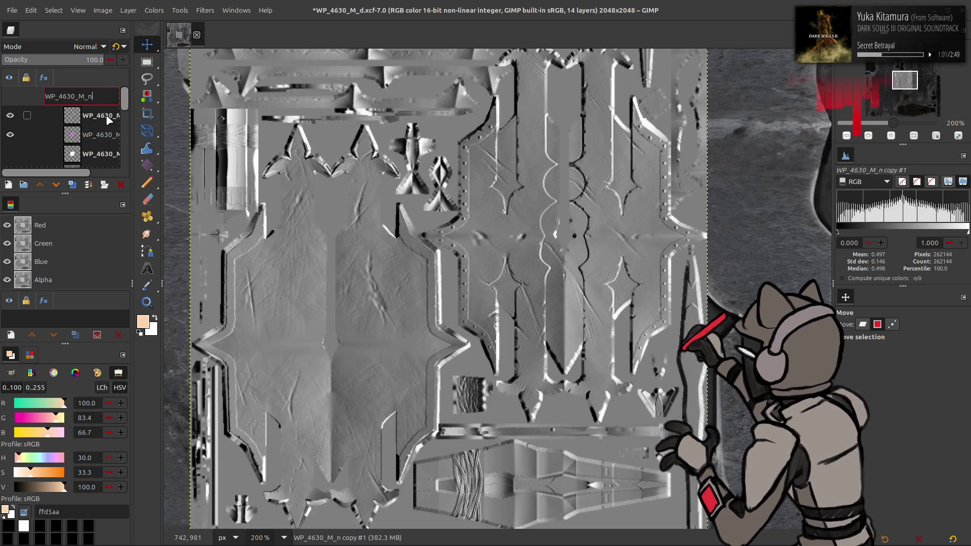
text(y)
key(Return)
mouse_move(330, 178)
middle_down()
mouse_move(391, 177)
mouse_move(369, 195)
middle_up()
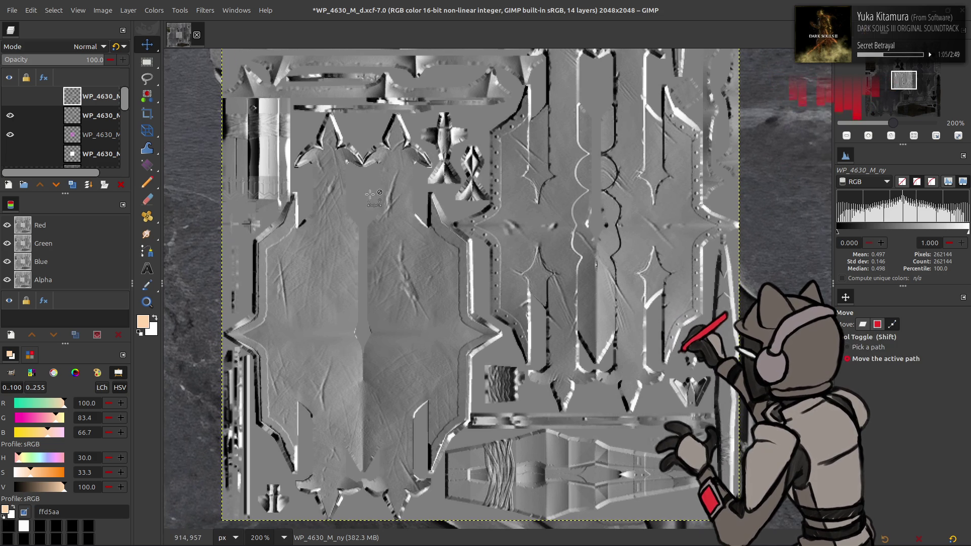
key(ctrl+s)
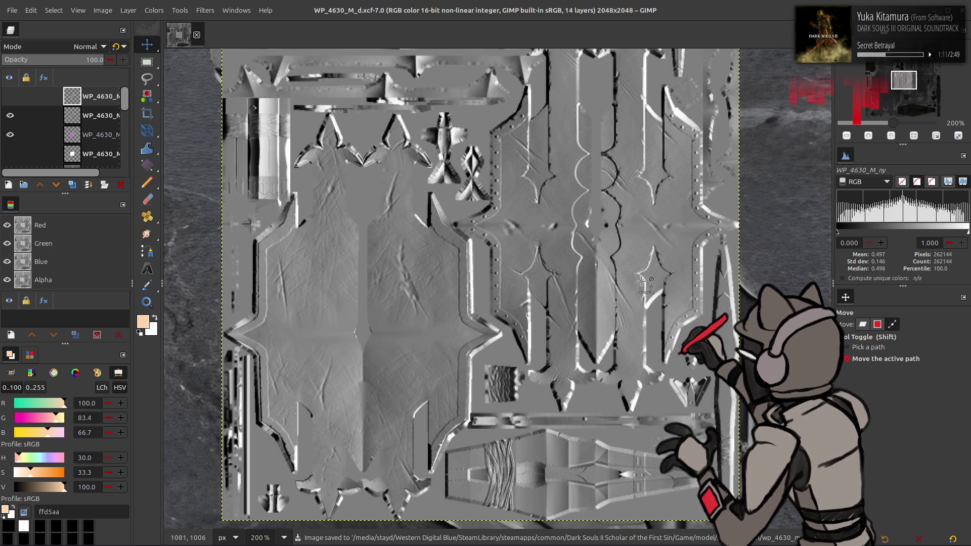
click(863, 325)
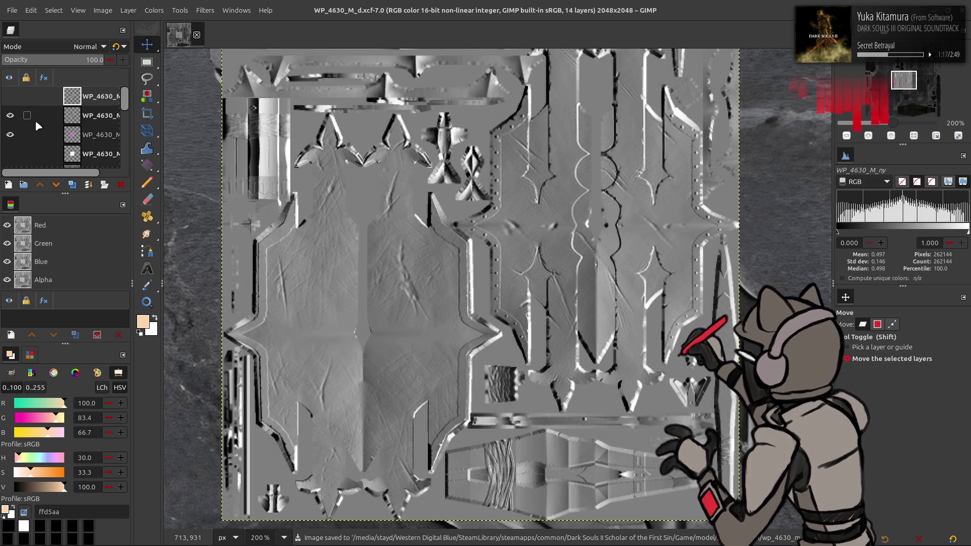
Step: Show the top layer, duplicate it and apply a Levels adjustment to the nx copy
click(10, 96)
click(72, 185)
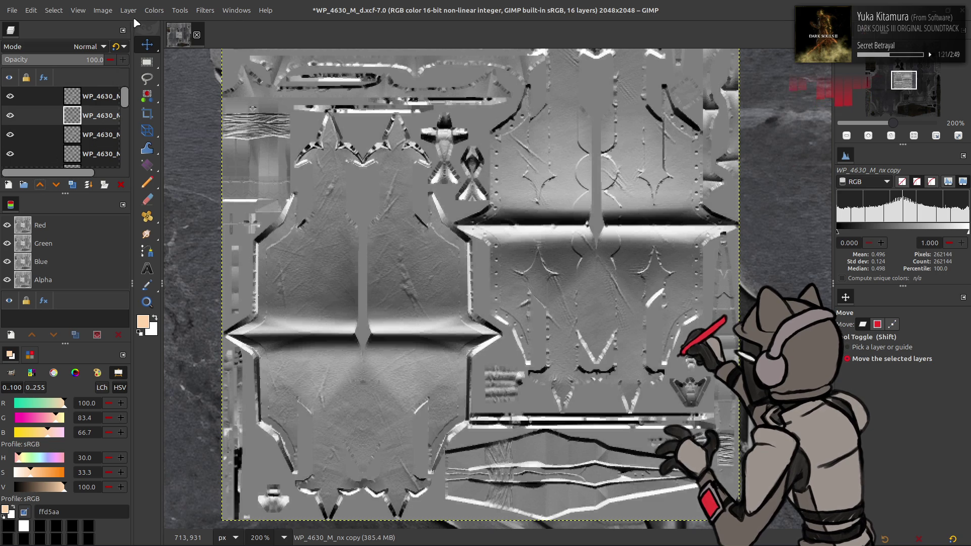
click(154, 10)
click(190, 134)
scroll(89, 130, down, 1)
scroll(89, 131, down, 1)
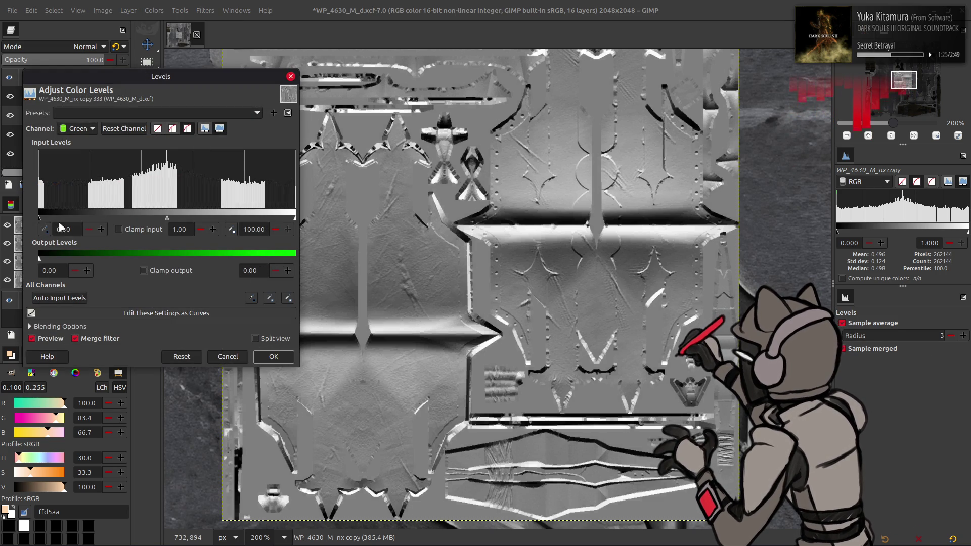
scroll(91, 129, down, 1)
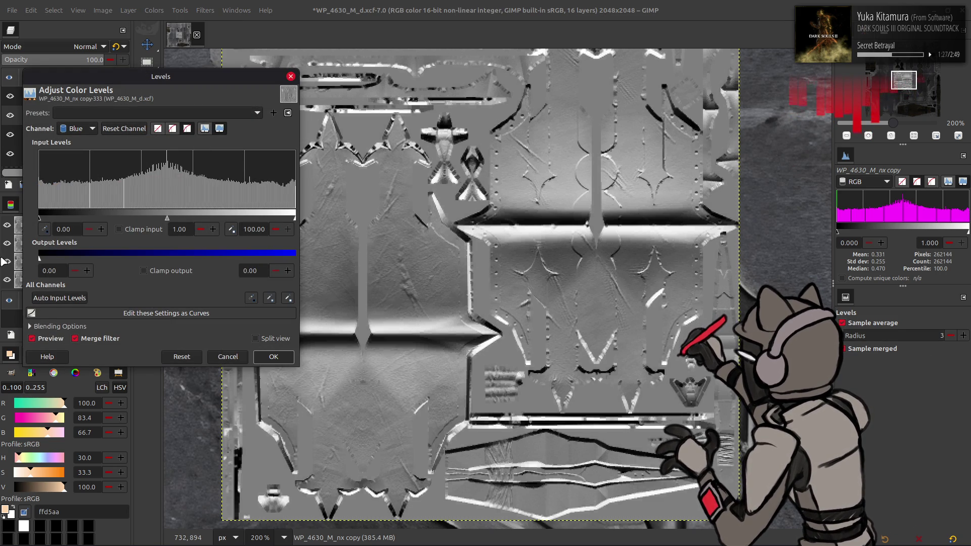
click(273, 356)
Step: Use Levels on the ny copy to zero its red and blue outputs, leaving green only
click(94, 96)
click(154, 10)
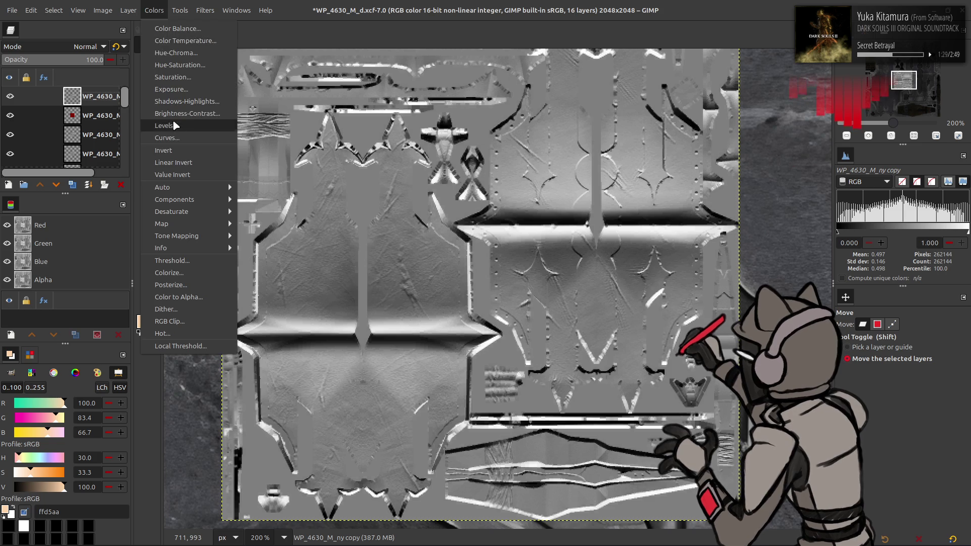
click(174, 126)
scroll(80, 128, down, 1)
drag(294, 259, 5, 266)
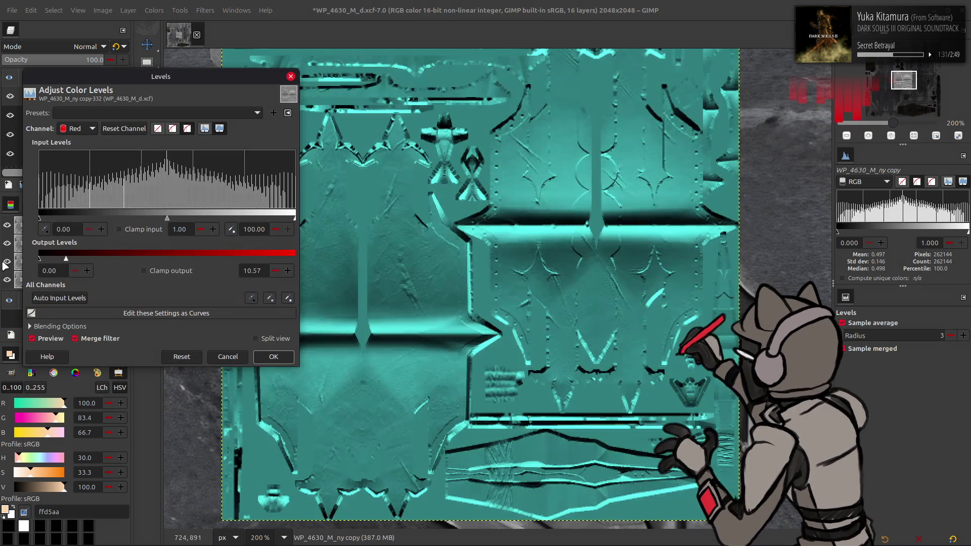
scroll(79, 128, down, 1)
scroll(80, 128, down, 1)
drag(294, 259, 3, 259)
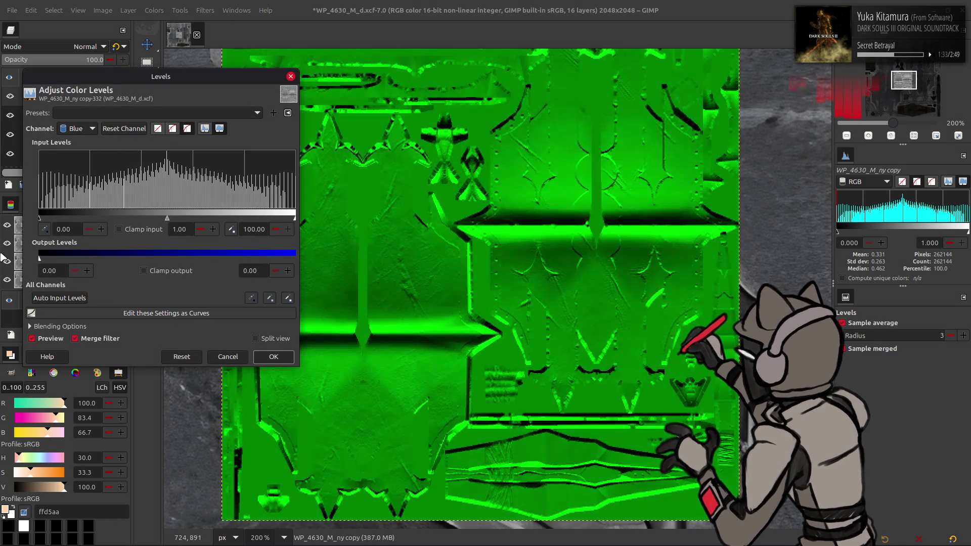
click(273, 357)
Step: Set the green layer to Addition, merge it down and rename the result WP_4630_M_nxy
click(84, 47)
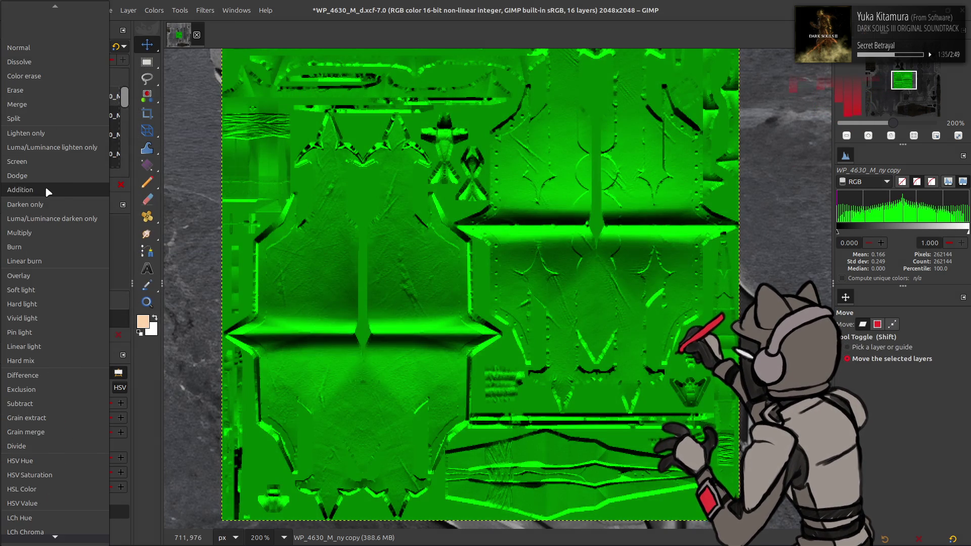
click(46, 190)
right_click(87, 103)
click(122, 228)
double_click(96, 96)
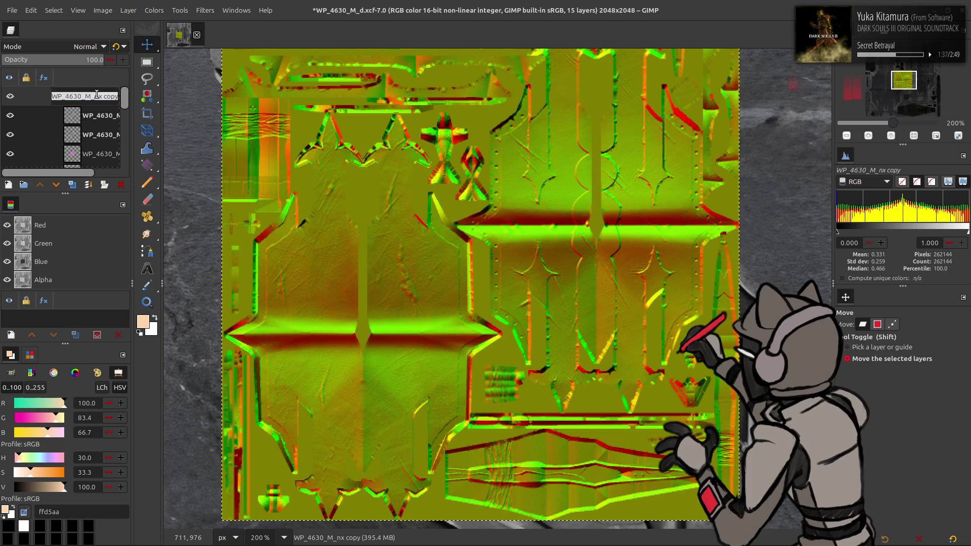
key(BackSpace)
key(BackSpace)
key(BackSpace)
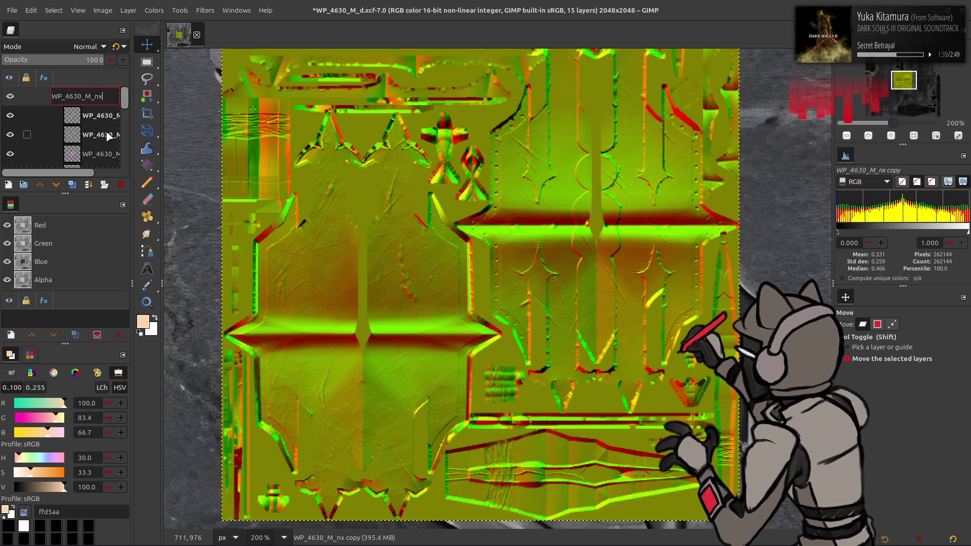
key(Return)
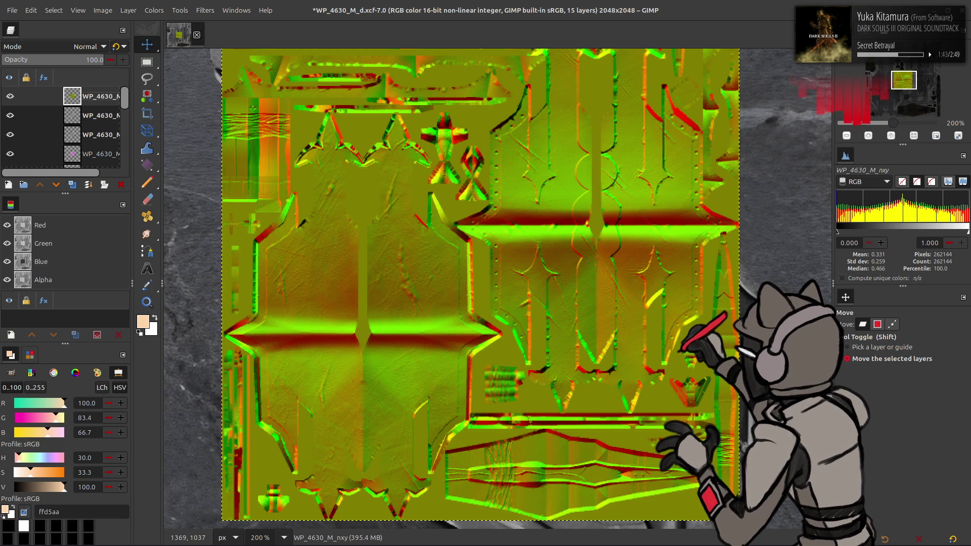
click(892, 324)
Step: Save the project, dismiss the stray file dialog and bring chaiNNer forward, deleting its old Load Image node
key(ctrl+s)
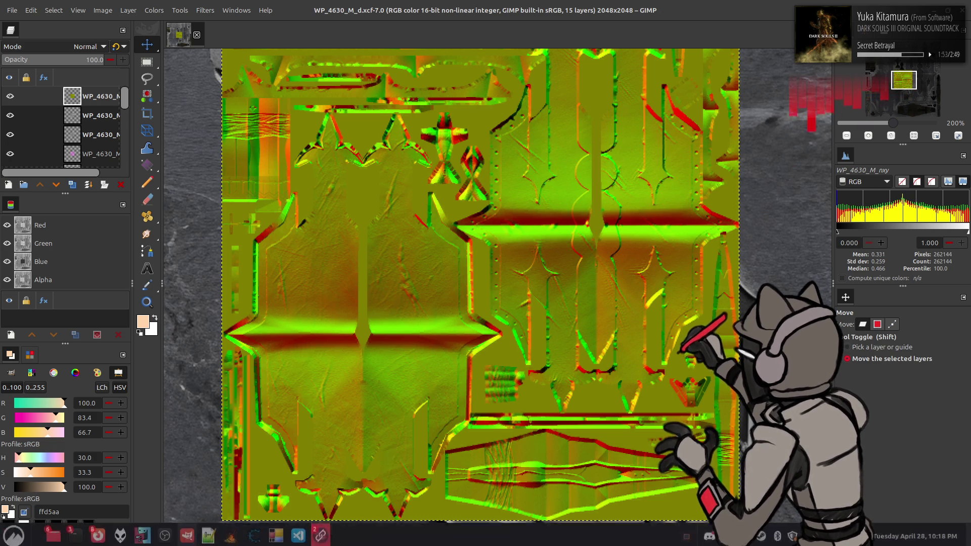
mouse_move(320, 536)
click(318, 486)
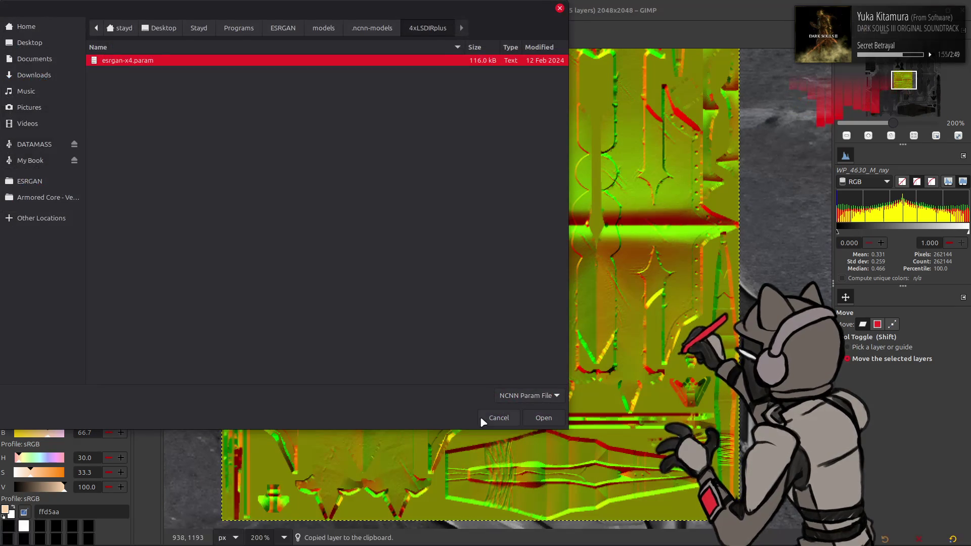
click(486, 419)
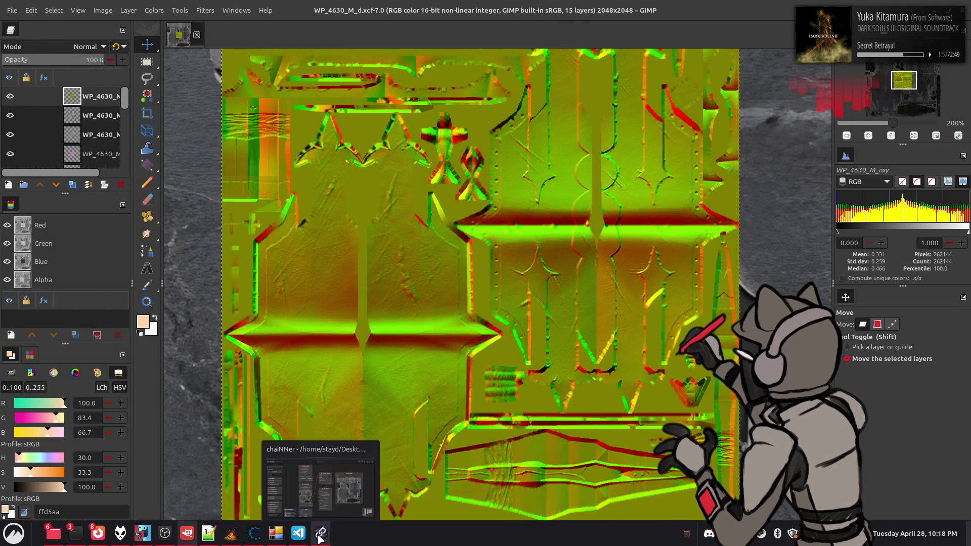
click(320, 535)
key(Delete)
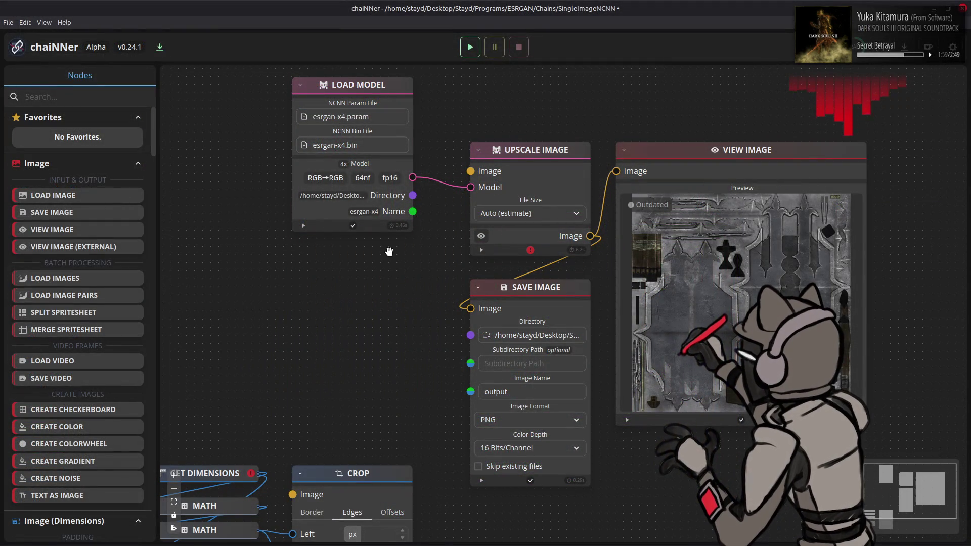
Step: Paste the clipboard normal map as a node and wire it into Upscale Image
key(ctrl+v)
drag(591, 300, 396, 251)
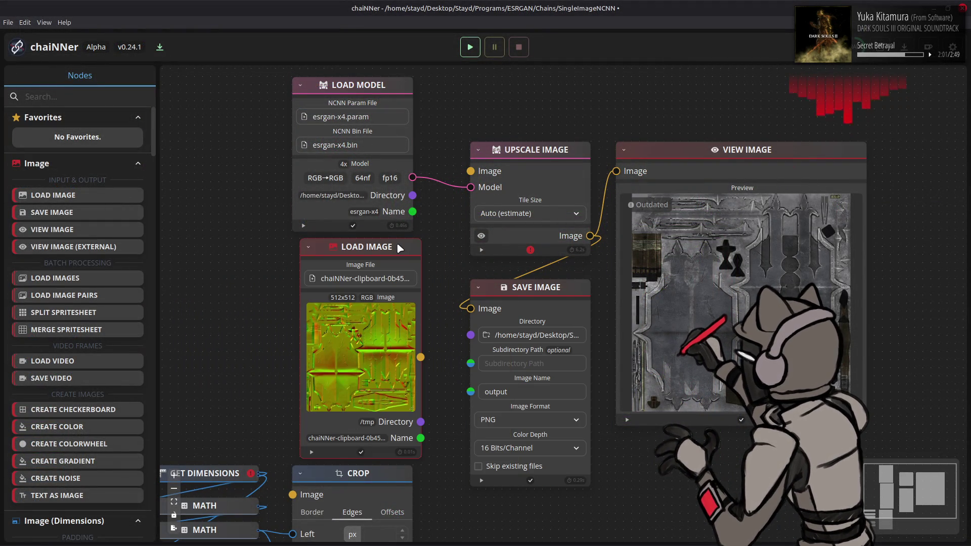
drag(413, 357, 471, 170)
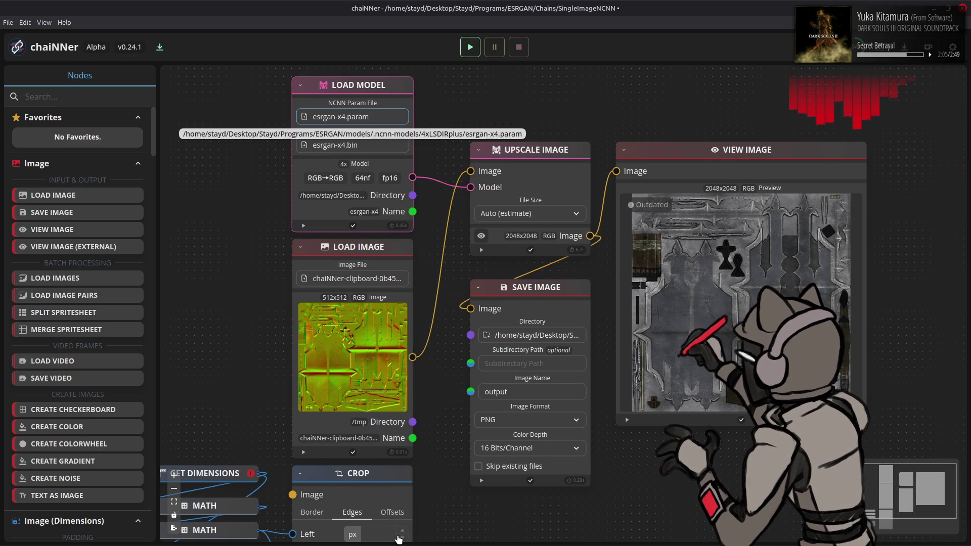
Step: Load the 4x-Normal-RG0-BC1 esrgan-x4.param model and run the chain to a 2048x2048 preview
click(375, 497)
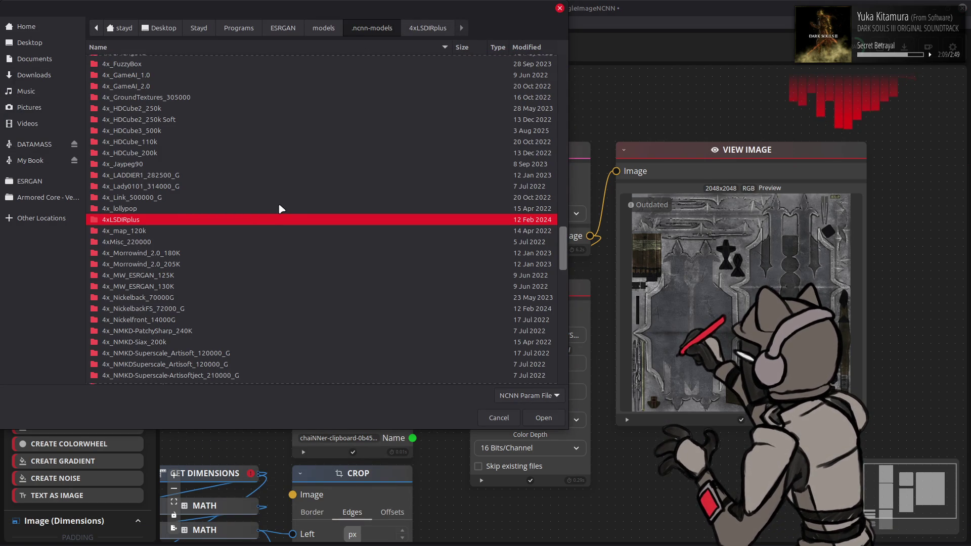
scroll(279, 202, down, 2)
scroll(278, 203, down, 1)
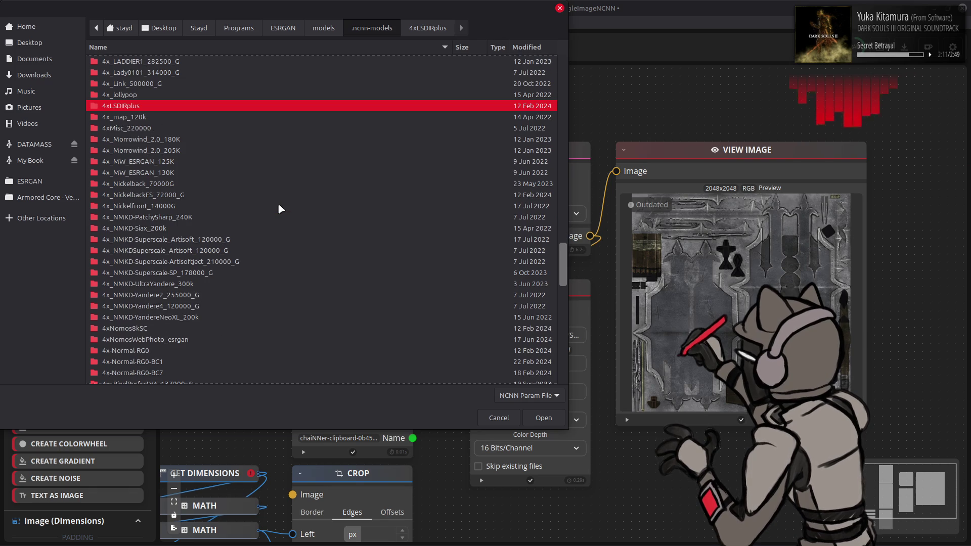
scroll(257, 224, down, 2)
scroll(257, 224, down, 1)
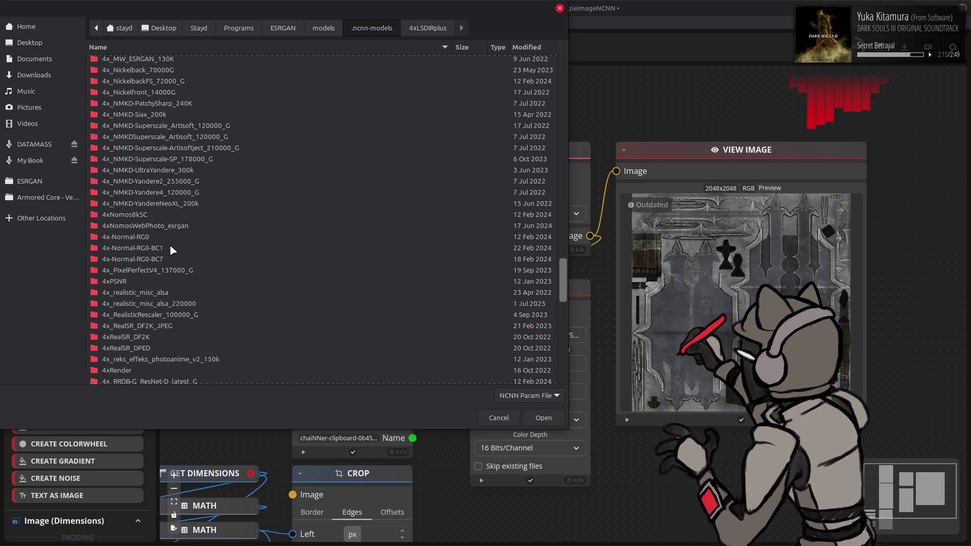
double_click(169, 244)
double_click(232, 62)
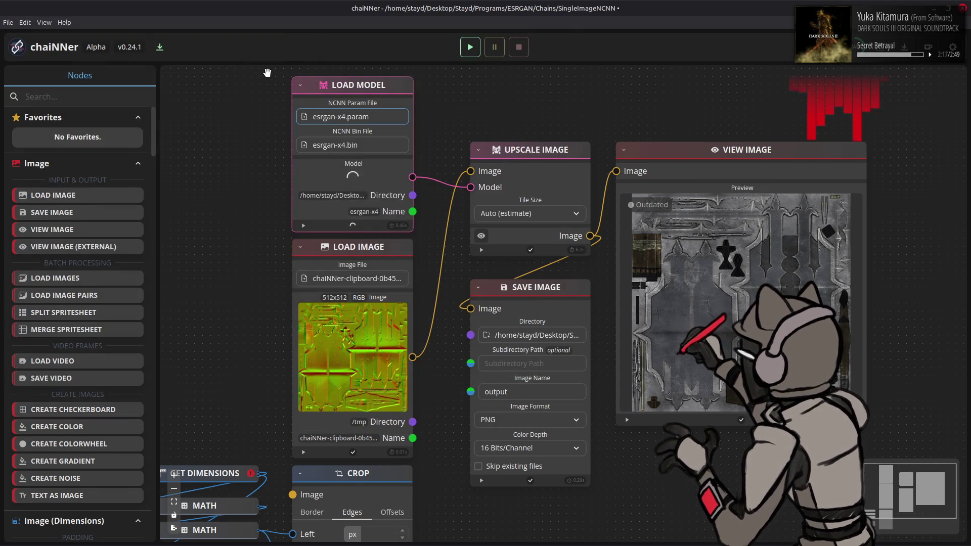
click(469, 47)
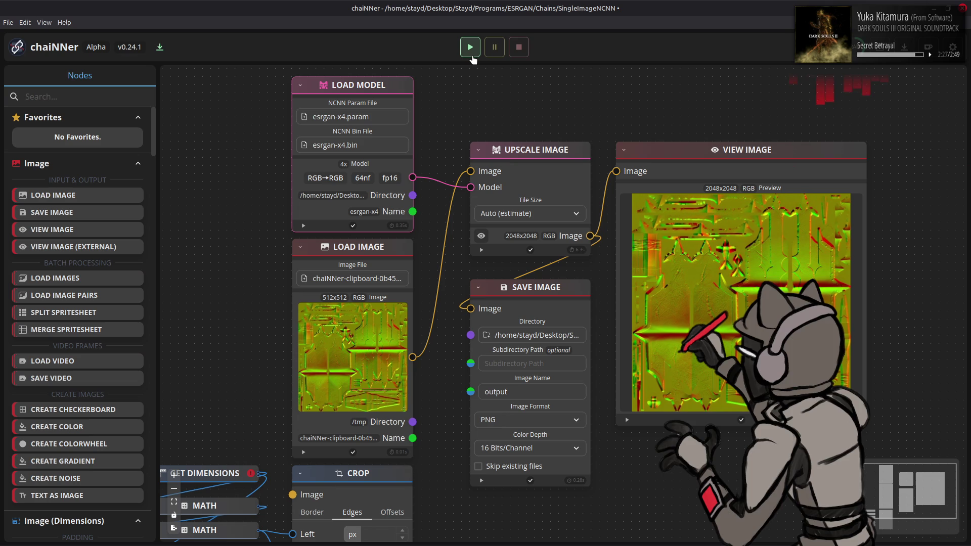
key(alt+Tab)
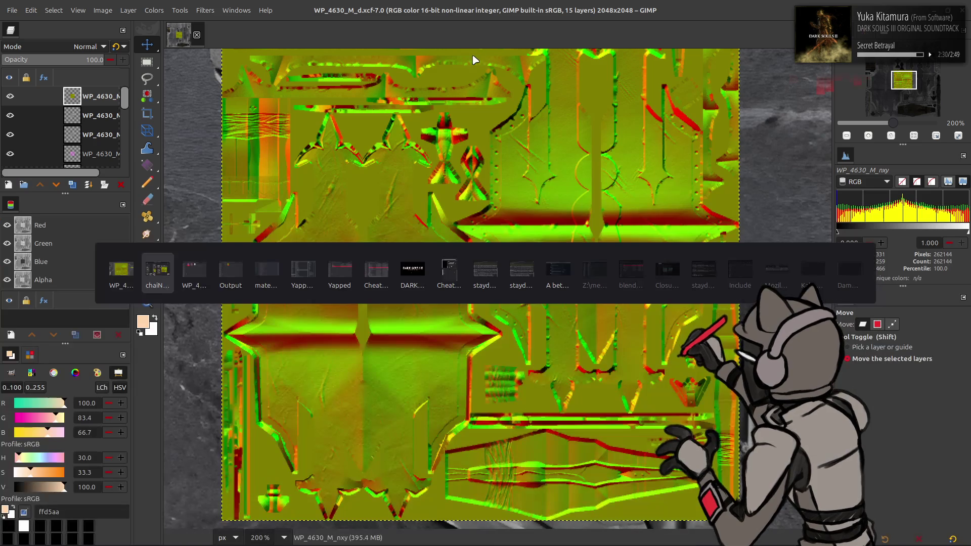
Step: Drag output.png into GIMP as a layer, hide it and make WP_4630_M_nxy active
key(Tab)
key(Tab)
drag(432, 179, 463, 86)
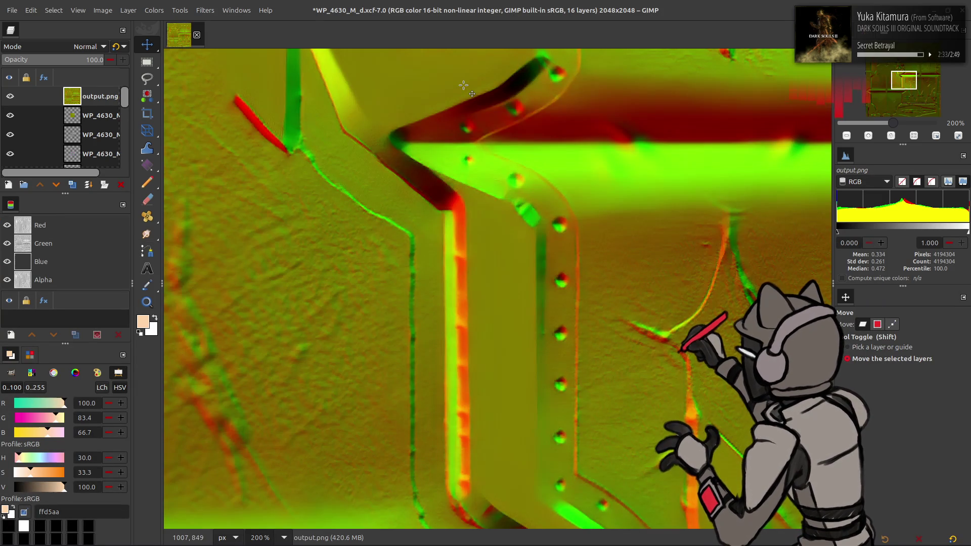
key(q)
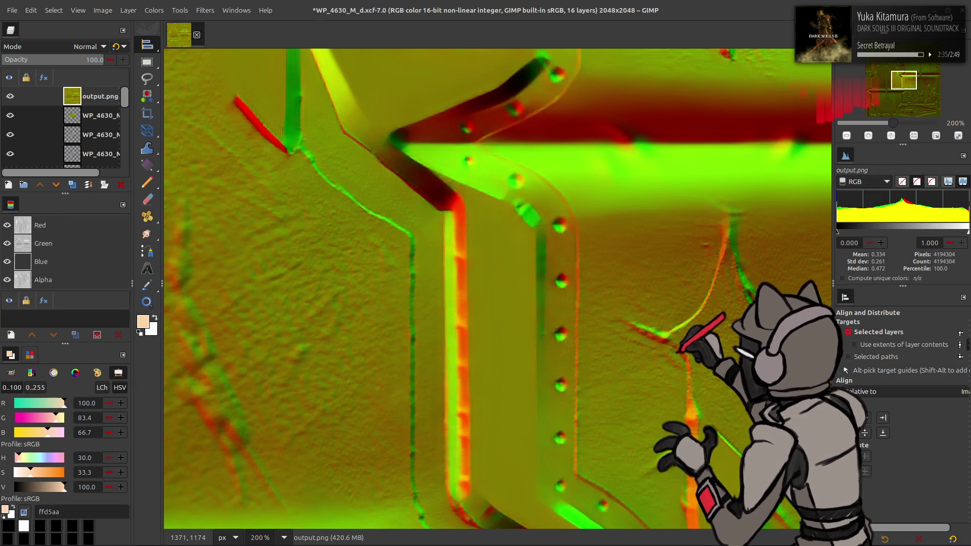
scroll(547, 323, down, 2)
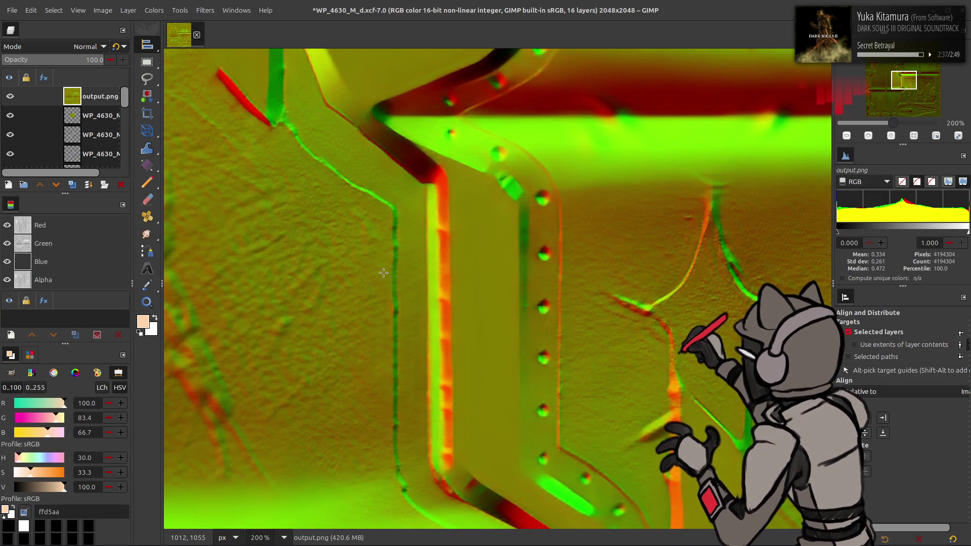
click(12, 97)
click(71, 115)
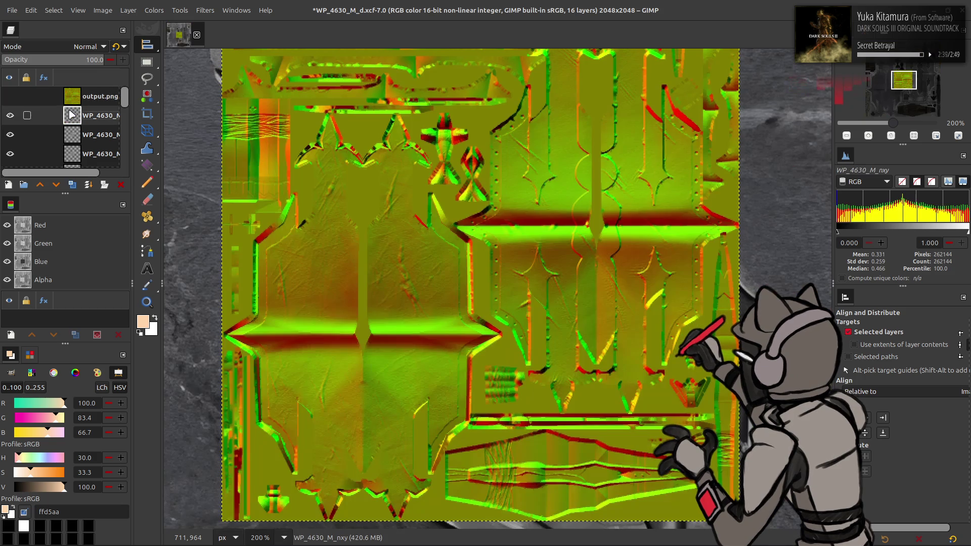
Step: Invert the nxy layer's green and blue channels, copy it and clear chaiNNer's old input node
click(54, 260)
shift+click(53, 243)
click(155, 9)
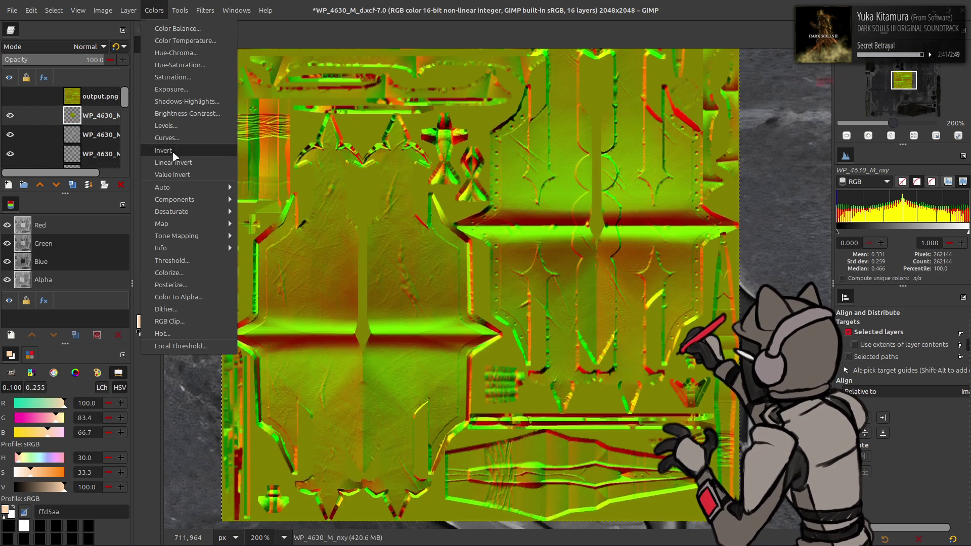
click(174, 152)
key(alt+Tab)
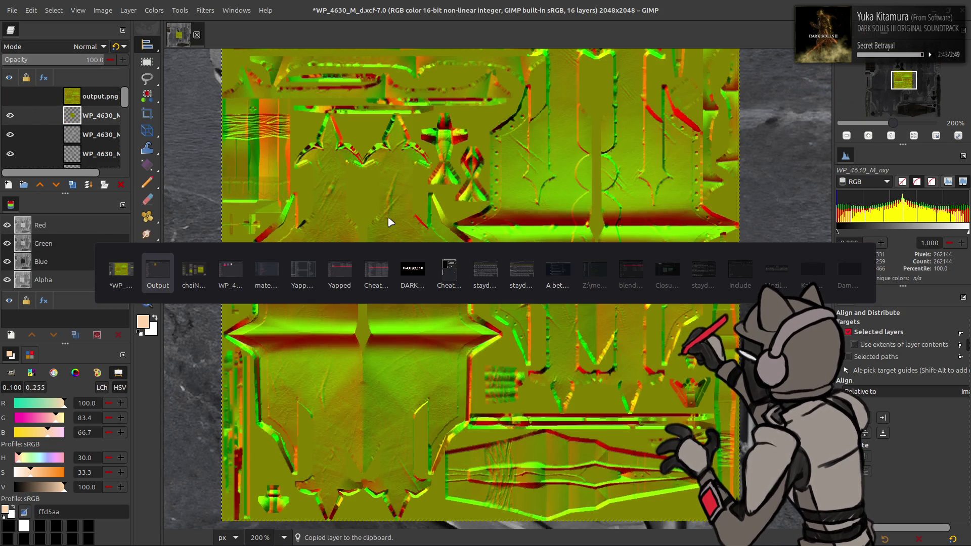
key(Delete)
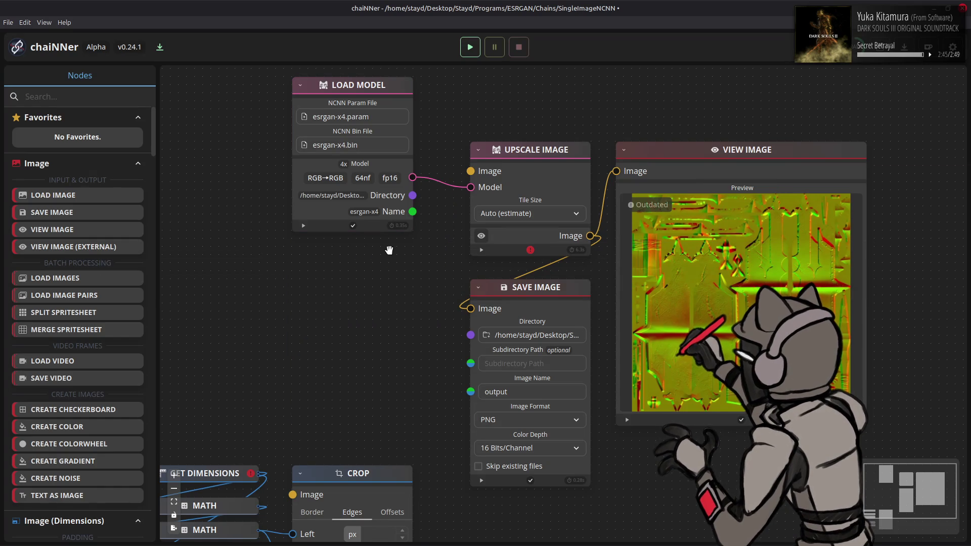
Step: Paste the inverted map as the upscaler input, run the chain to 2048x2048 and return to GIMP
key(ctrl+v)
drag(603, 306, 411, 253)
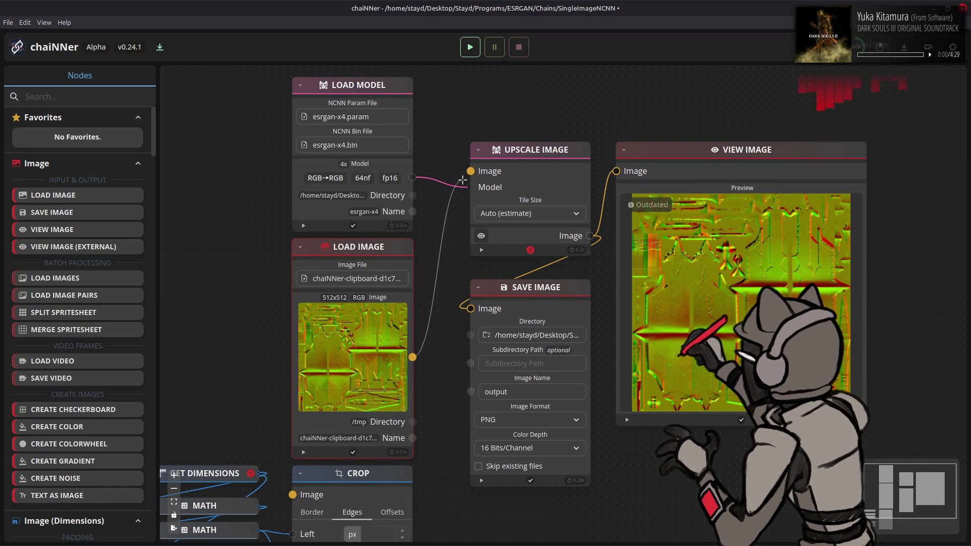
drag(413, 356, 471, 171)
click(470, 47)
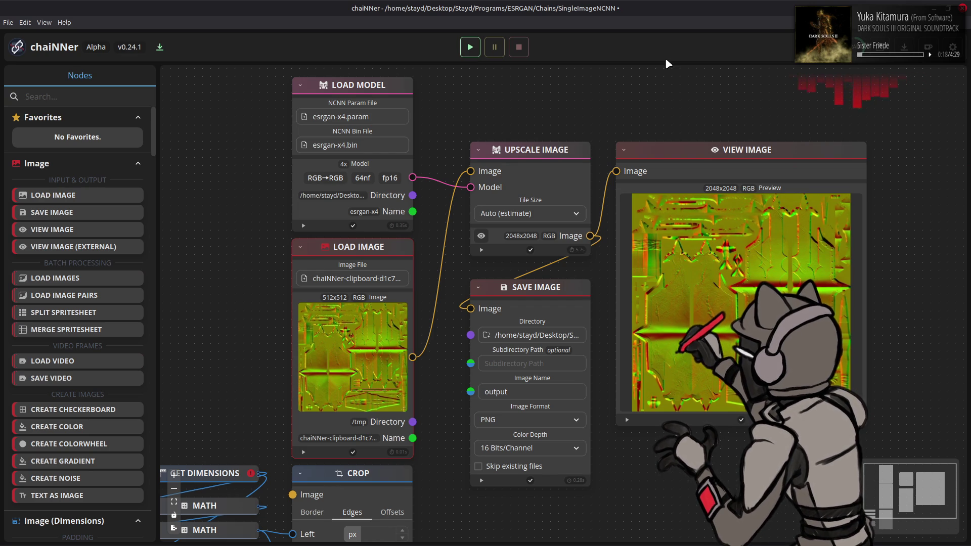
key(alt+Tab)
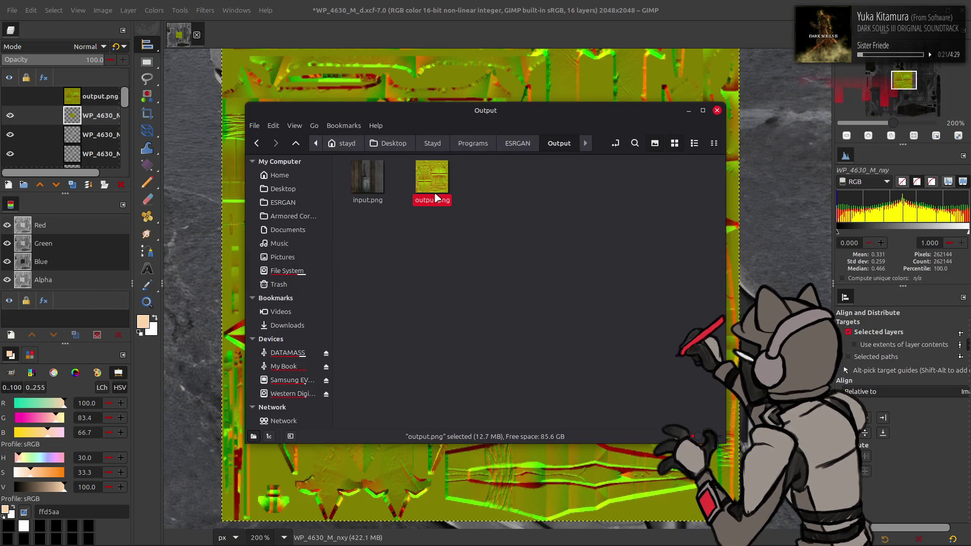
Step: Add the new output.png as a layer, hide both output layers and activate the WP_4630_M texture
drag(433, 191, 478, 112)
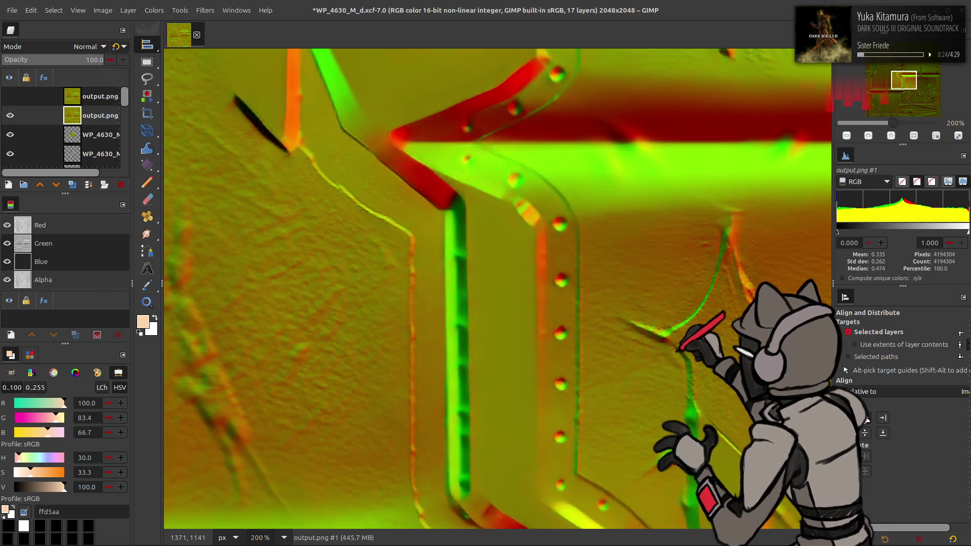
scroll(444, 245, down, 1)
key(ctrl+f)
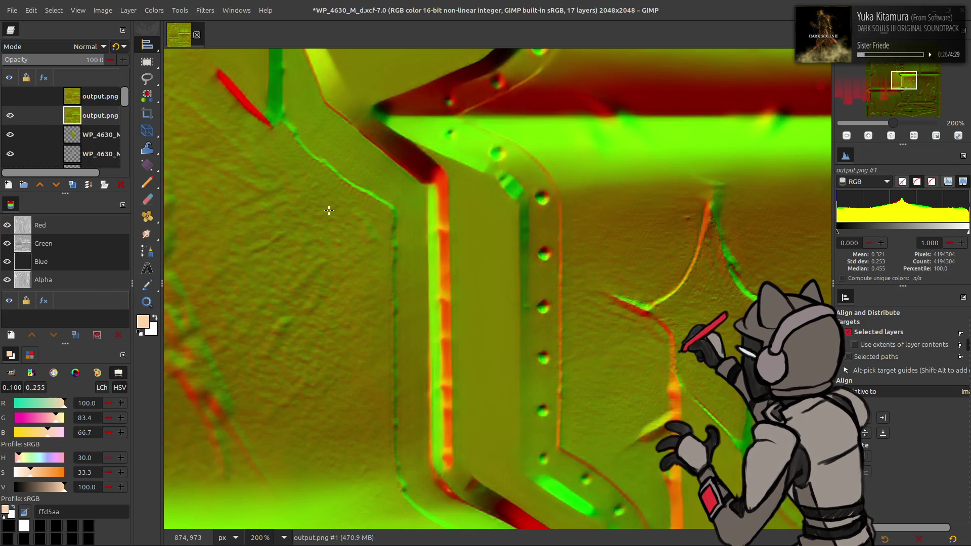
key(m)
click(27, 97)
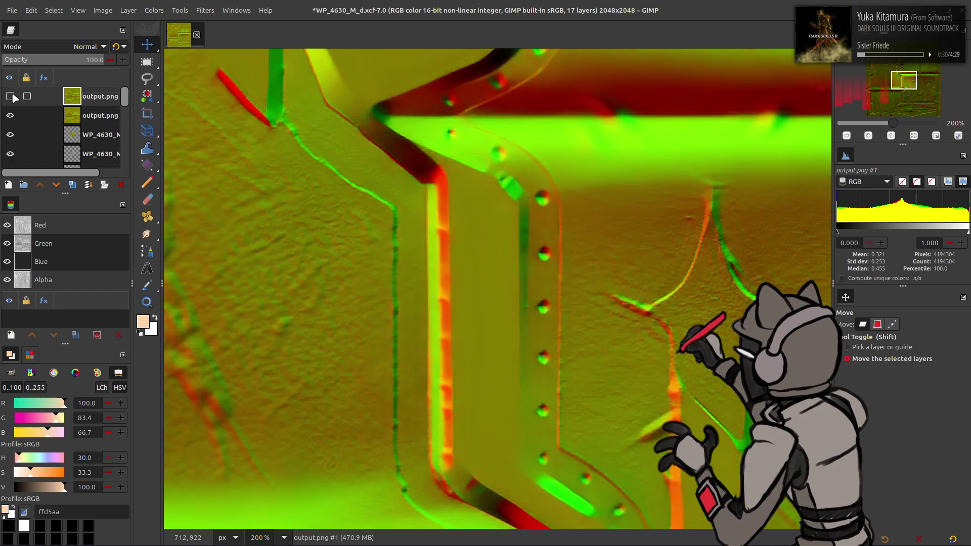
drag(9, 96, 10, 115)
click(84, 137)
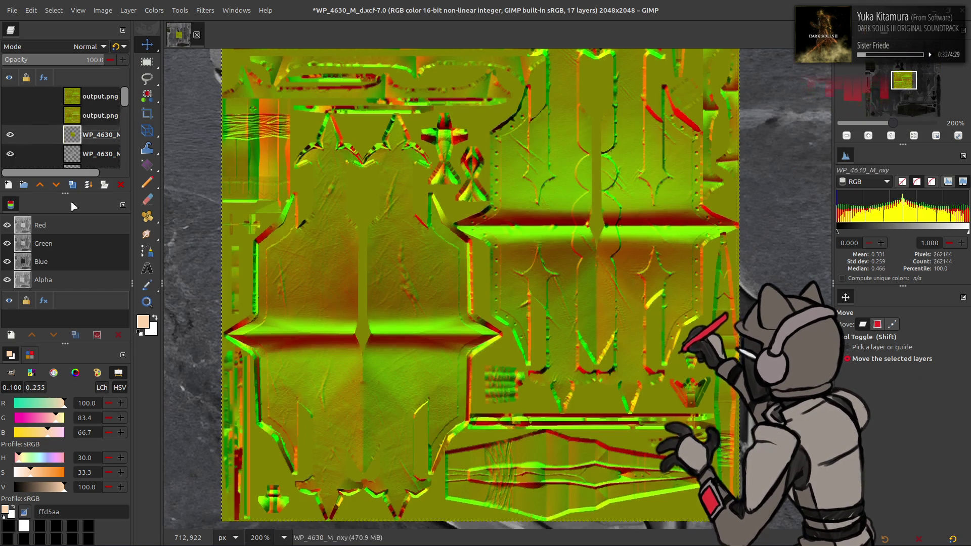
Step: Apply a Colors adjustment to the texture's Red and Blue channels and switch to chaiNNer
click(60, 244)
click(61, 261)
click(56, 220)
shift+click(54, 261)
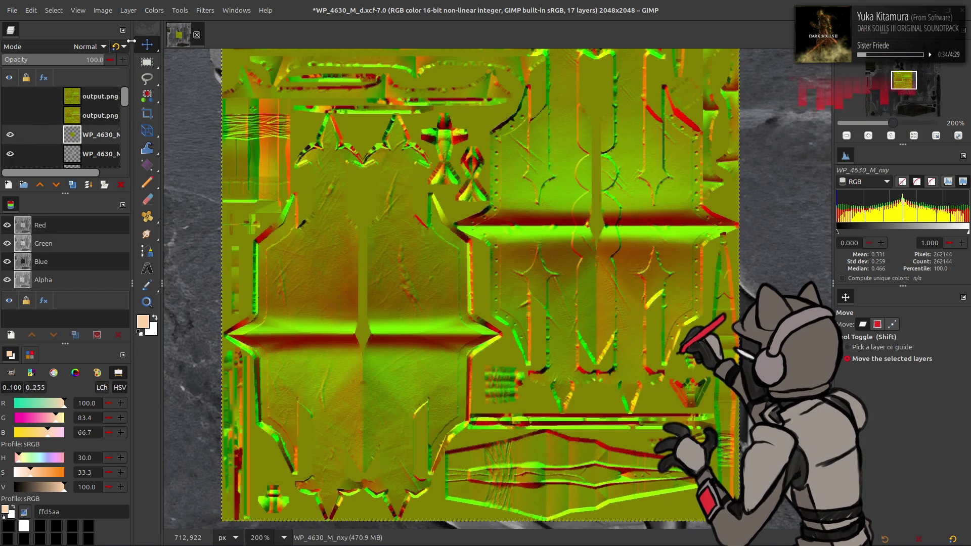
click(154, 10)
click(183, 157)
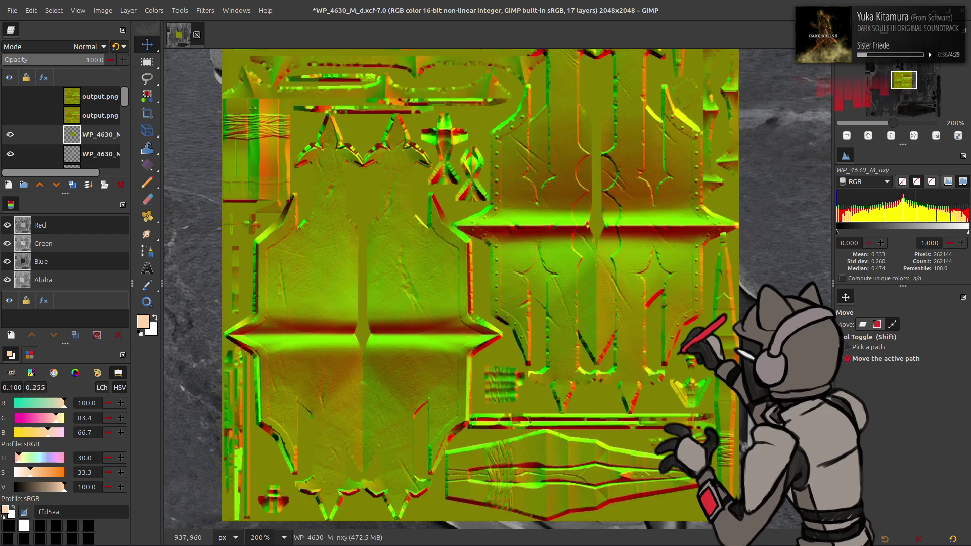
key(alt+Tab)
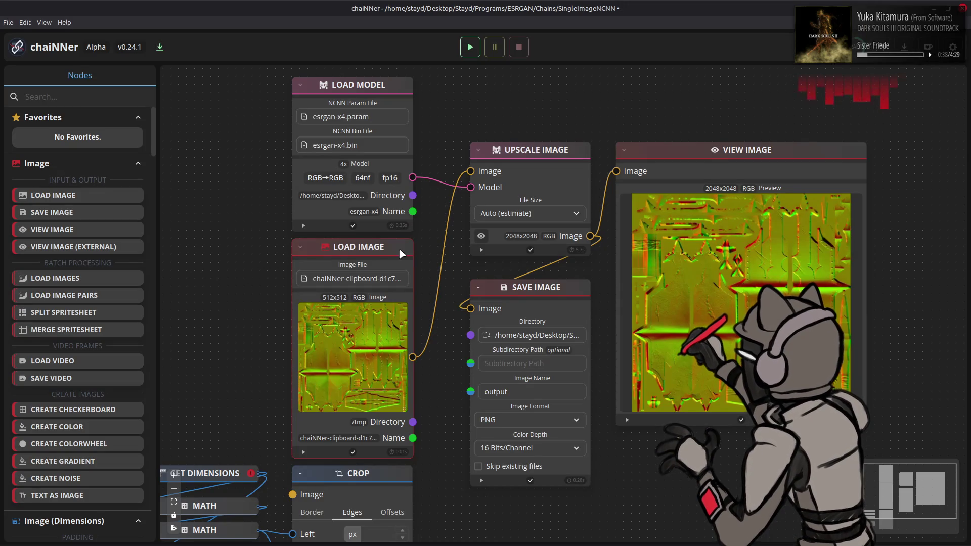
Step: Replace the input node with the pasted texture, run the upscale to 2048x2048 and show the Output folder
key(Delete)
key(ctrl+v)
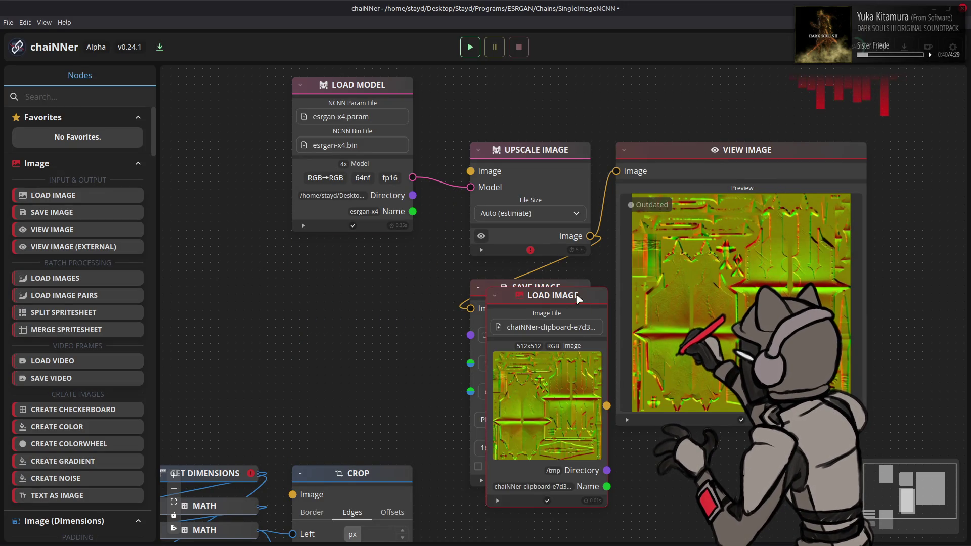
drag(569, 299, 384, 250)
drag(412, 356, 470, 171)
click(470, 46)
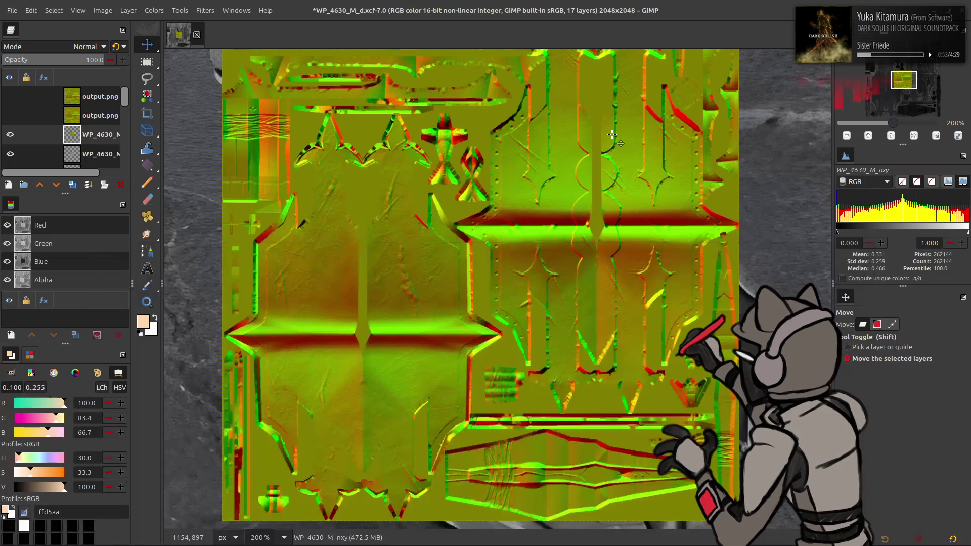
key(alt+Tab)
key(alt+Tab)
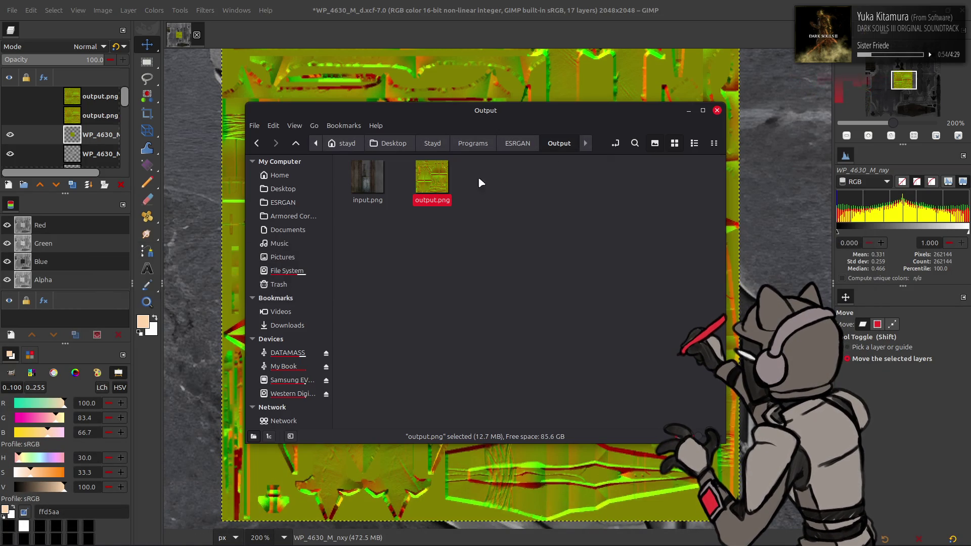
Step: Add the new upscaled output.png as a layer and hide it above the texture
drag(431, 180, 459, 76)
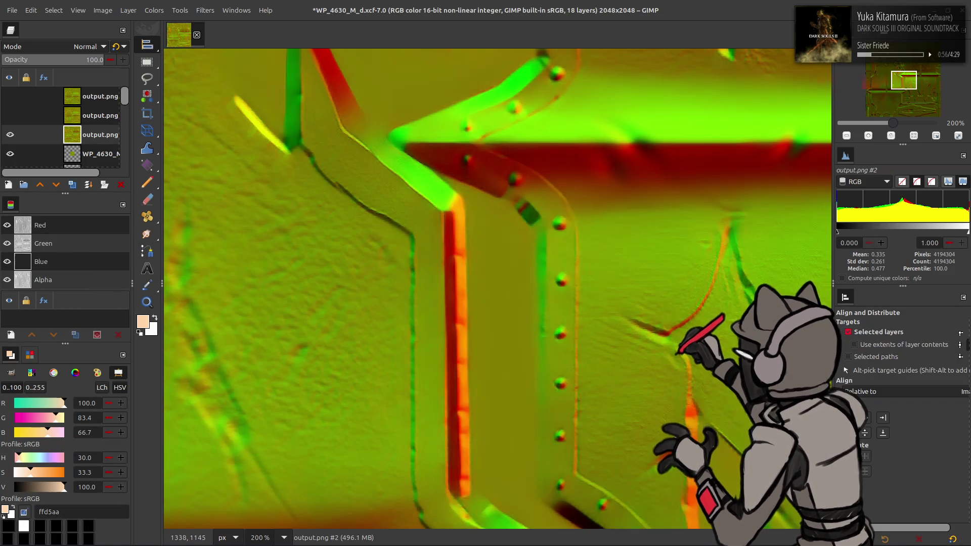
middle_drag(561, 319, 546, 293)
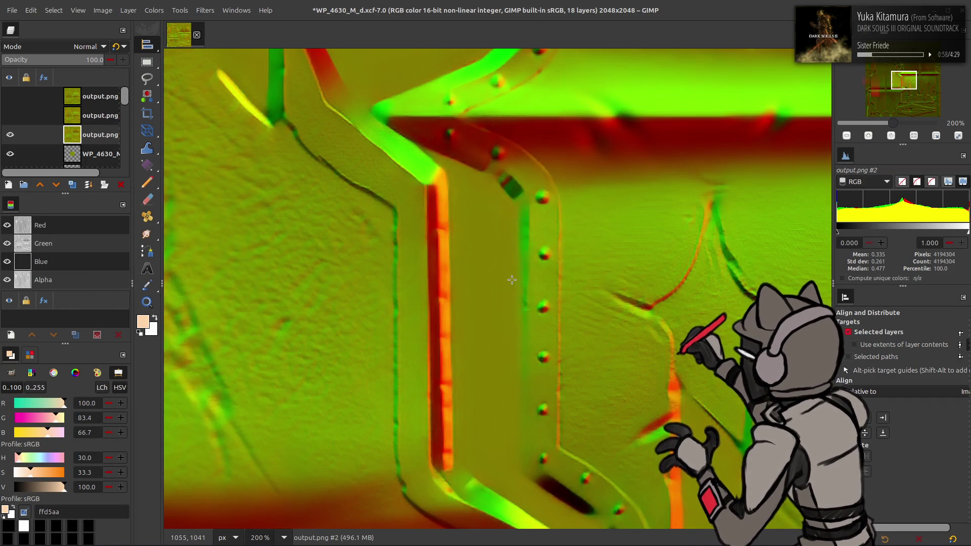
key(m)
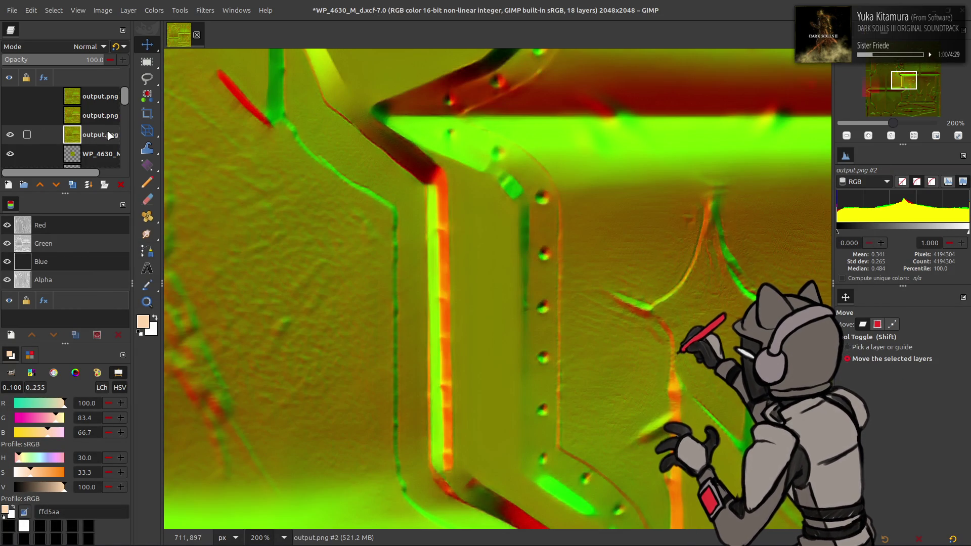
drag(108, 135, 107, 97)
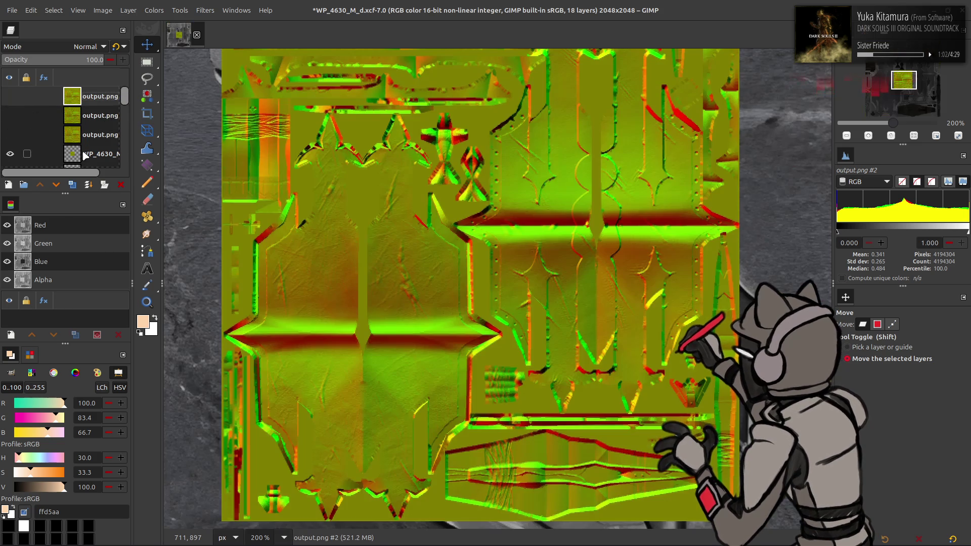
Step: Apply a Colors adjustment to the WP_4630_M texture layer and return to chaiNNer
click(83, 154)
click(69, 223)
click(154, 9)
click(186, 136)
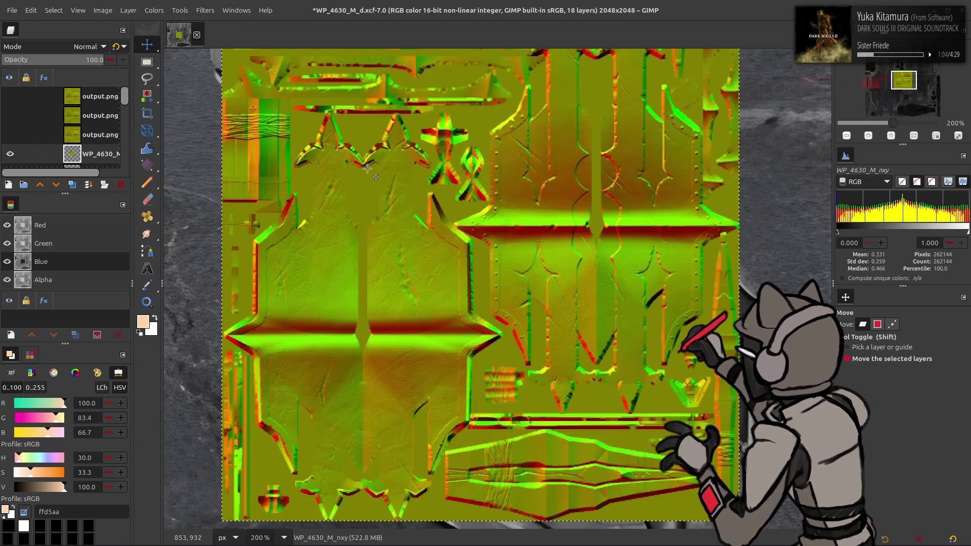
key(alt+Tab)
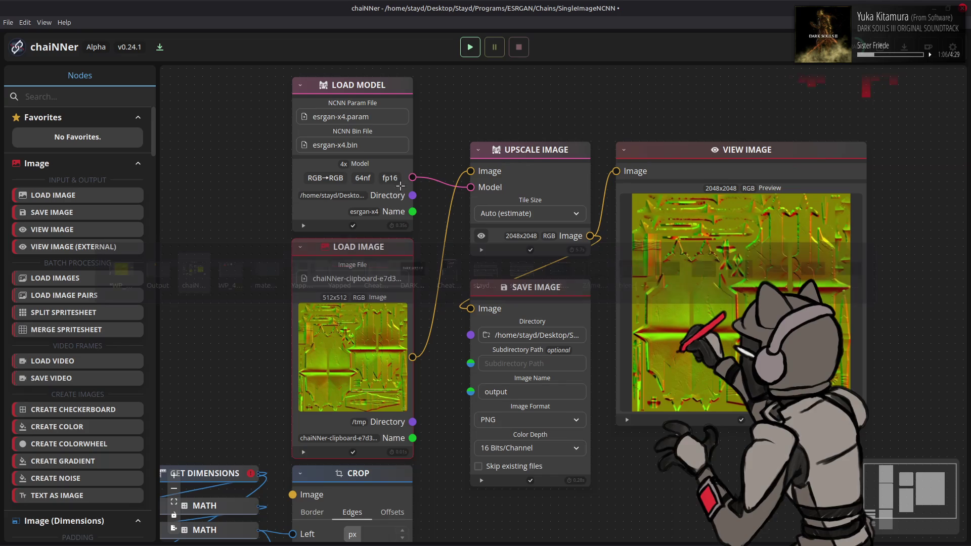
Step: Replace the Load Image node with the pasted texture, wire it to Upscale Image and run the 2048x2048 upscale
key(Delete)
key(ctrl+v)
drag(377, 244, 370, 255)
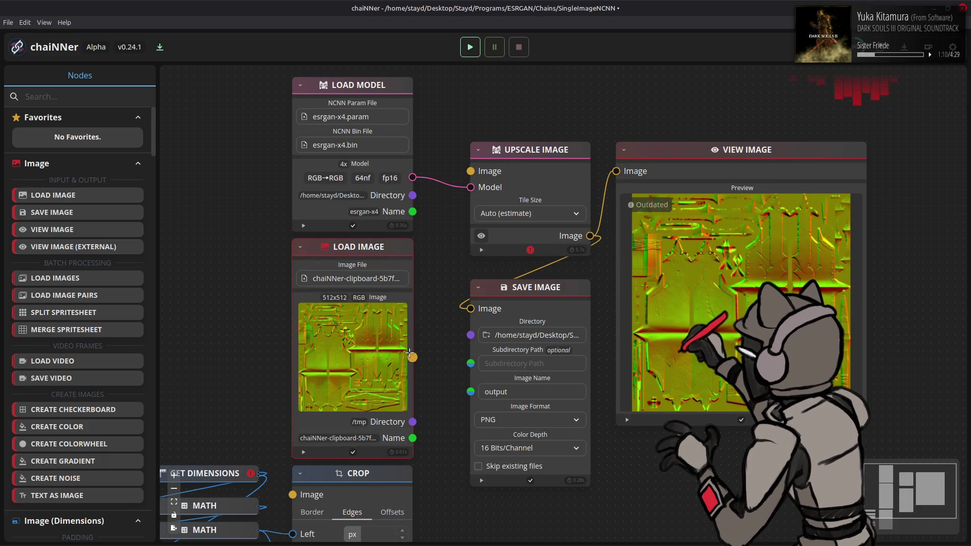
drag(410, 355, 471, 170)
click(471, 48)
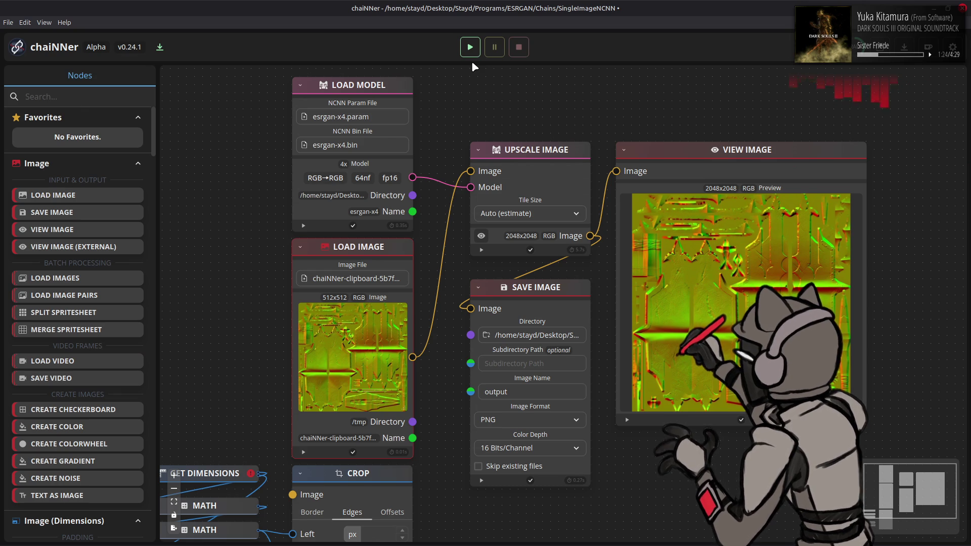
key(alt+Tab)
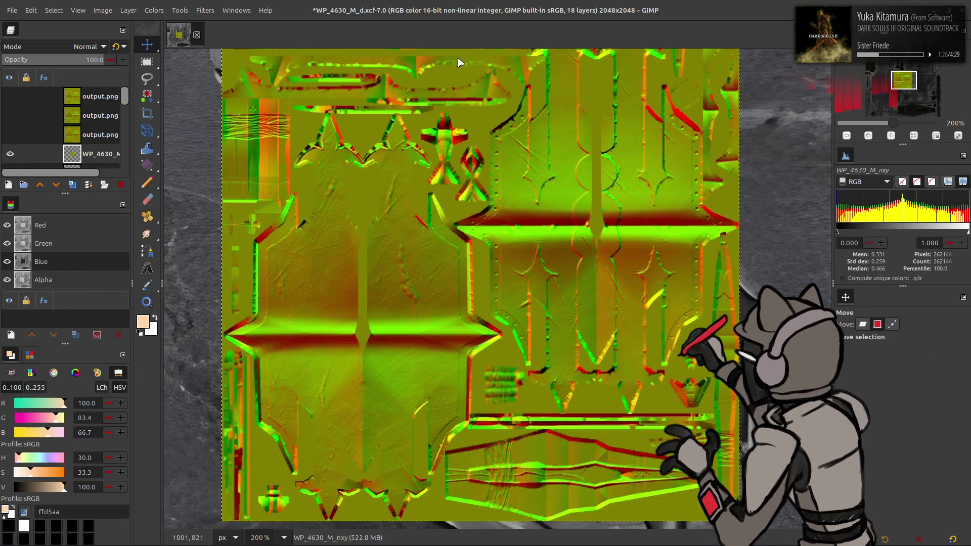
Step: Add the latest output.png as a layer, align it to the canvas and move it to the top
key(alt+Tab)
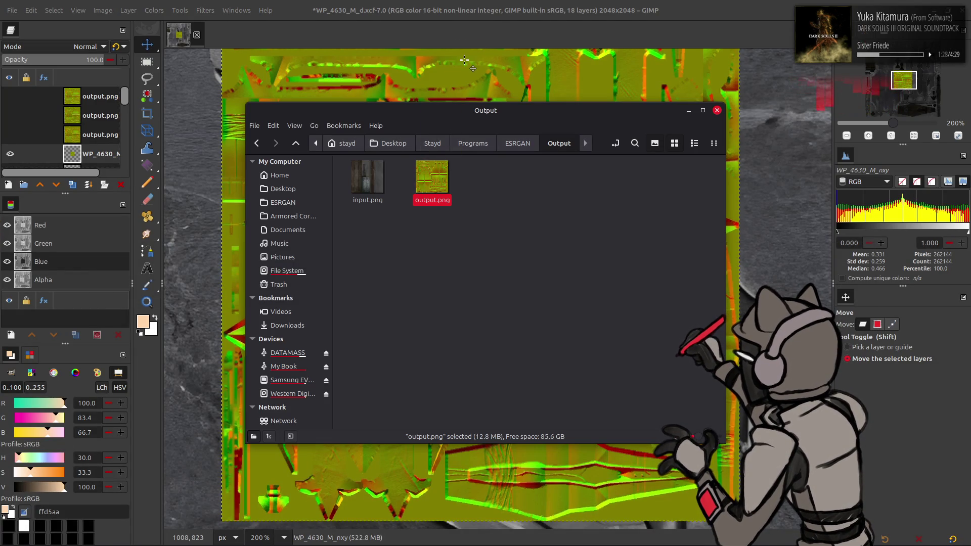
drag(435, 182, 455, 83)
key(q)
click(880, 416)
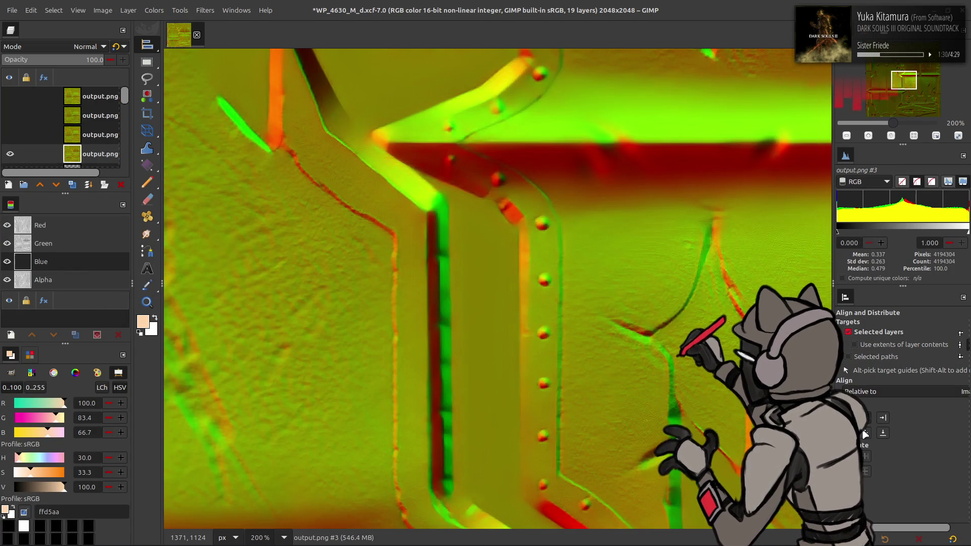
key(m)
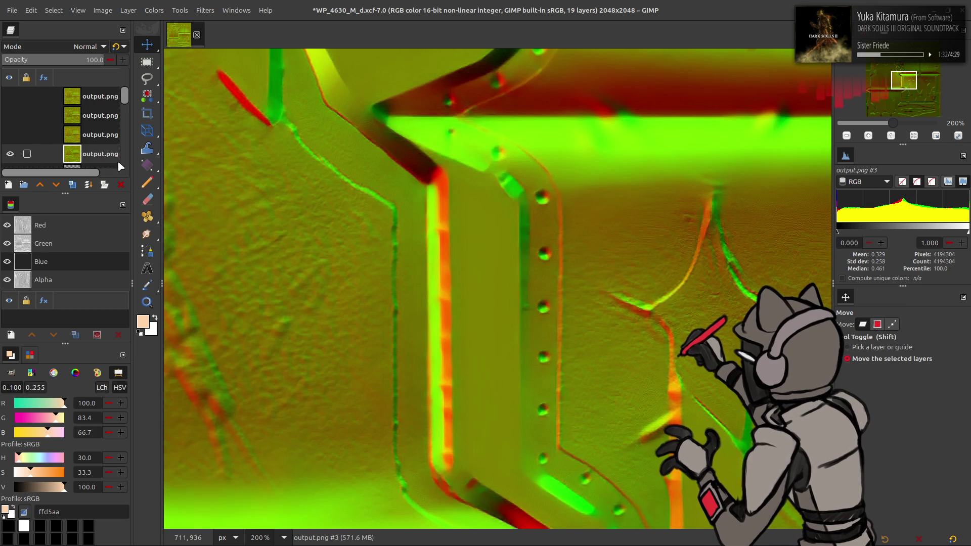
drag(118, 155, 99, 93)
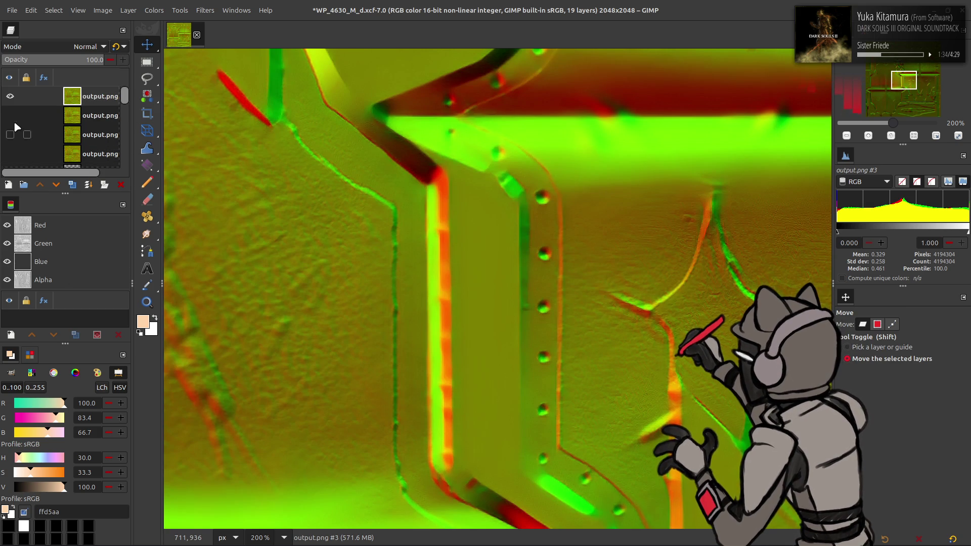
Step: Compare the output layers and set the top output layer to half opacity
click(10, 115)
click(9, 96)
click(9, 97)
click(80, 59)
text(50)
key(Return)
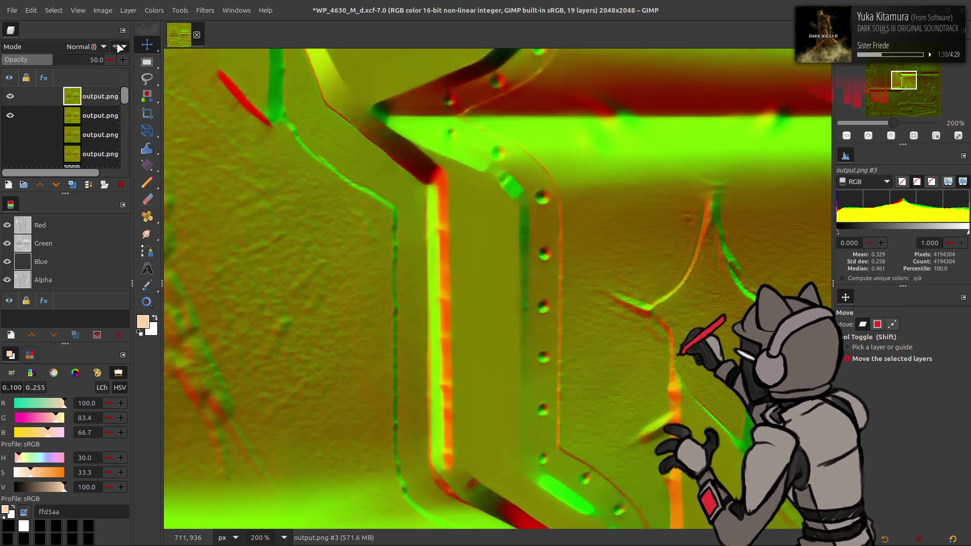
right_click(86, 96)
click(121, 213)
click(10, 97)
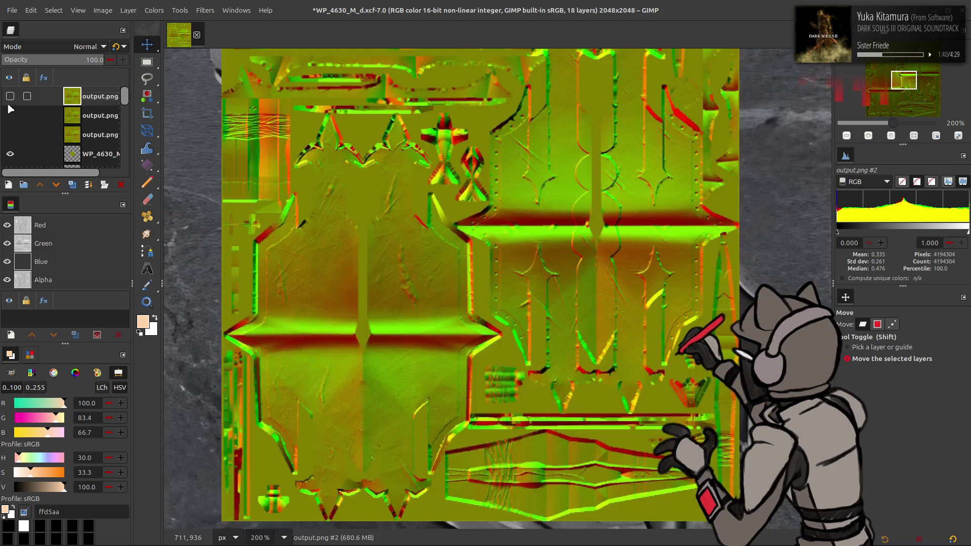
click(10, 116)
Step: Set the output layers to 50% opacity and merge them down into the texture
click(99, 116)
click(86, 59)
key(Return)
right_click(86, 109)
click(121, 225)
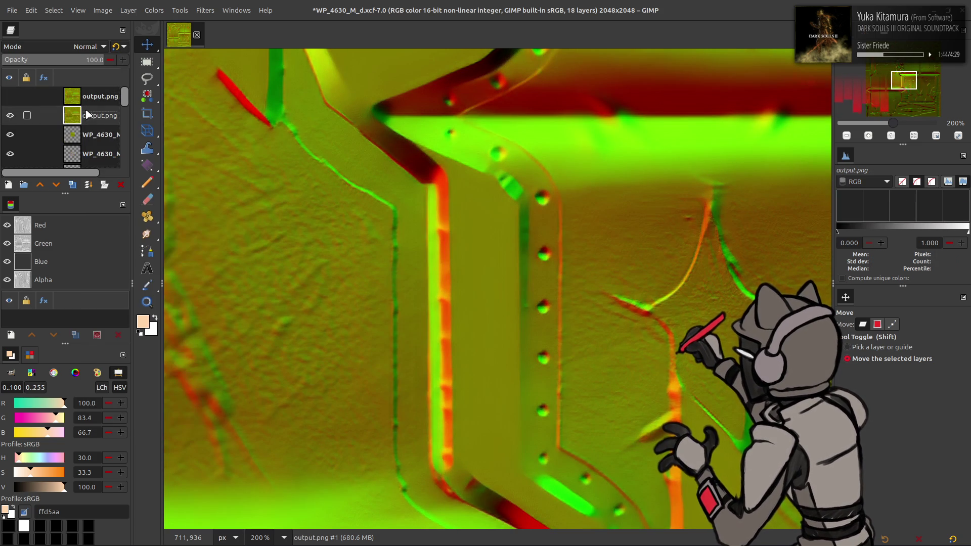
click(10, 96)
click(66, 97)
click(85, 60)
text(5)
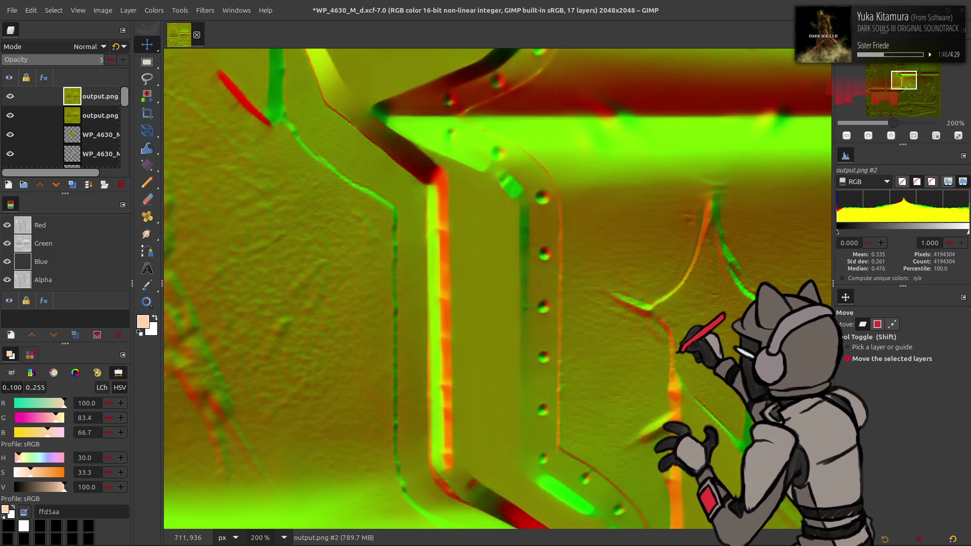
text(0.0)
key(Return)
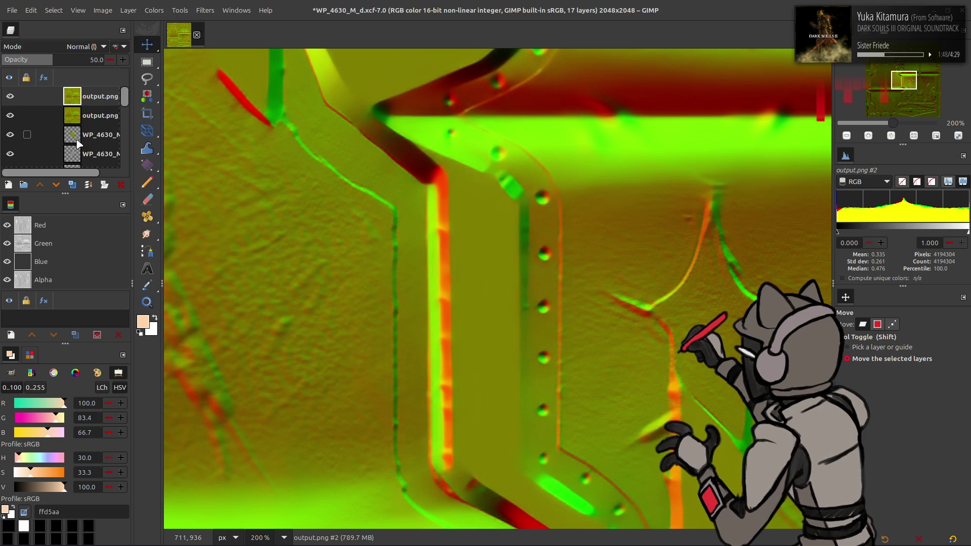
right_click(95, 100)
key(w)
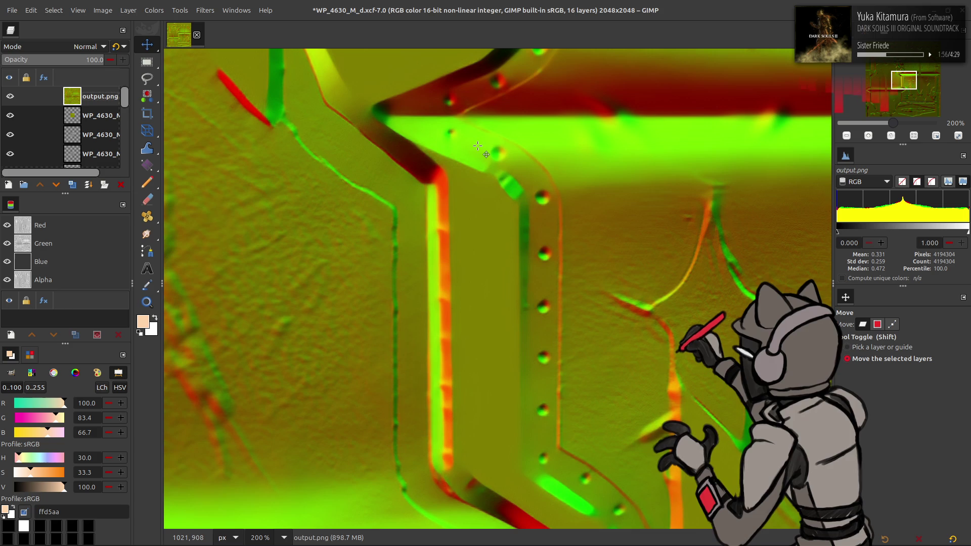
Step: Save the WP_4630_M_d project and hide output.png so the WP_4630_M_nxy normal map shows
key(ctrl+s)
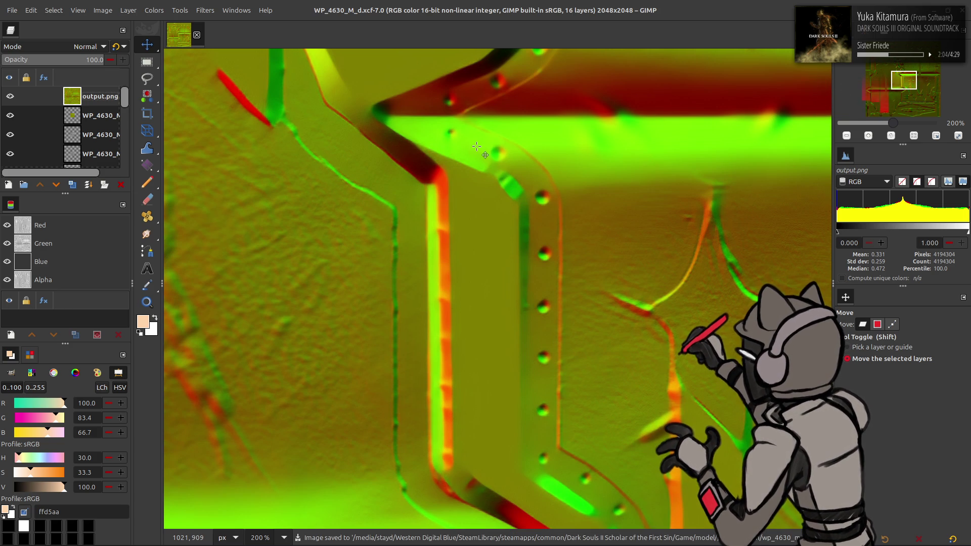
click(9, 96)
click(99, 116)
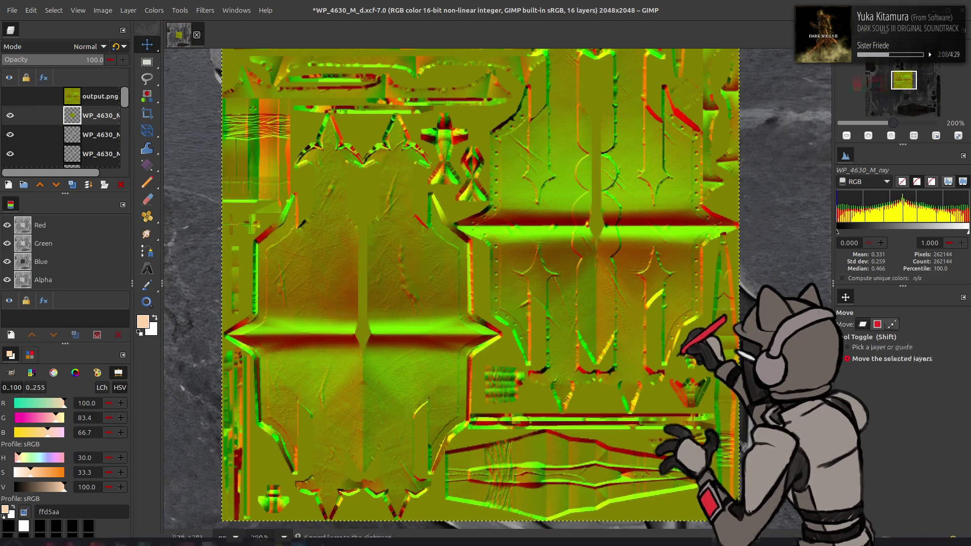
Step: In chaiNNer, replace the Load Image node with the clipboard image and wire it to Upscale Image
click(354, 448)
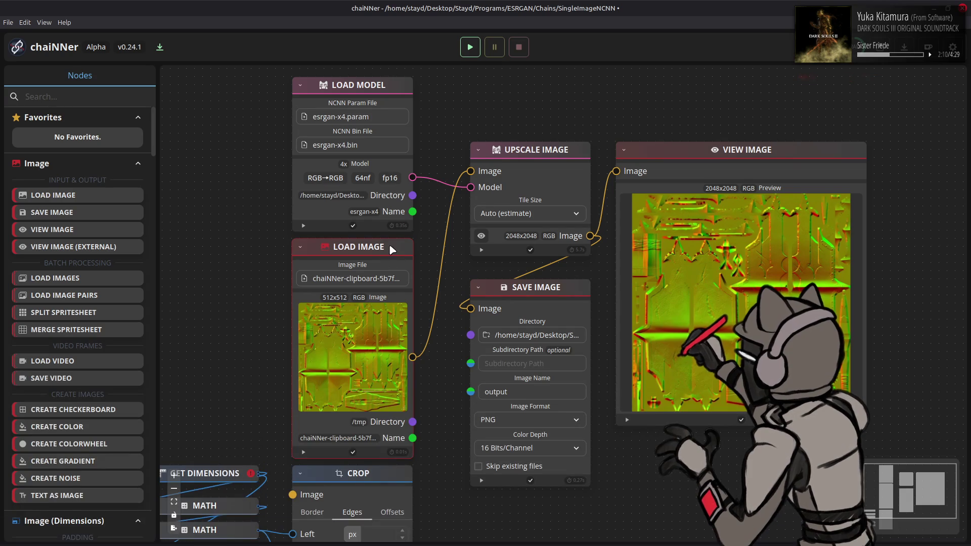
key(Delete)
key(ctrl+v)
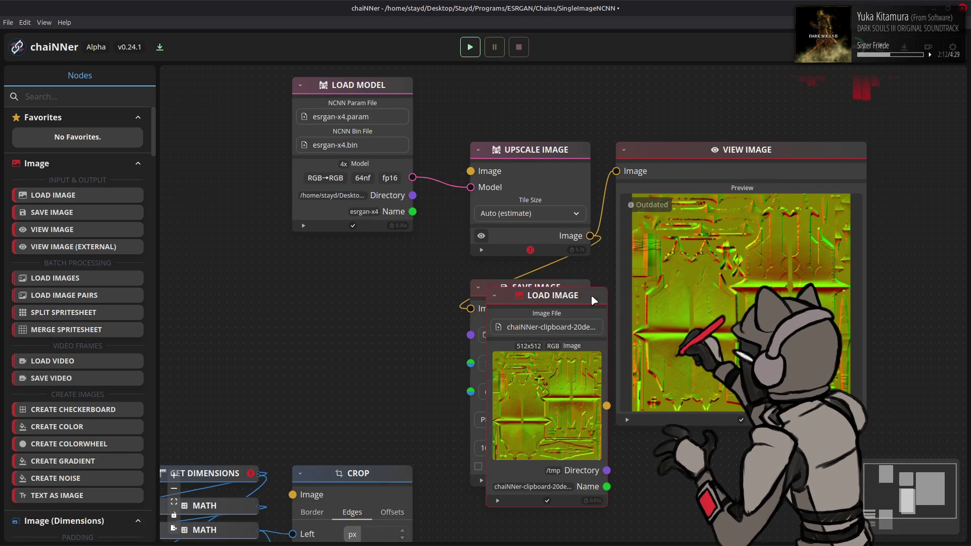
drag(599, 297, 406, 249)
drag(412, 356, 471, 171)
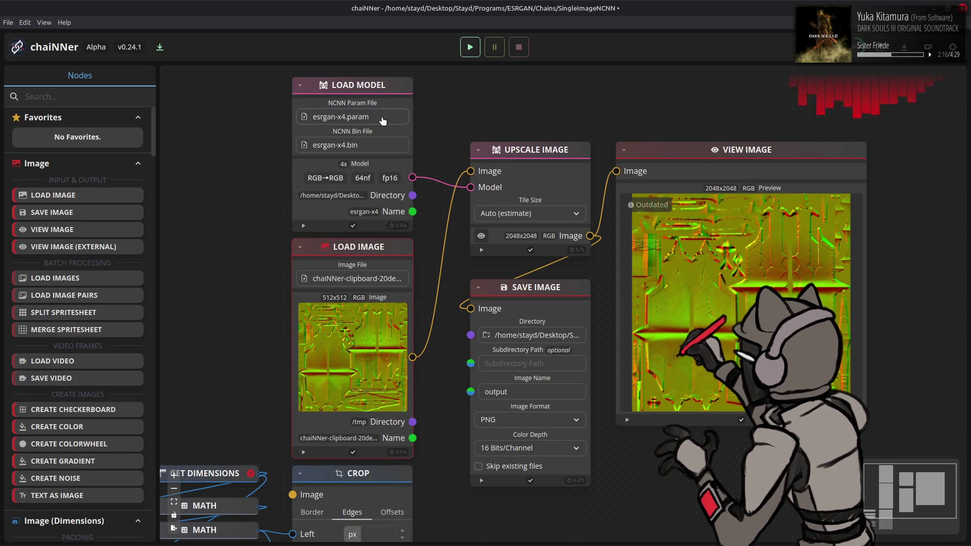
Step: Load the 1x_BCGone-Detailed-Point x1.param model and run the chain for a 512x512 result
click(355, 514)
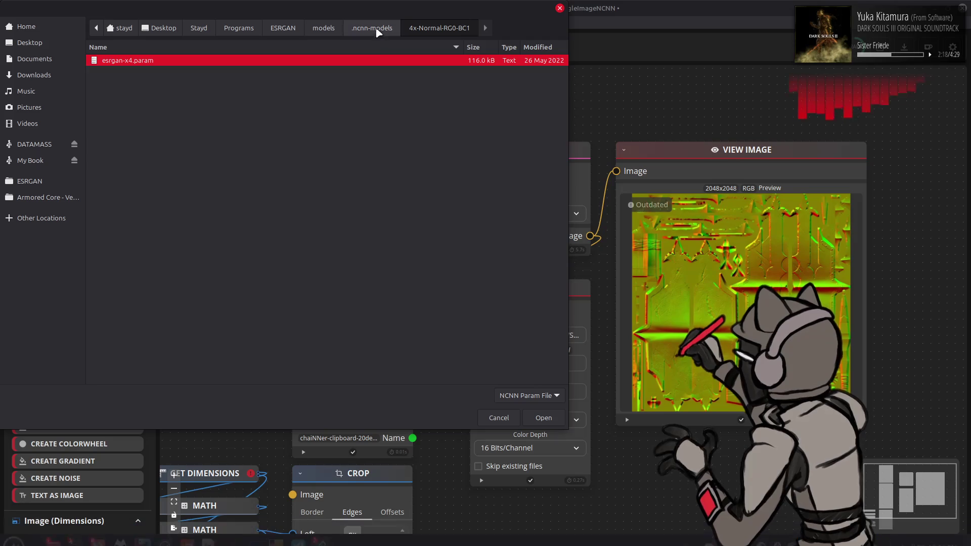
click(360, 29)
scroll(301, 156, up, 5)
scroll(301, 156, up, 5)
scroll(302, 157, up, 5)
scroll(301, 156, up, 5)
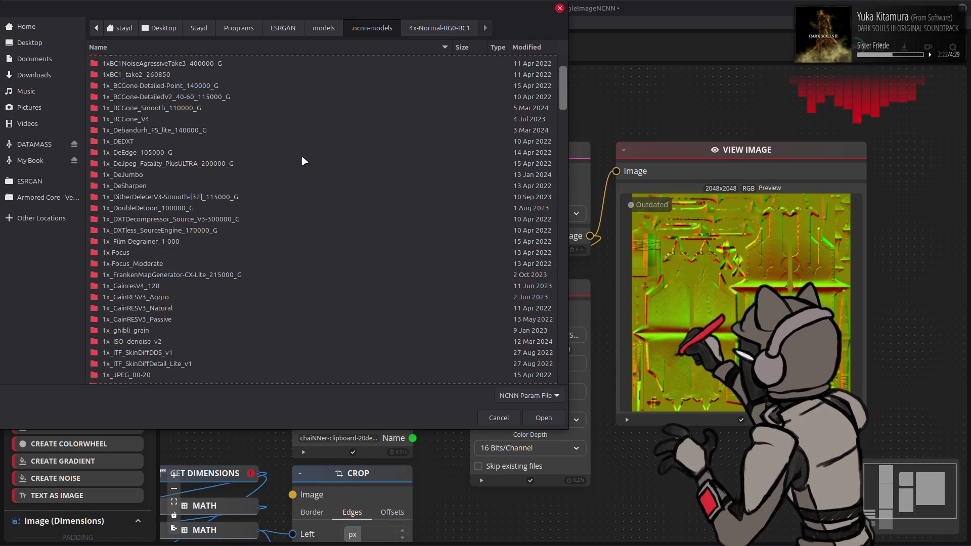
scroll(301, 160, up, 1)
double_click(223, 125)
double_click(306, 65)
click(470, 46)
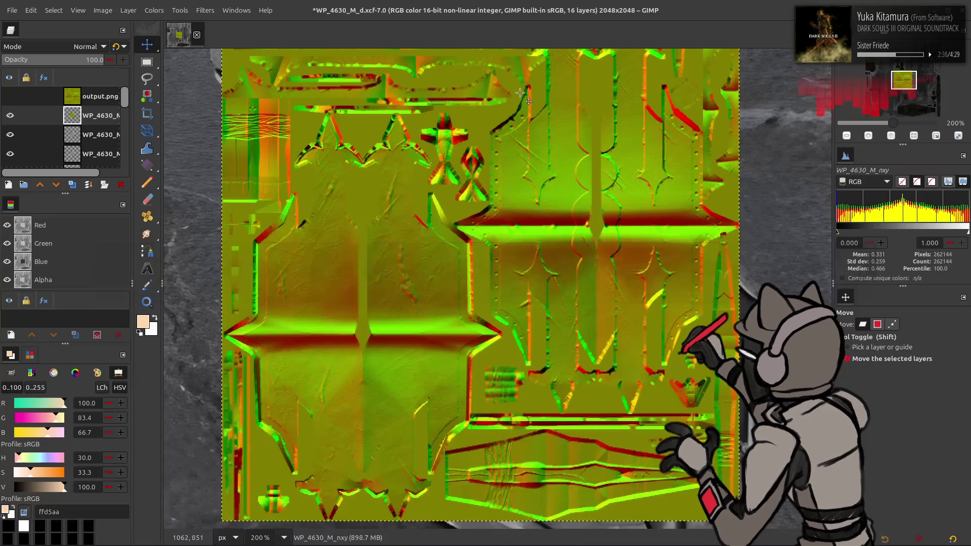
key(alt+Tab)
key(alt+Tab)
Step: Add output.png as an aligned hidden layer, copy the WP_4630_M_nxy normal map and return to chaiNNer
drag(432, 178, 440, 95)
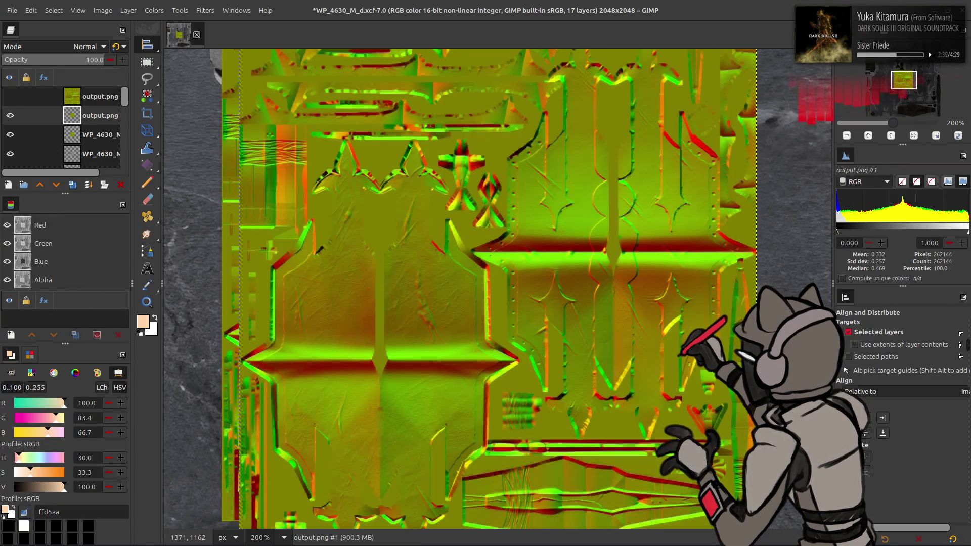
middle_drag(272, 205, 254, 180)
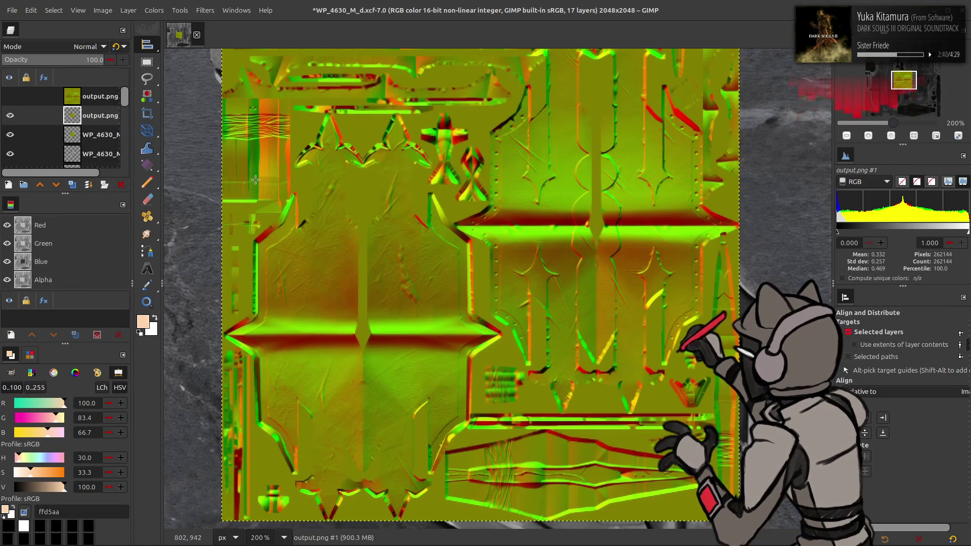
click(91, 134)
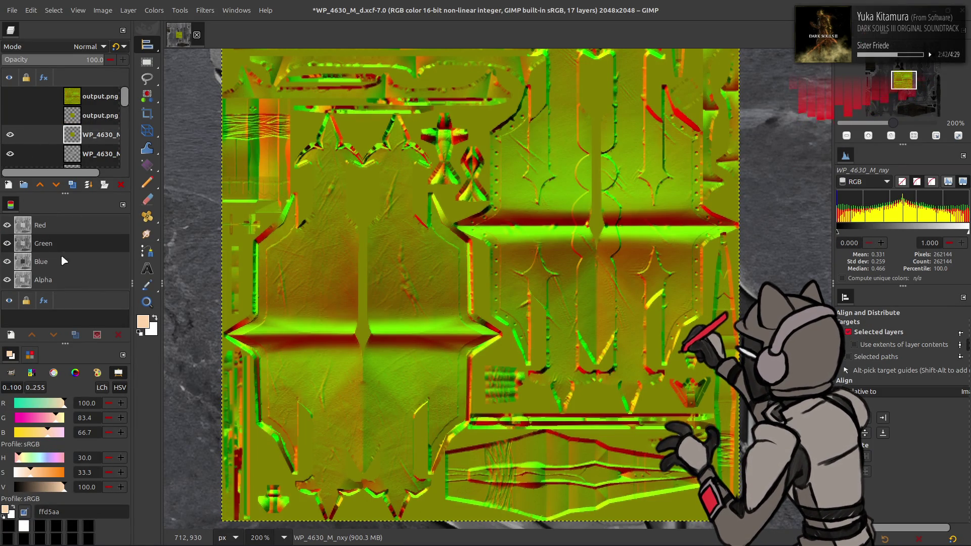
click(154, 10)
key(Escape)
key(ctrl+c)
key(alt+Tab)
key(alt+Tab)
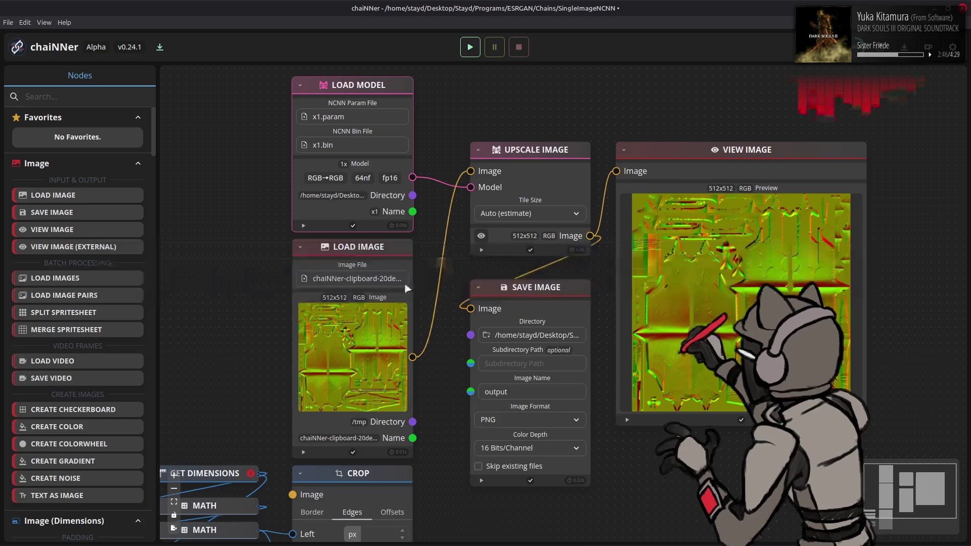
Step: Paste the normal map as a Load Image node, wire it to Upscale Image and run the 1x chain
key(ctrl+v)
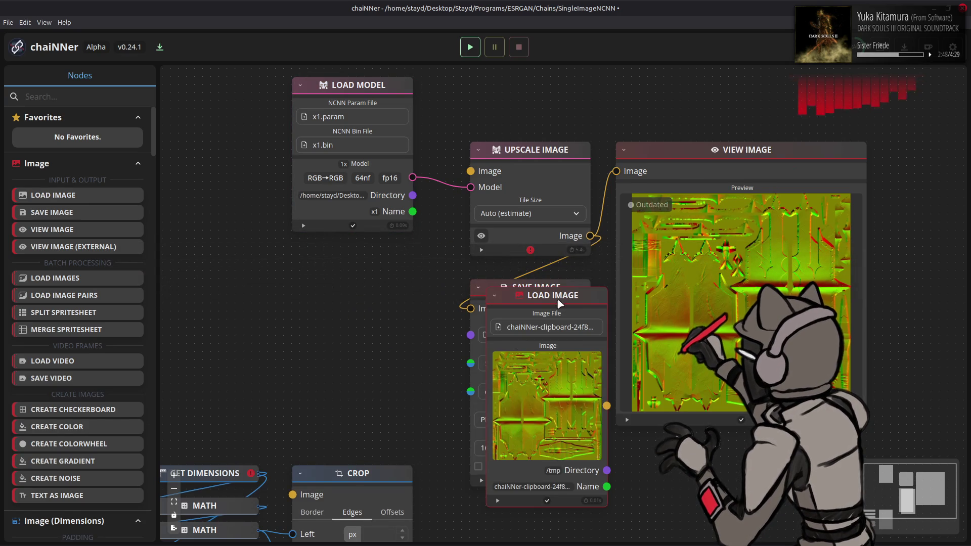
drag(584, 301, 396, 252)
drag(414, 357, 470, 171)
click(470, 46)
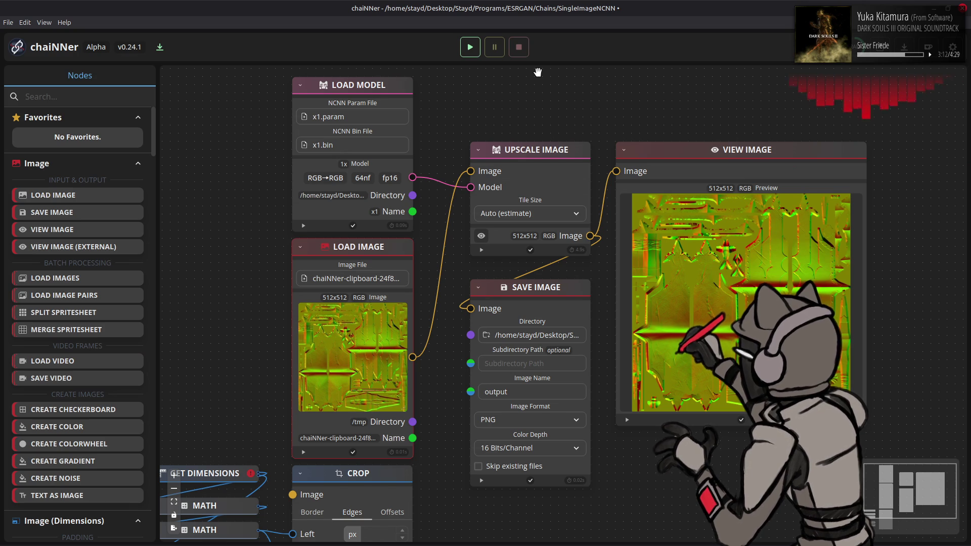
key(alt+Tab)
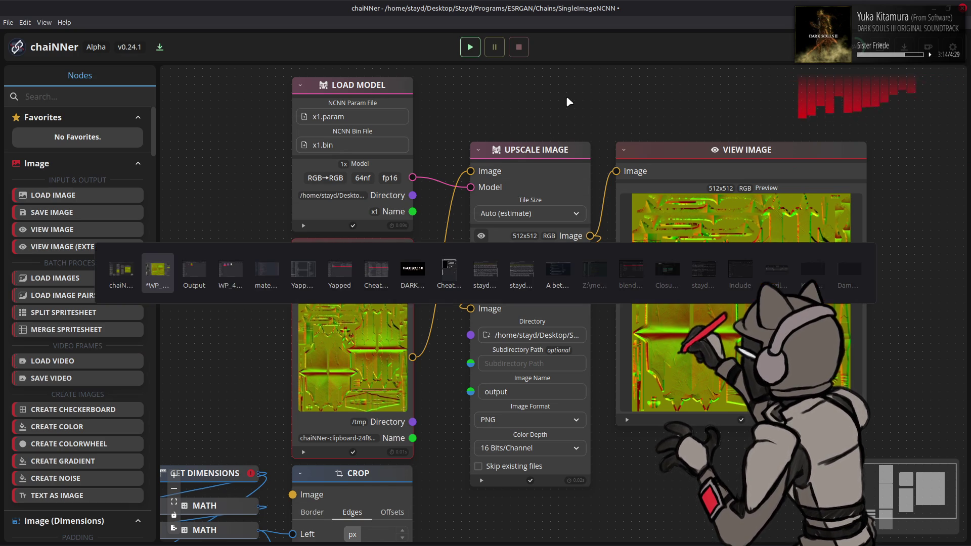
Step: Add the new output.png as an aligned layer and hide the output layers
key(alt+Tab)
drag(432, 181, 480, 90)
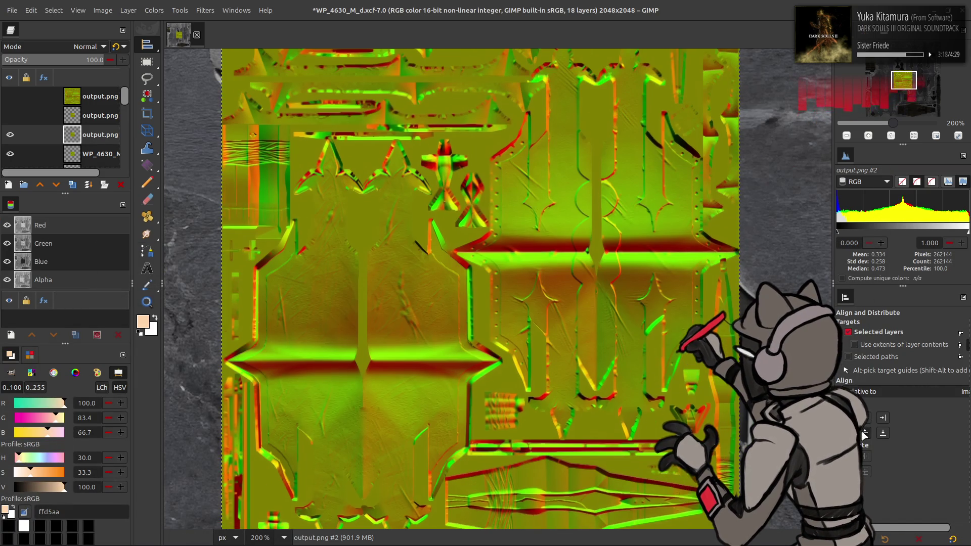
drag(363, 246, 346, 221)
key(m)
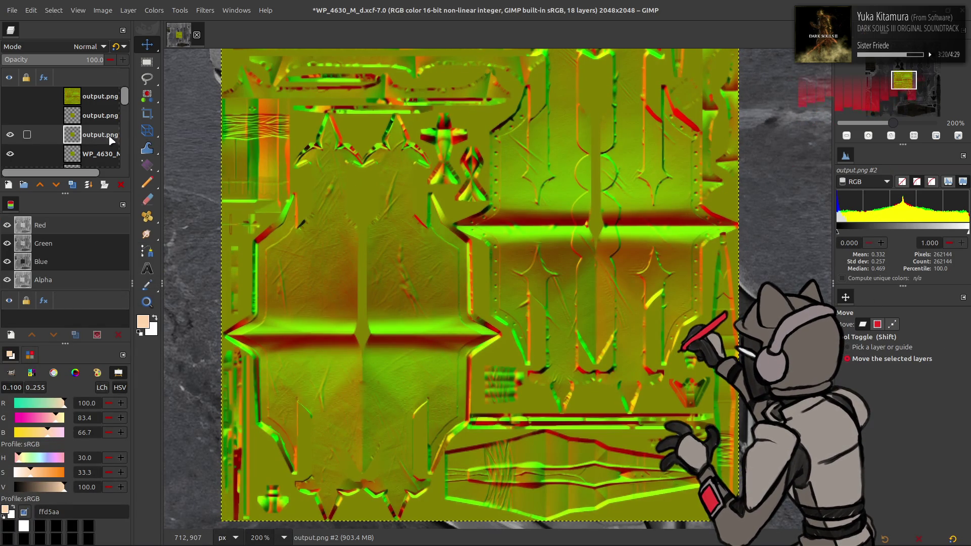
click(11, 115)
click(10, 134)
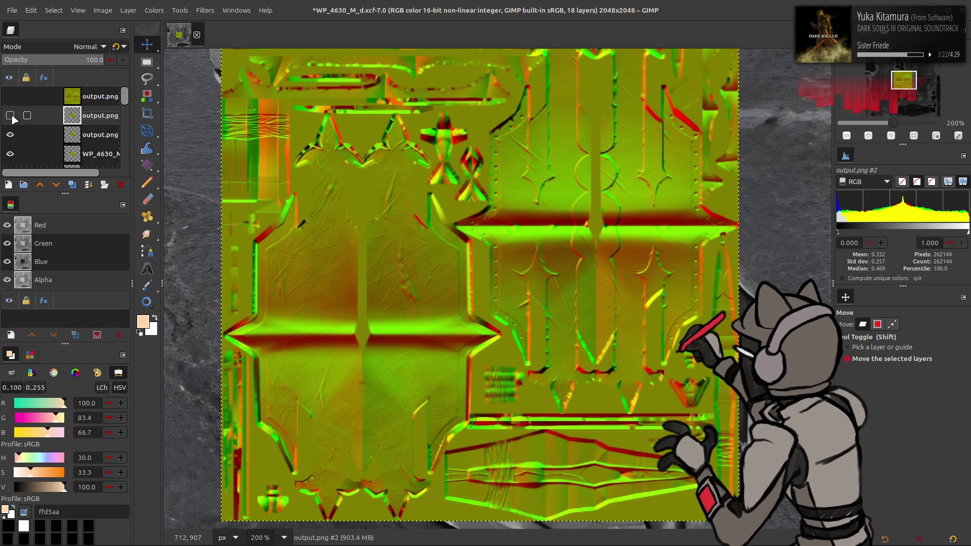
click(9, 134)
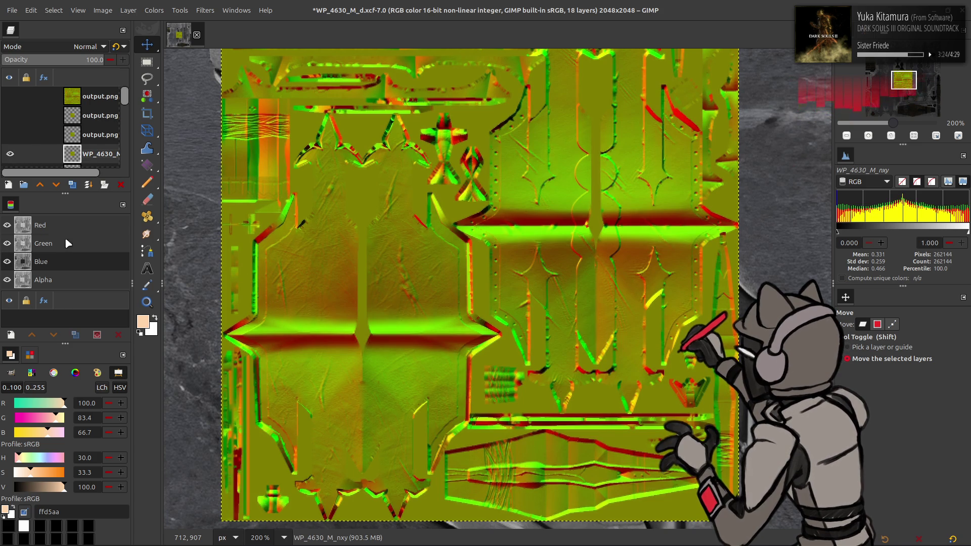
Step: Invert the Red channel of WP_4630_M_nxy, copy it, then remove chaiNNer's old Load Image node
shift+click(61, 225)
click(154, 9)
click(186, 158)
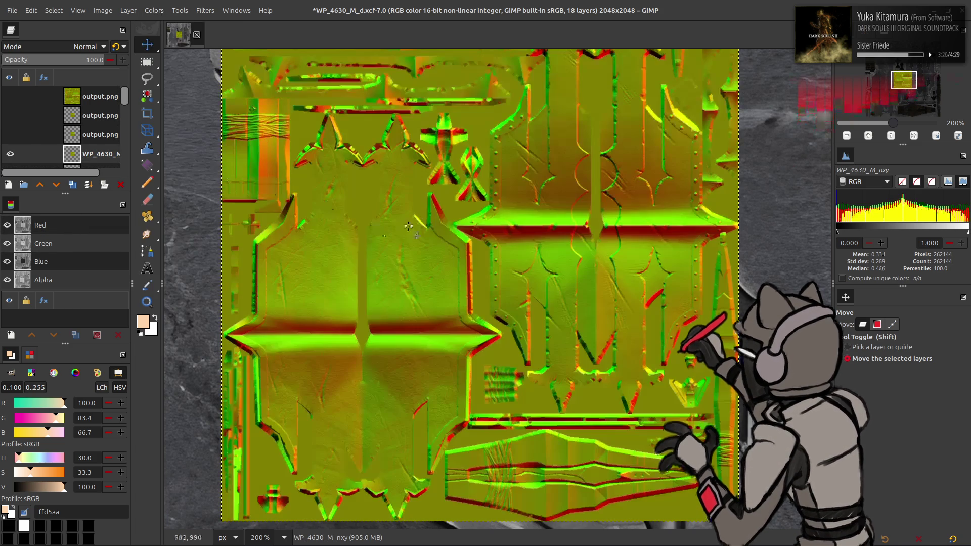
key(ctrl+c)
key(ctrl+z)
key(alt+Tab)
key(alt+Tab)
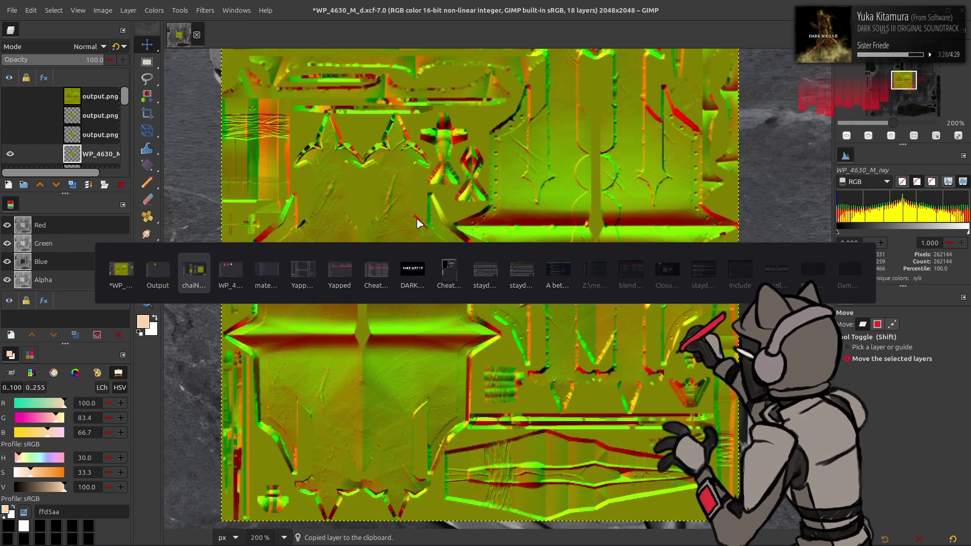
key(Delete)
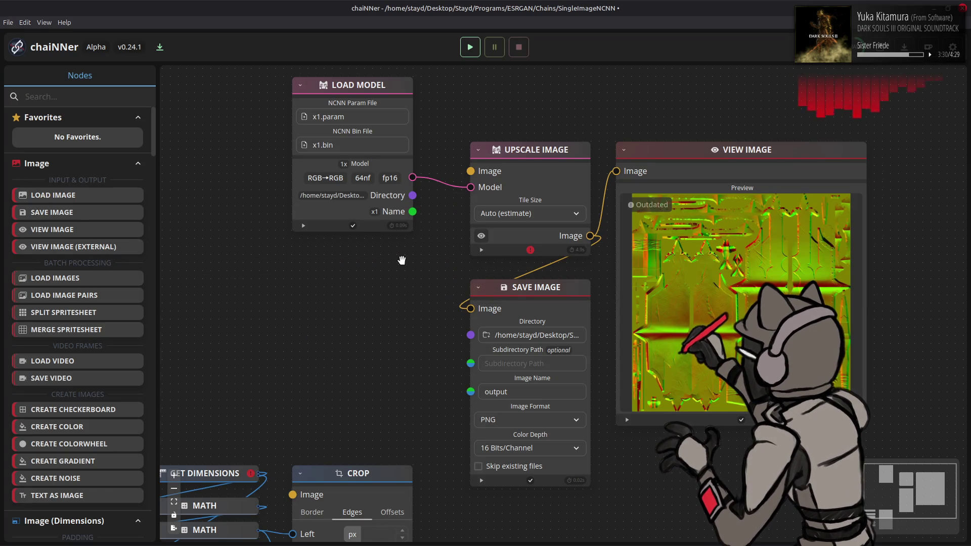
Step: Paste the copied normal map as a Load Image node, wire it to Upscale Image and run the 1x chain
key(ctrl+v)
drag(566, 298, 387, 255)
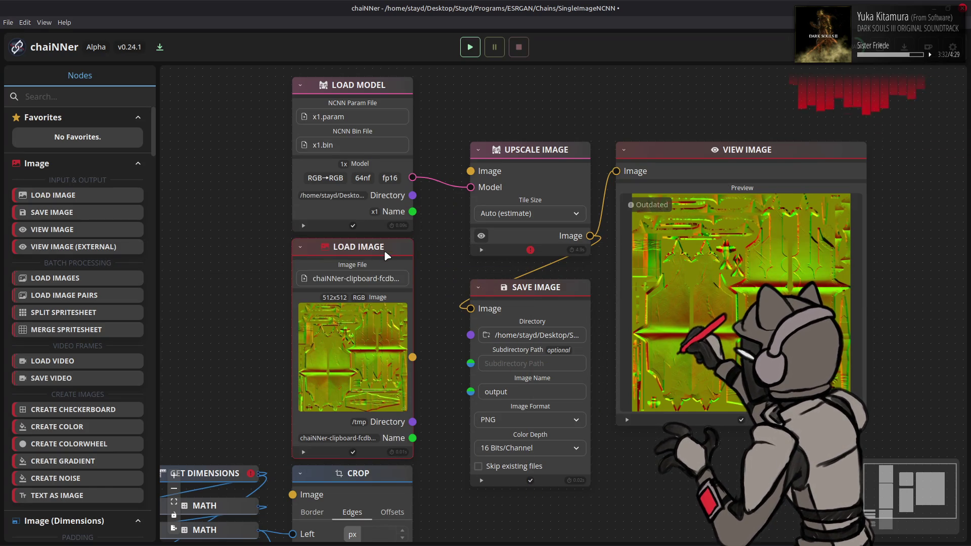
drag(412, 357, 471, 171)
click(469, 46)
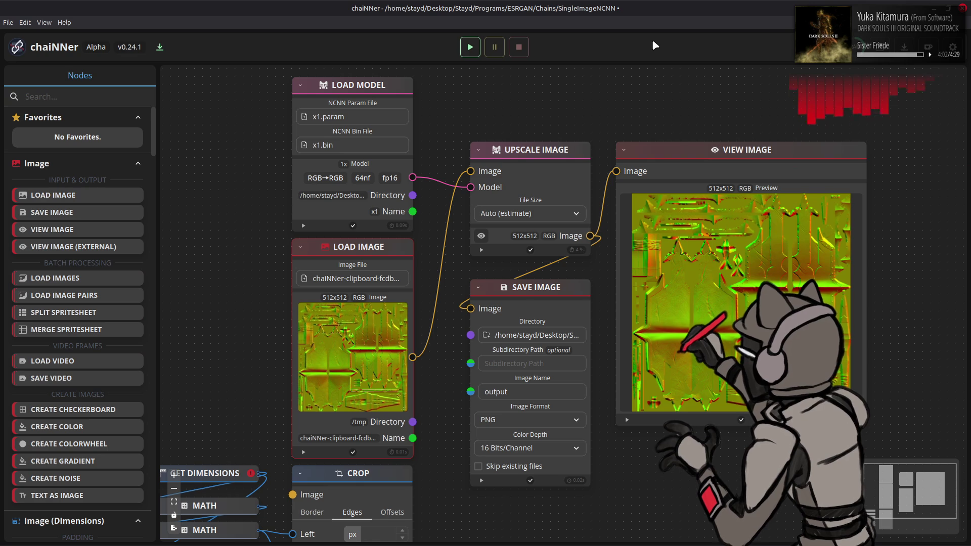
key(alt+Tab)
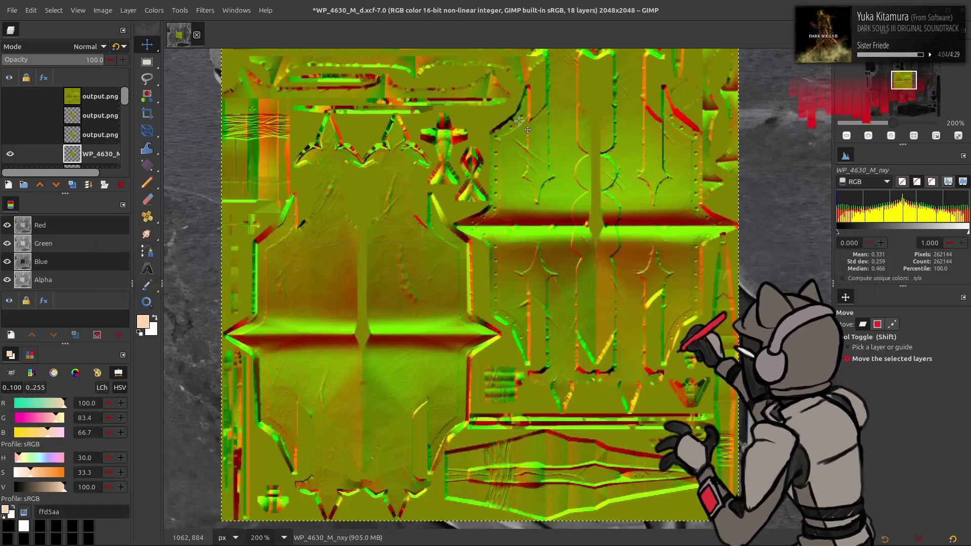
Step: Add the newest output.png as layer #3 and align it with the image
key(alt+Tab)
key(alt+Tab)
drag(432, 181, 458, 84)
key(q)
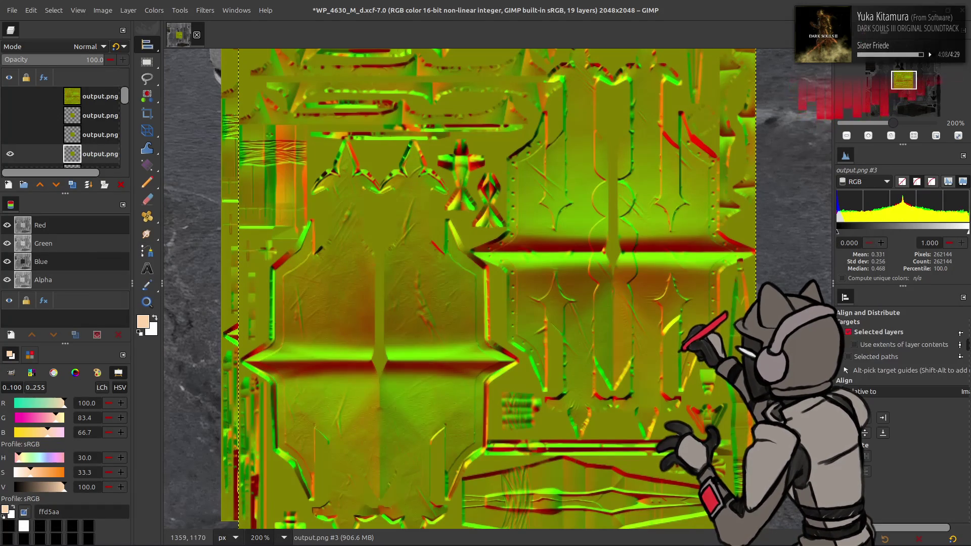
click(867, 434)
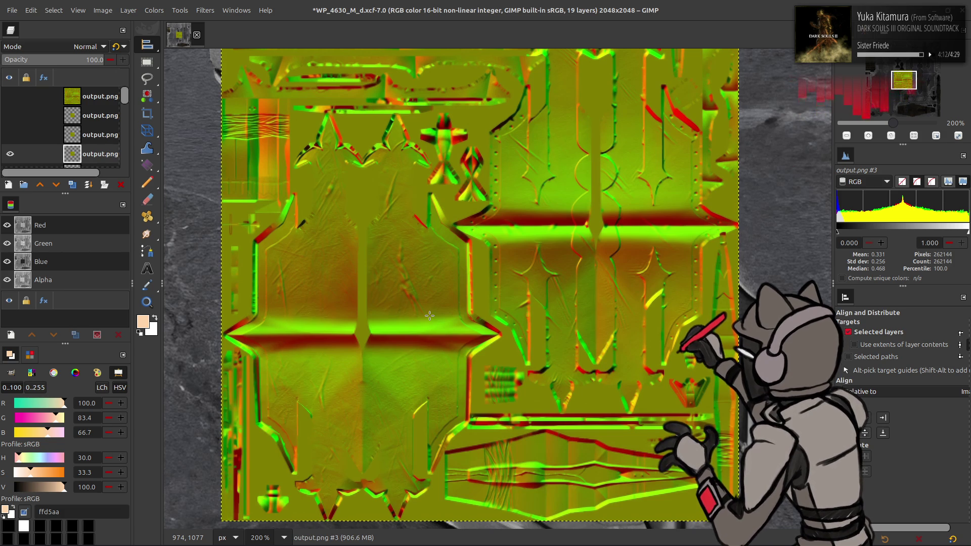
scroll(46, 123, down, 2)
Step: Make WP_4630_M_nxy the active layer, copy it to the clipboard and switch to chaiNNer
click(76, 158)
click(91, 147)
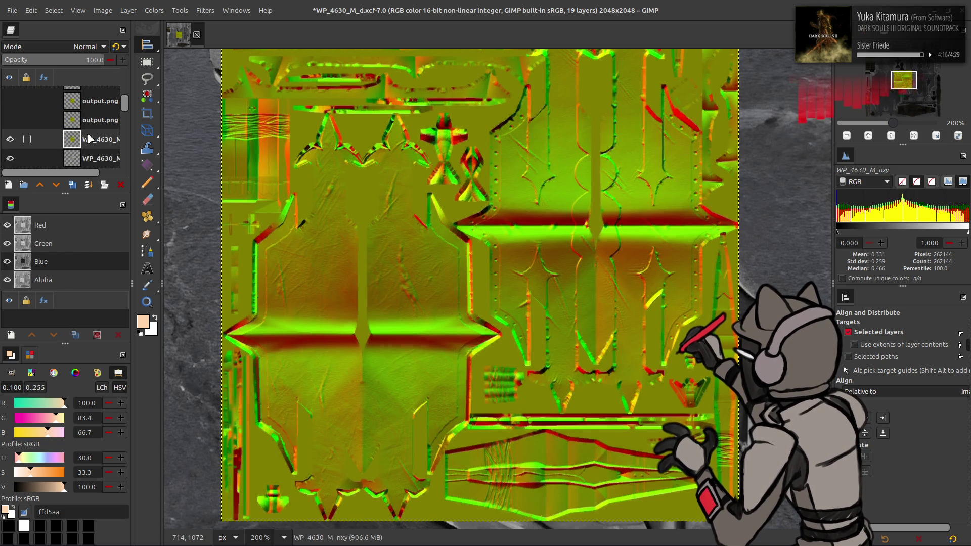
scroll(91, 147, up, 2)
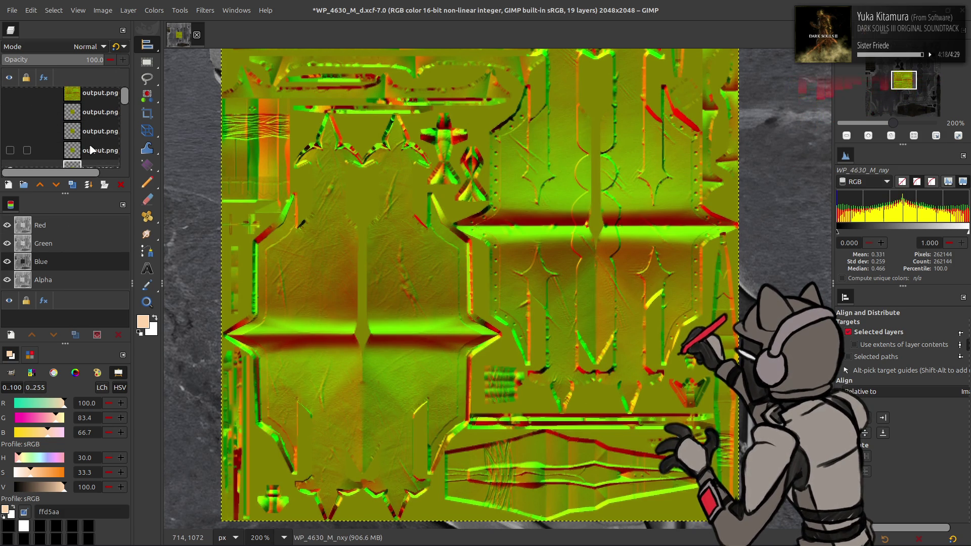
click(91, 149)
click(91, 112)
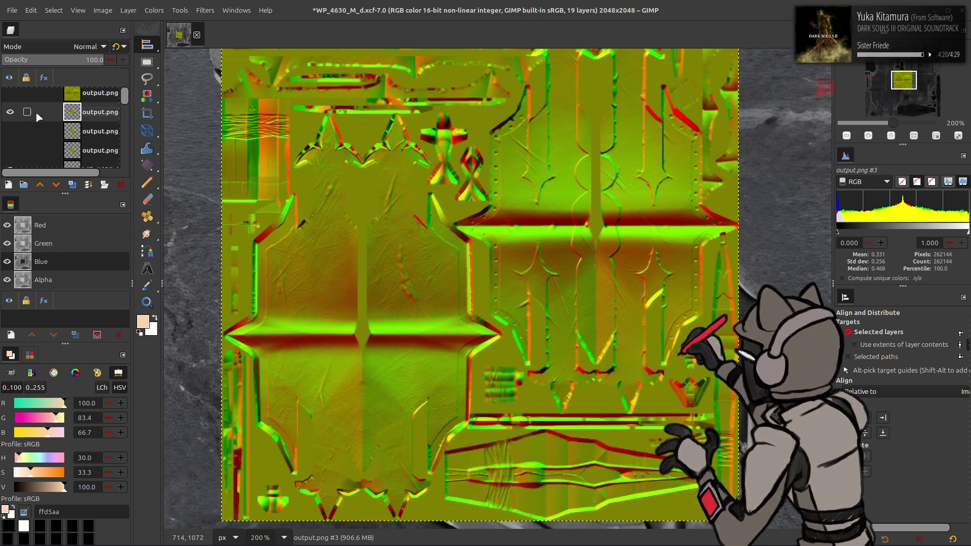
scroll(26, 115, down, 2)
click(91, 155)
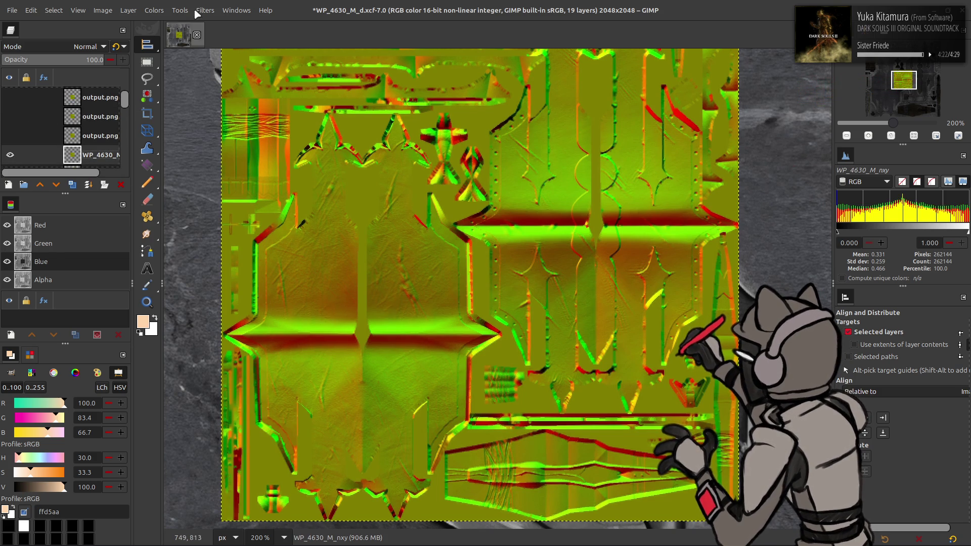
click(155, 9)
key(Escape)
key(ctrl+c)
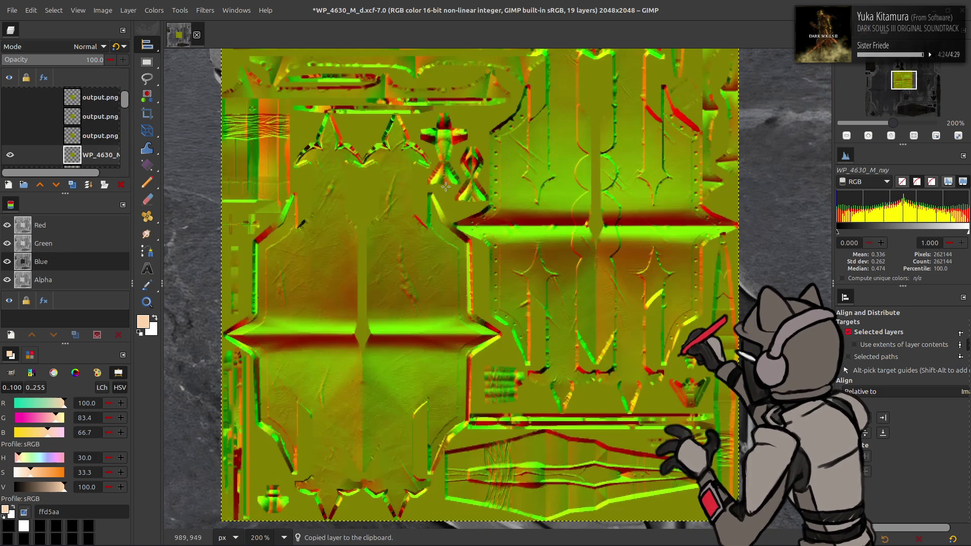
key(alt+Tab)
key(alt+Tab)
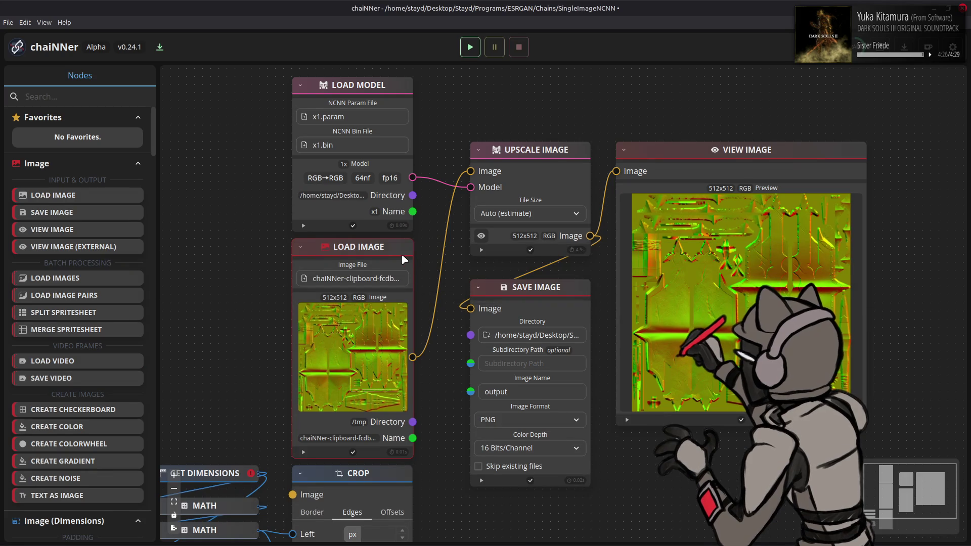
Step: Replace the Load Image node with the clipboard texture, wire it to Upscale Image and run the 1x chain
key(Delete)
key(ctrl+v)
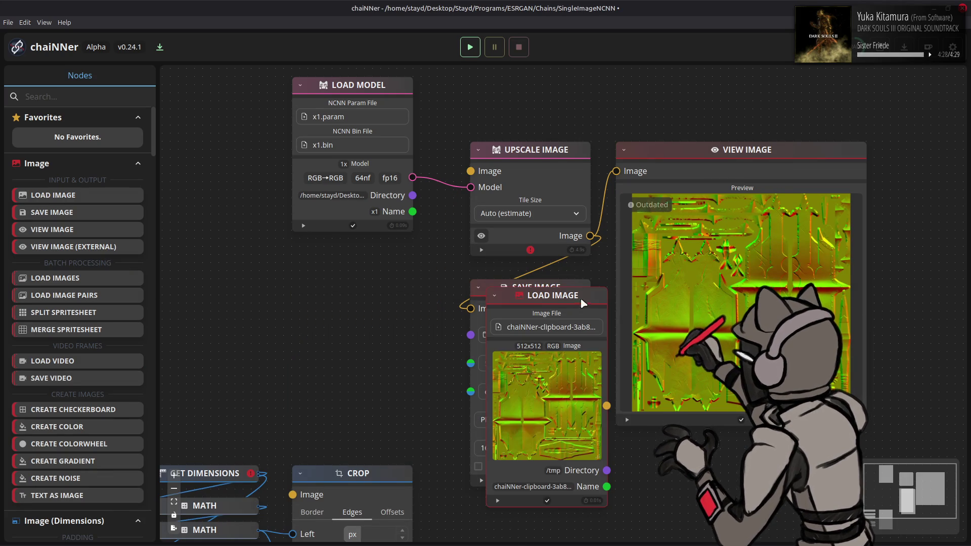
drag(582, 304, 390, 255)
drag(413, 357, 466, 172)
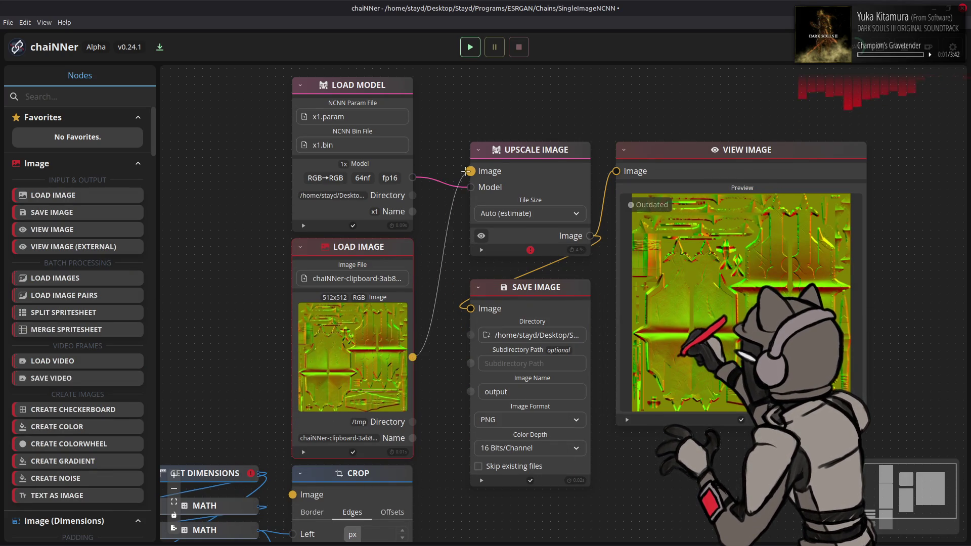
click(470, 46)
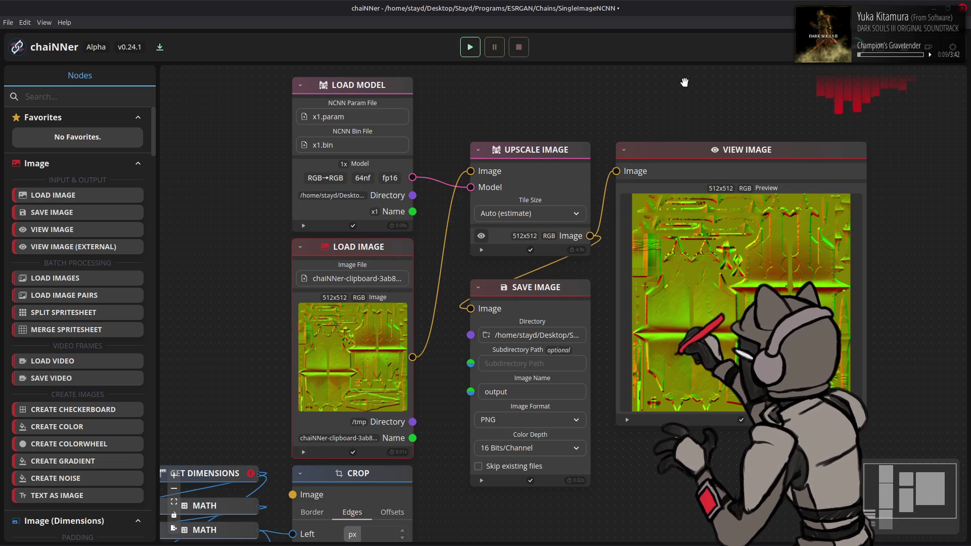
key(alt+Tab)
key(alt+Tab)
key(alt+Tab)
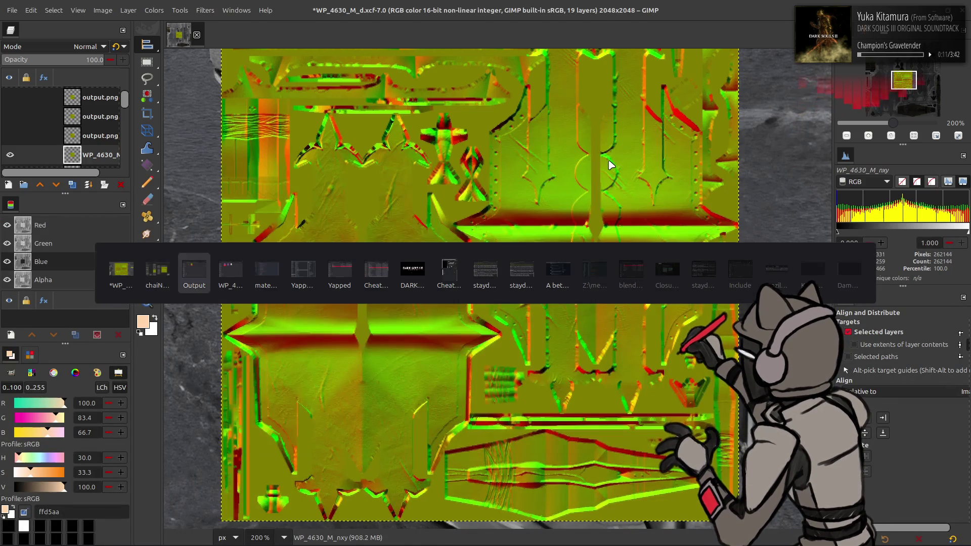
Step: Add output.png as a new layer aligned to the canvas, reveal the output.png layers and delete the top one
drag(432, 176, 471, 87)
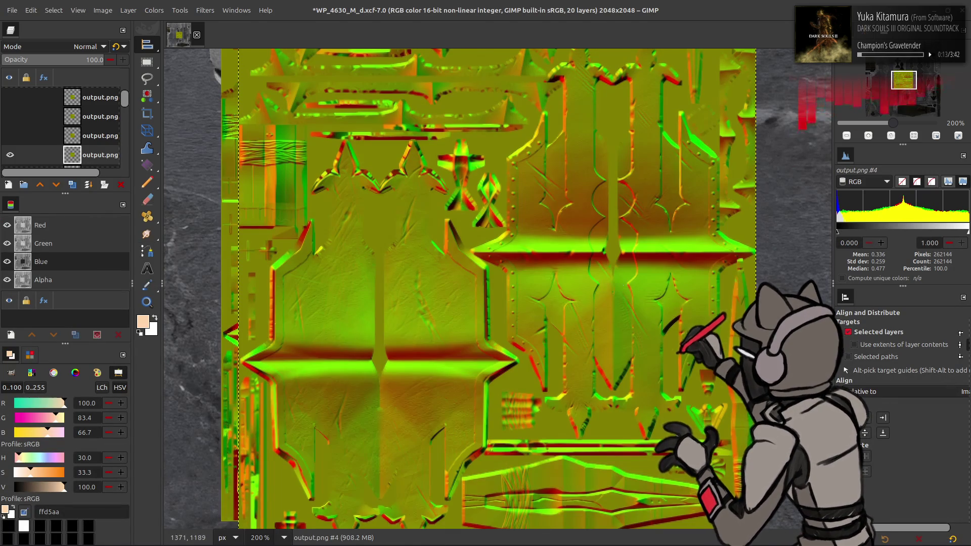
drag(544, 332, 525, 307)
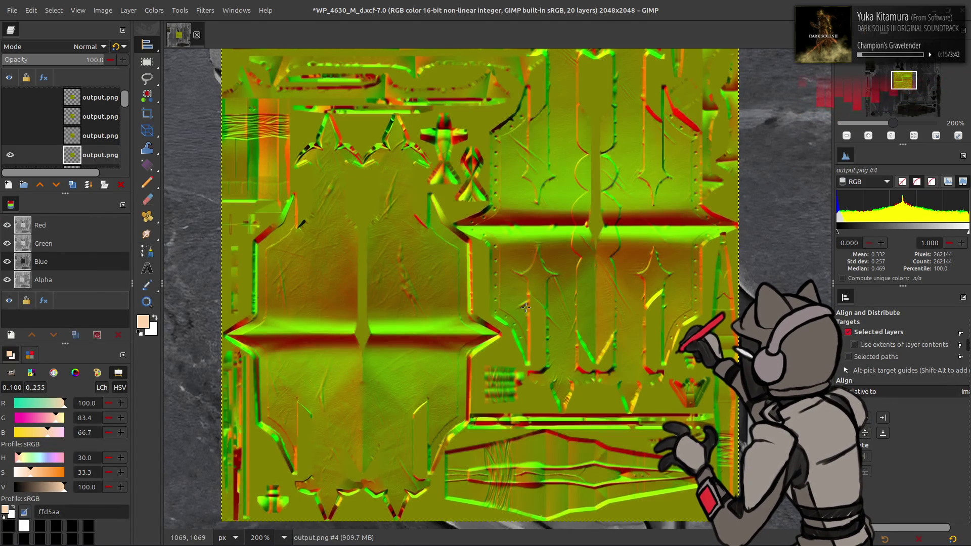
key(m)
scroll(91, 127, up, 2)
mouse_move(91, 98)
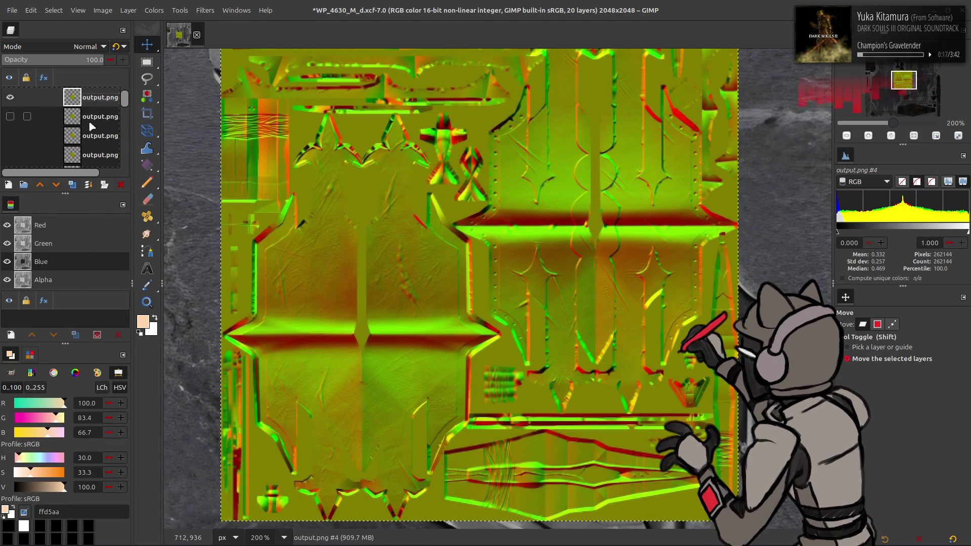
click(10, 154)
click(10, 136)
click(10, 116)
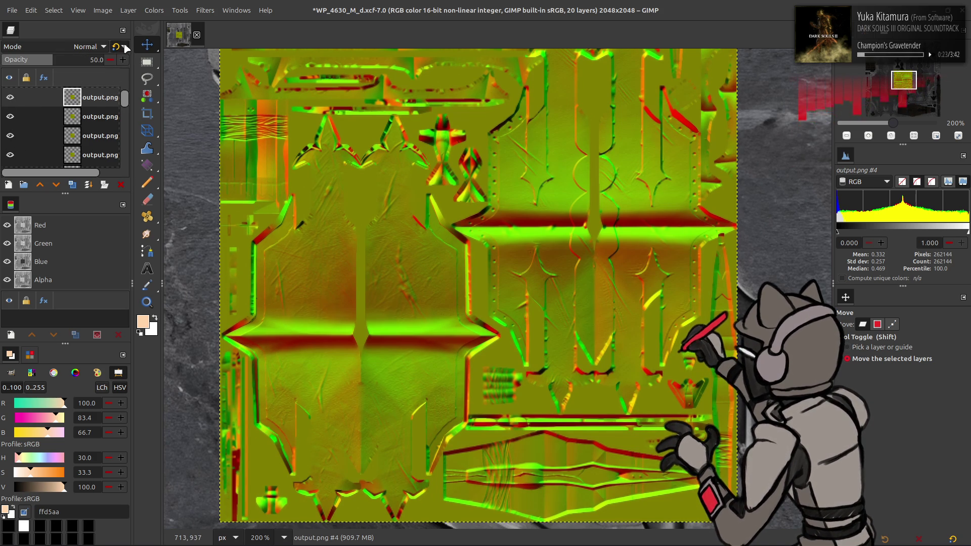
key(Delete)
Step: Duplicate output.png #3 and Gaussian-blur the copy with G'MIC
click(9, 97)
click(78, 114)
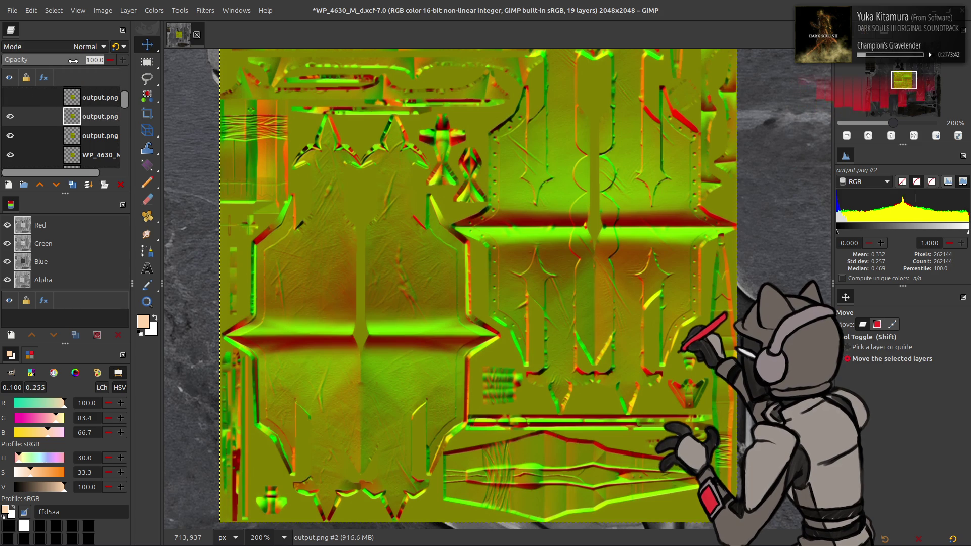
click(78, 99)
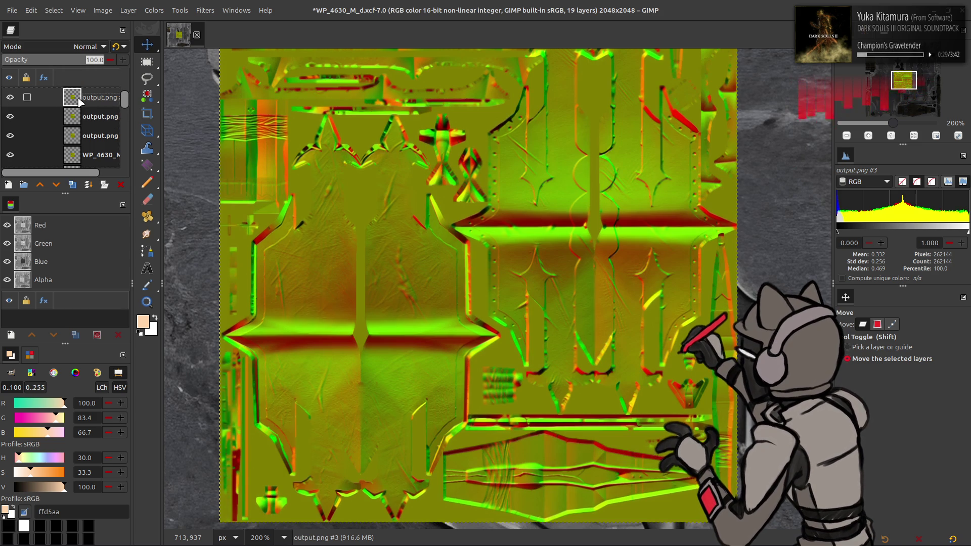
key(ctrl+shift+d)
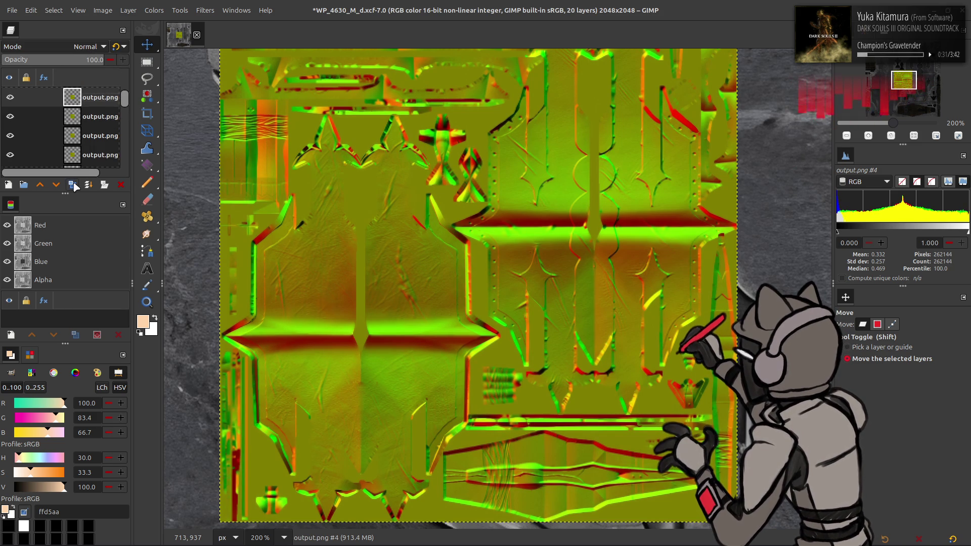
click(205, 10)
click(251, 256)
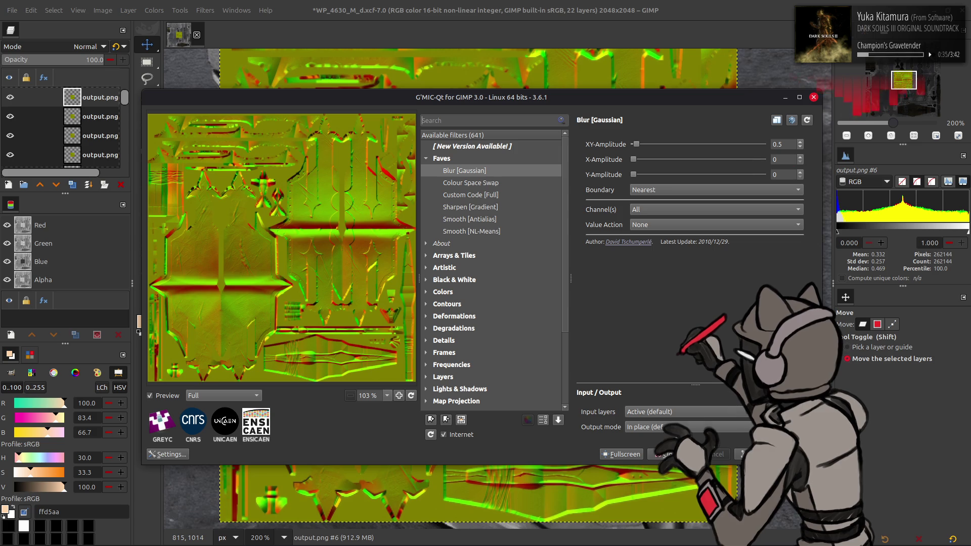
click(813, 97)
Step: Grain-extract the blurred copy, merge it down, set the result to Grain merge and merge it down
click(64, 50)
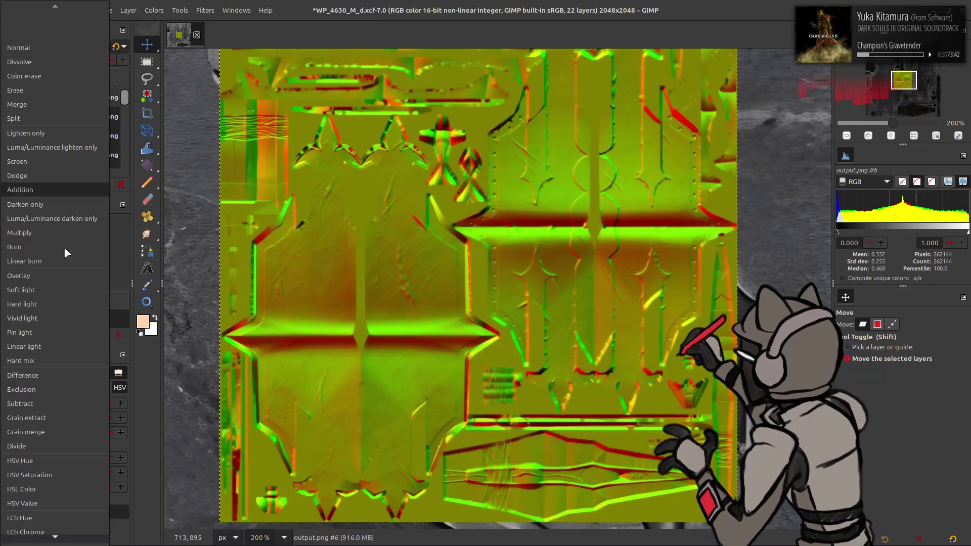
click(53, 416)
right_click(99, 102)
click(137, 222)
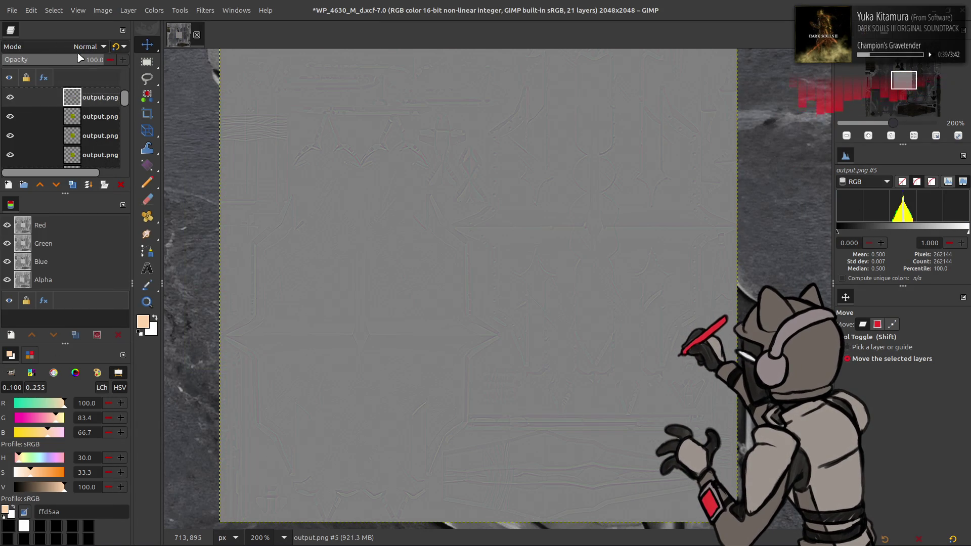
click(80, 48)
click(61, 429)
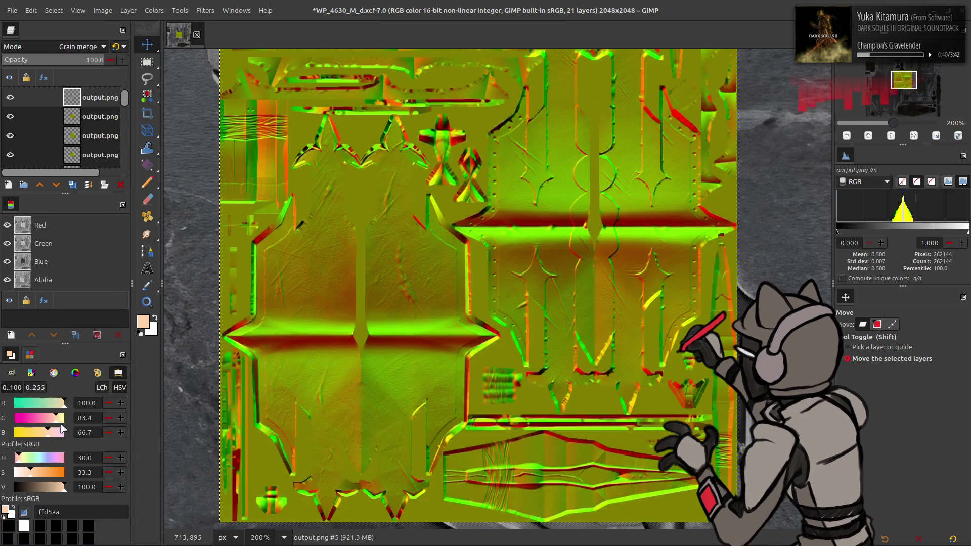
right_click(93, 102)
click(137, 221)
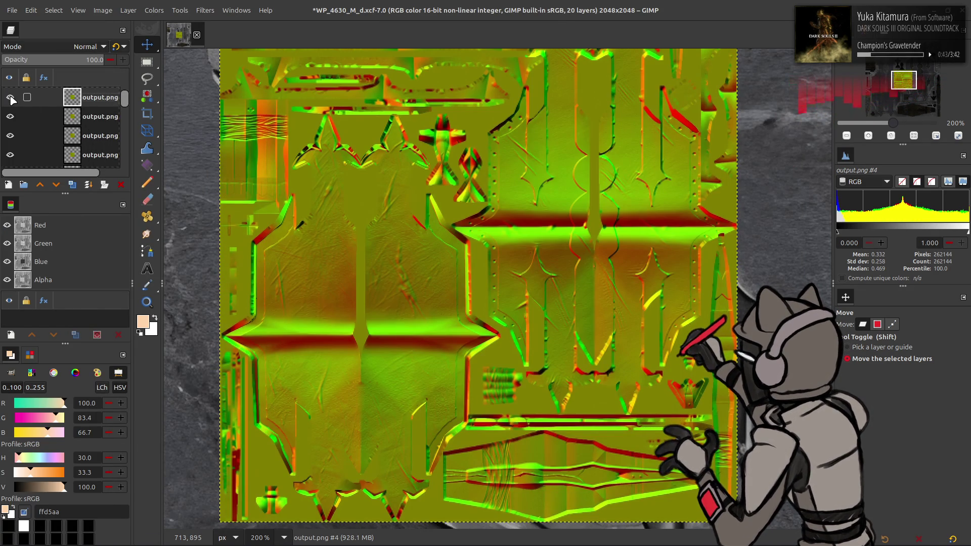
Step: Repeat the blur, Grain extract, merge, Grain merge and merge-down sequence on the next output.png layer
click(100, 121)
click(74, 185)
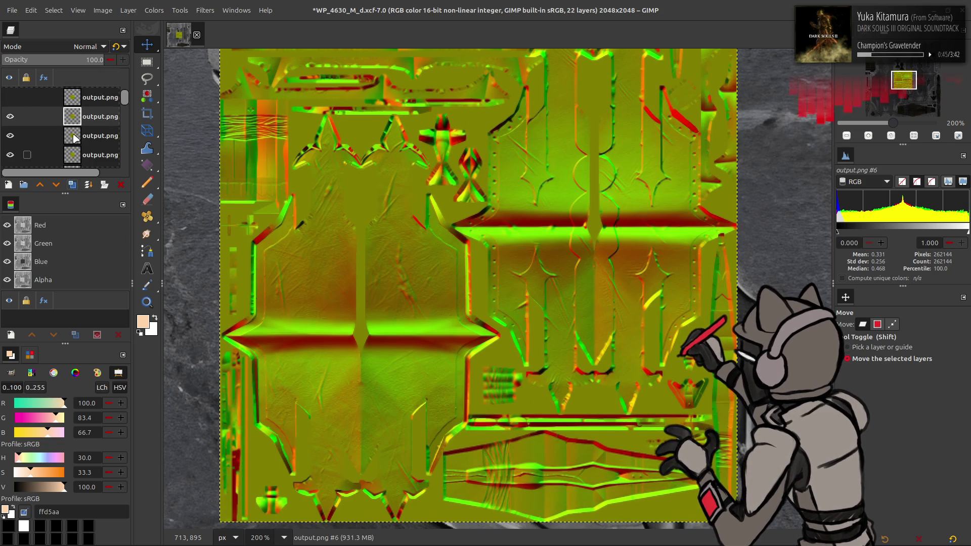
click(74, 47)
click(61, 416)
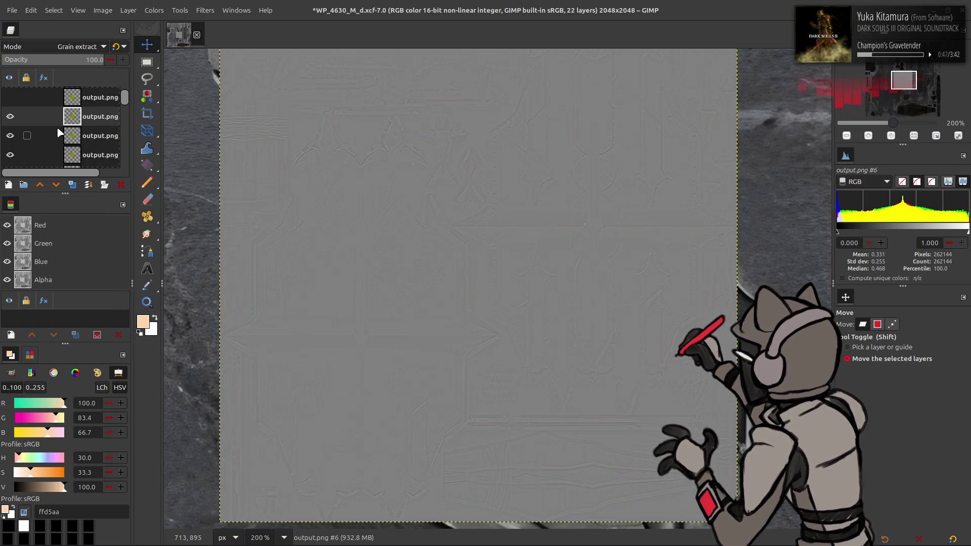
right_click(88, 124)
click(122, 252)
click(74, 48)
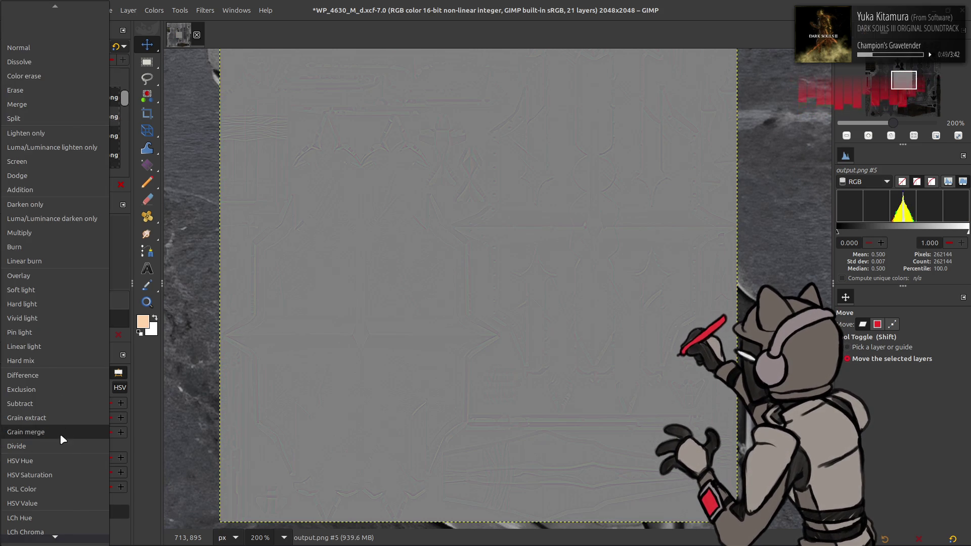
click(60, 433)
click(88, 184)
Step: Run the same grain-extract and grain-merge detail pass on the following output.png layer
click(10, 117)
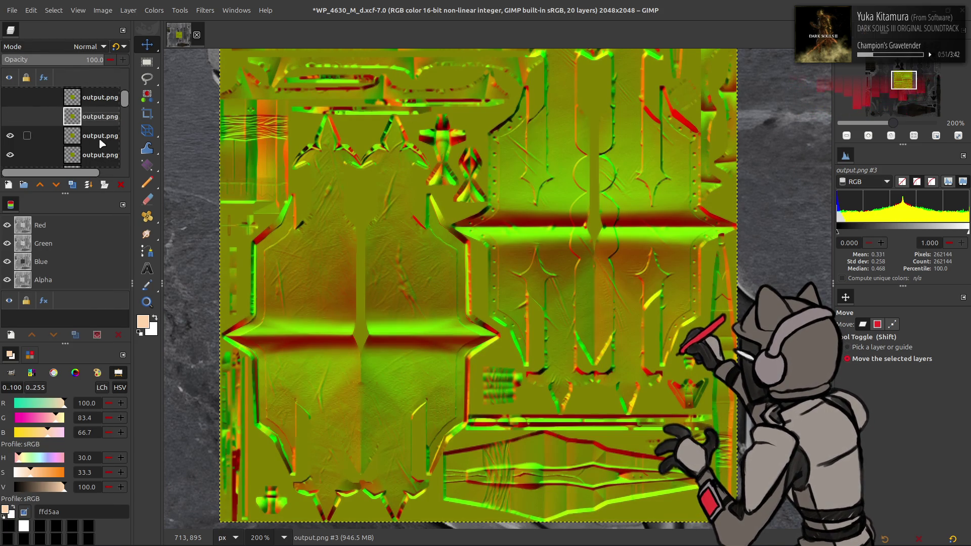
click(73, 184)
click(73, 185)
click(74, 48)
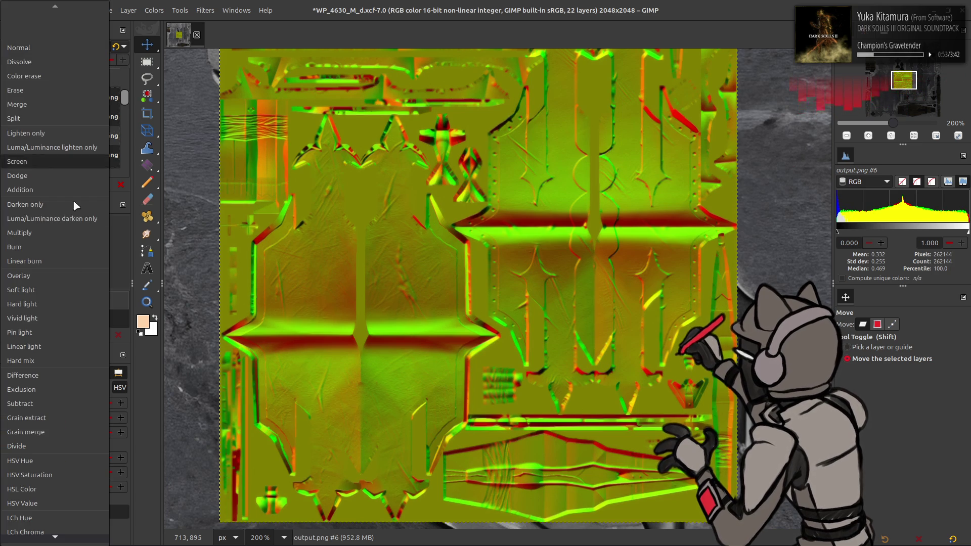
click(66, 418)
right_click(88, 124)
click(122, 251)
click(74, 47)
click(55, 435)
right_click(85, 133)
click(122, 258)
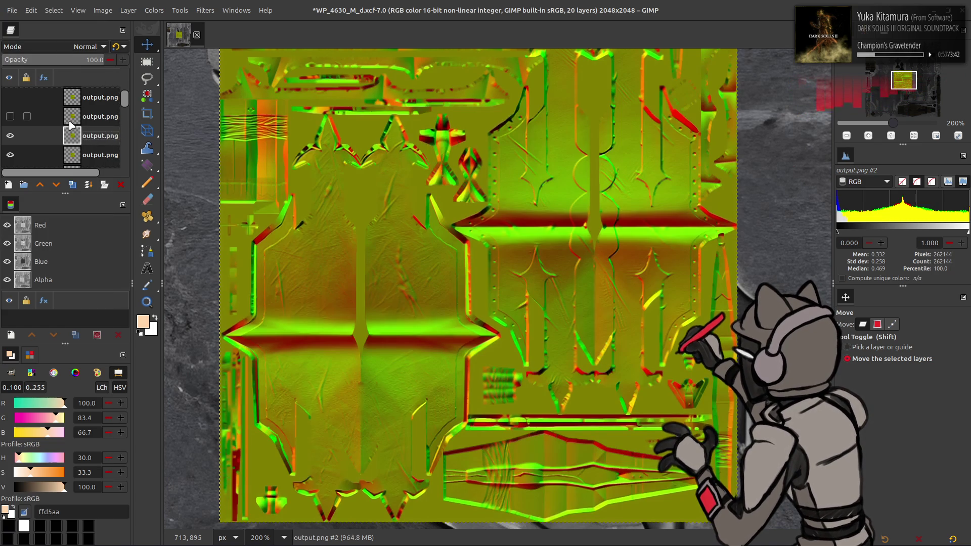
Step: Hide one output layer and give output.png #1 a blurred Grain extract copy set to Grain merge
click(10, 120)
click(67, 141)
click(73, 185)
click(73, 184)
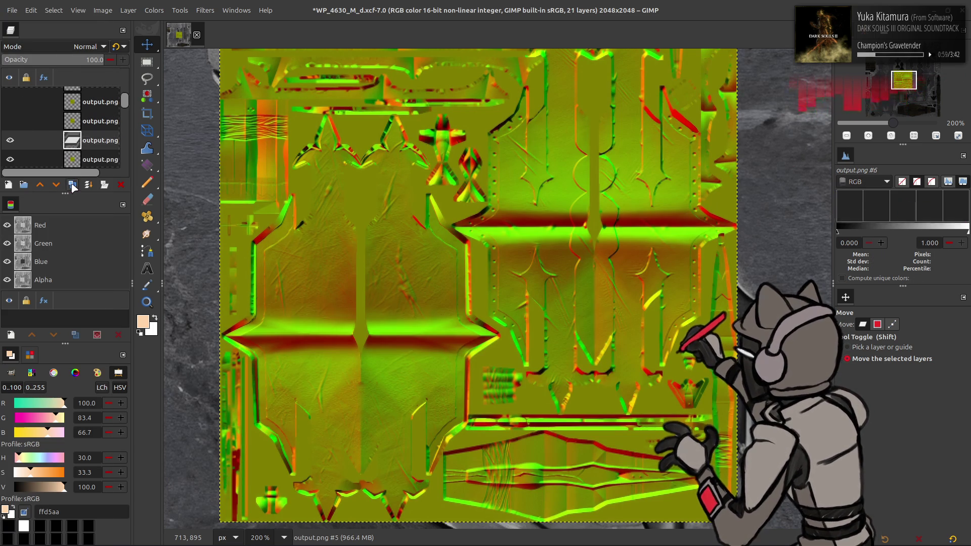
click(81, 48)
click(71, 412)
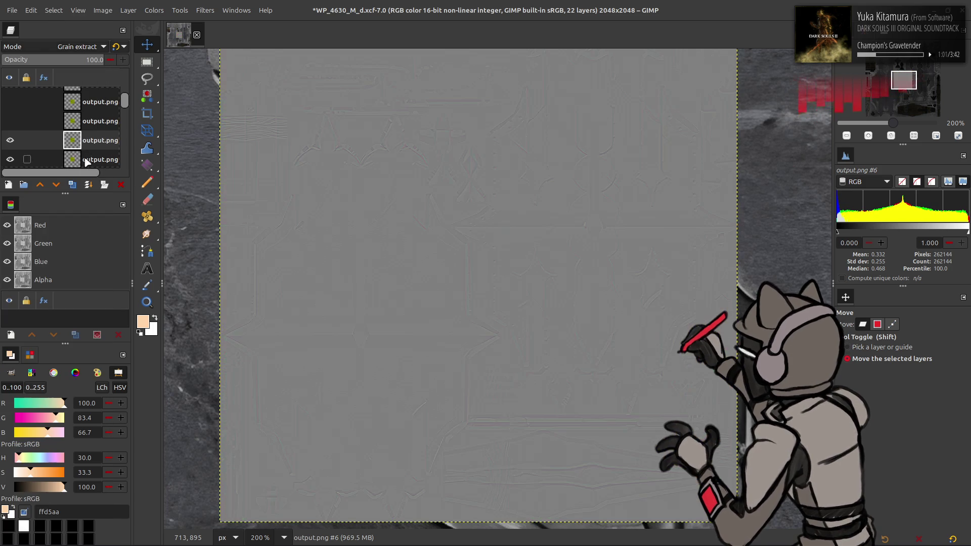
click(78, 47)
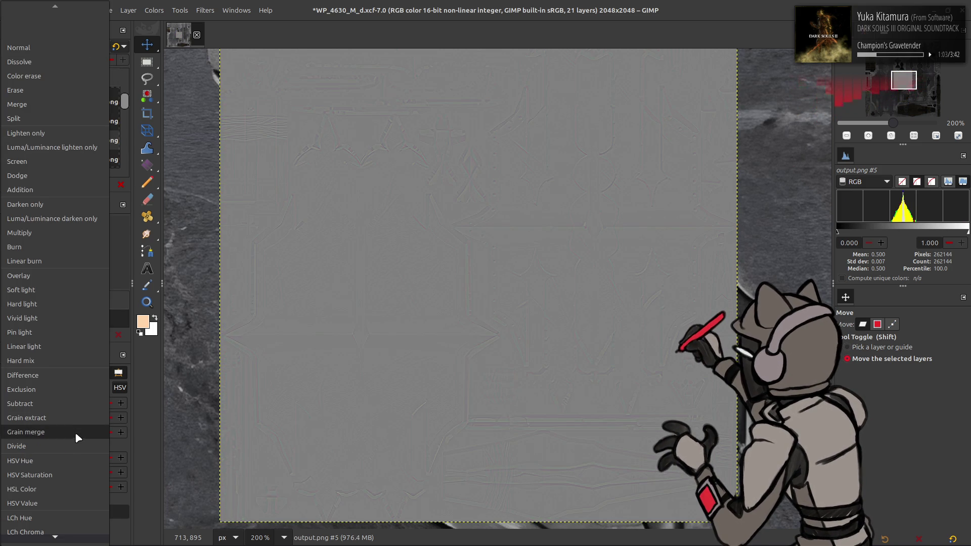
click(76, 433)
click(90, 143)
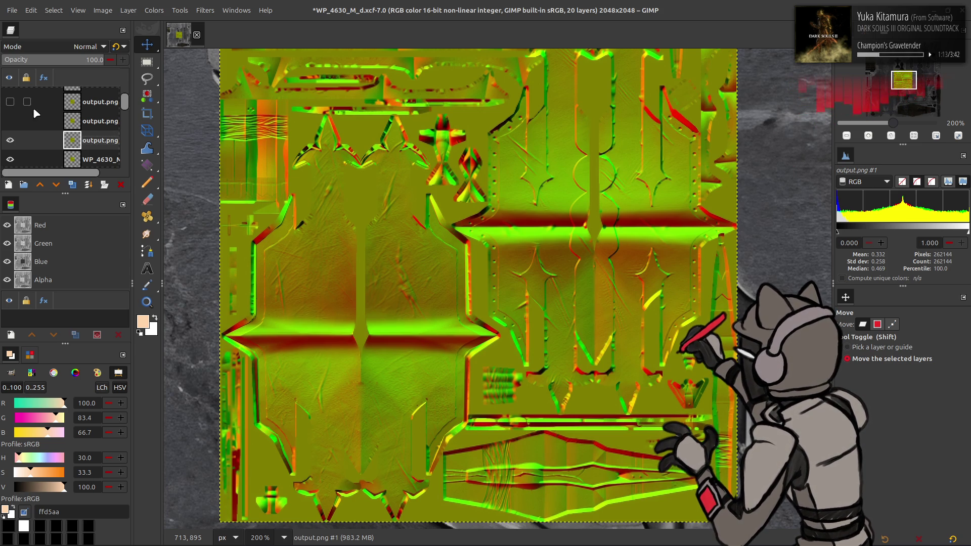
scroll(23, 121, up, 1)
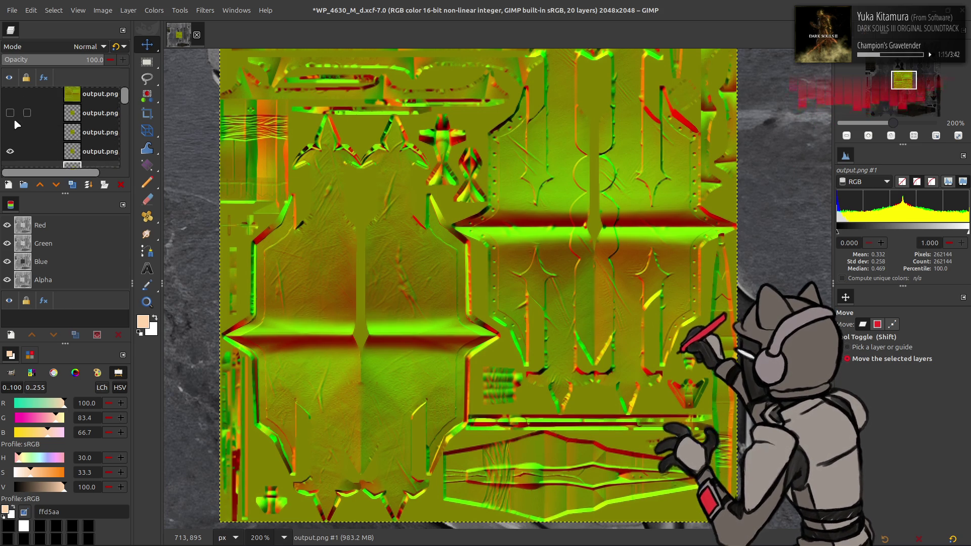
Step: Merge the output.png detail layers down at 50% opacity, ending with output.png #3, leaving 17 layers
click(80, 113)
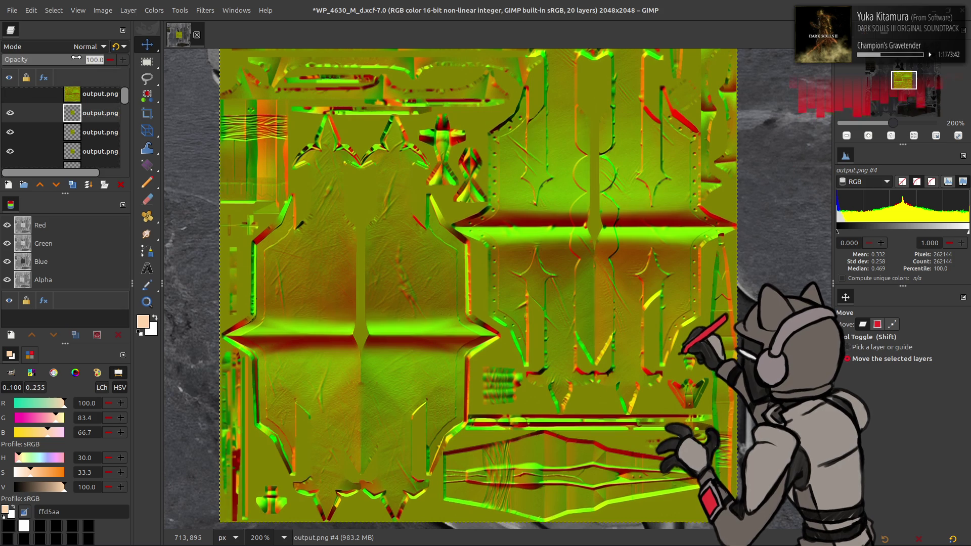
click(54, 59)
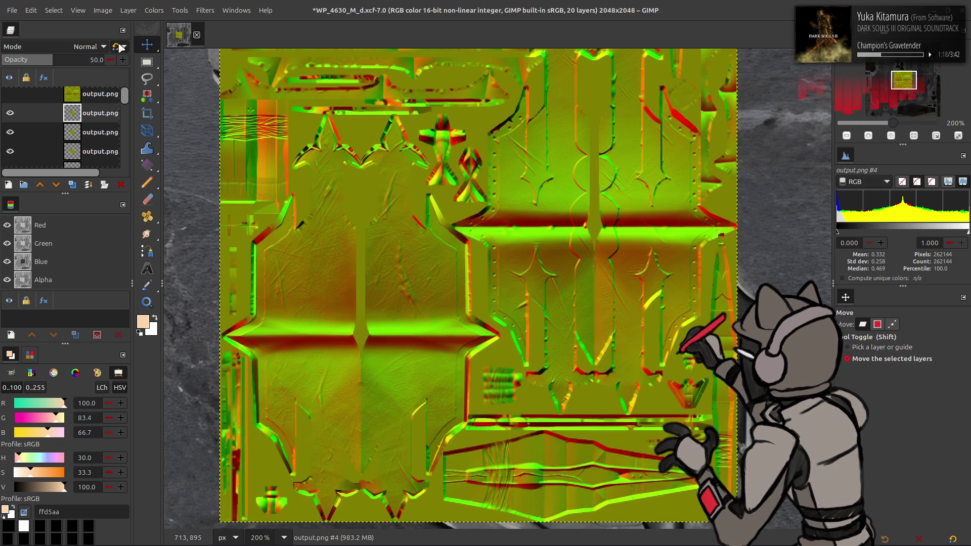
right_click(84, 108)
click(121, 243)
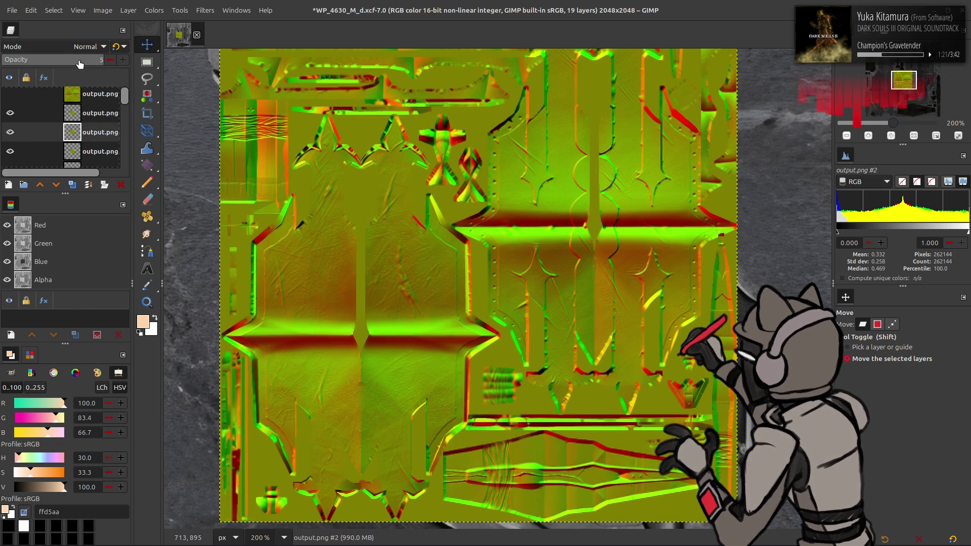
click(81, 136)
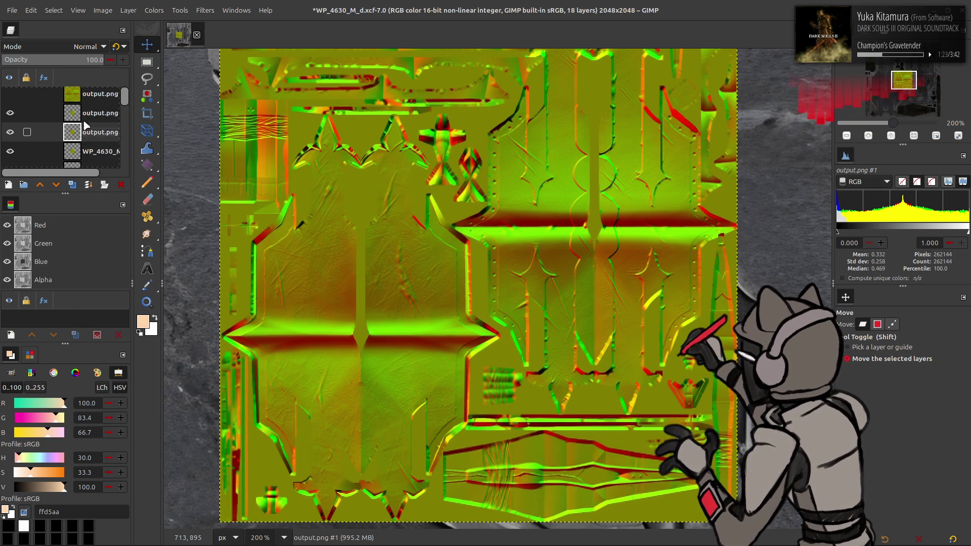
click(120, 184)
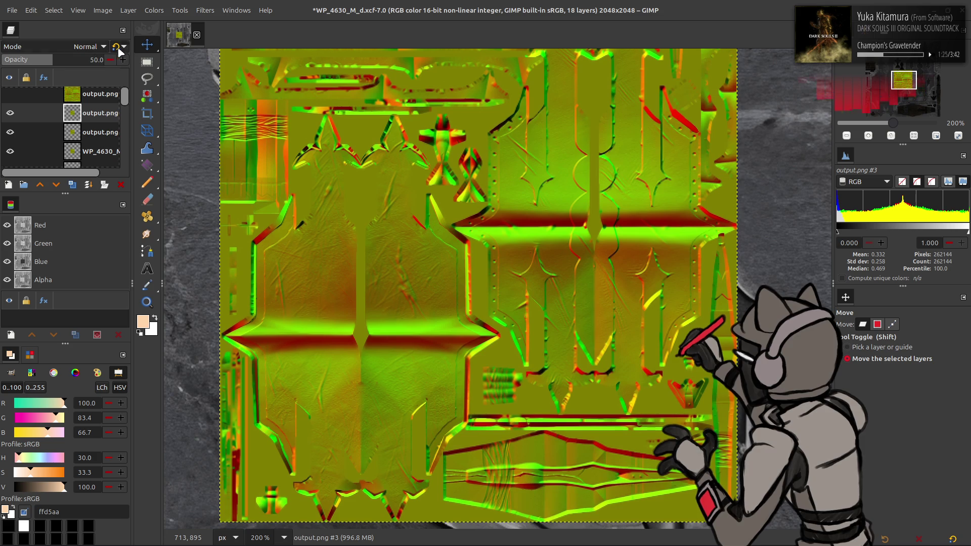
right_click(88, 116)
click(121, 199)
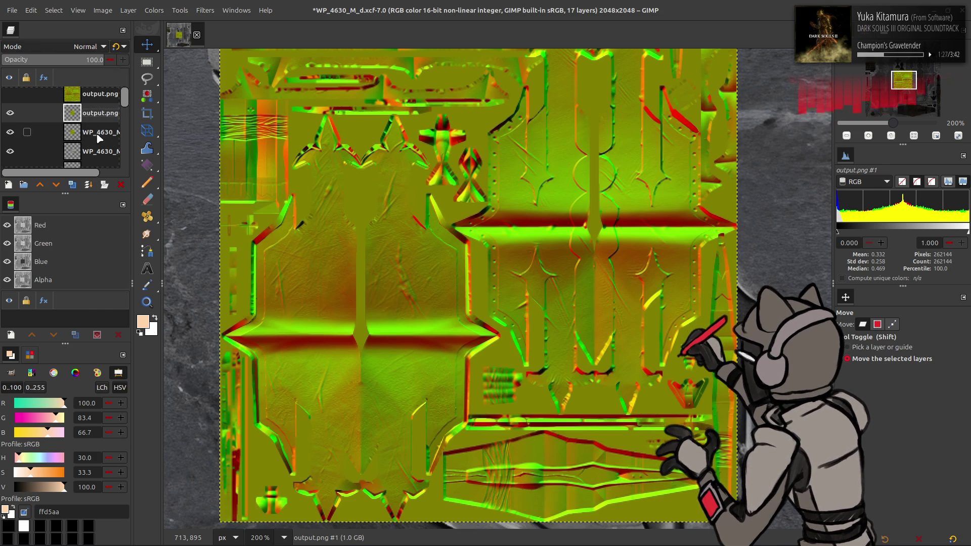
Step: Rename the second layer nxy Clean and the top layer nxy 4x, then save the project
double_click(98, 113)
text(WP_4630_M_nxy)
text(Clean)
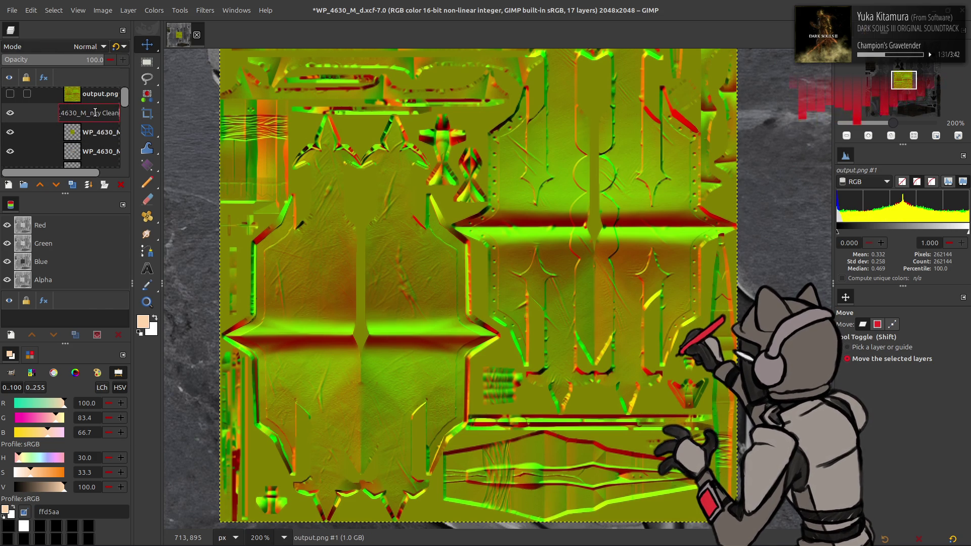
key(Return)
mouse_move(97, 112)
double_click(98, 97)
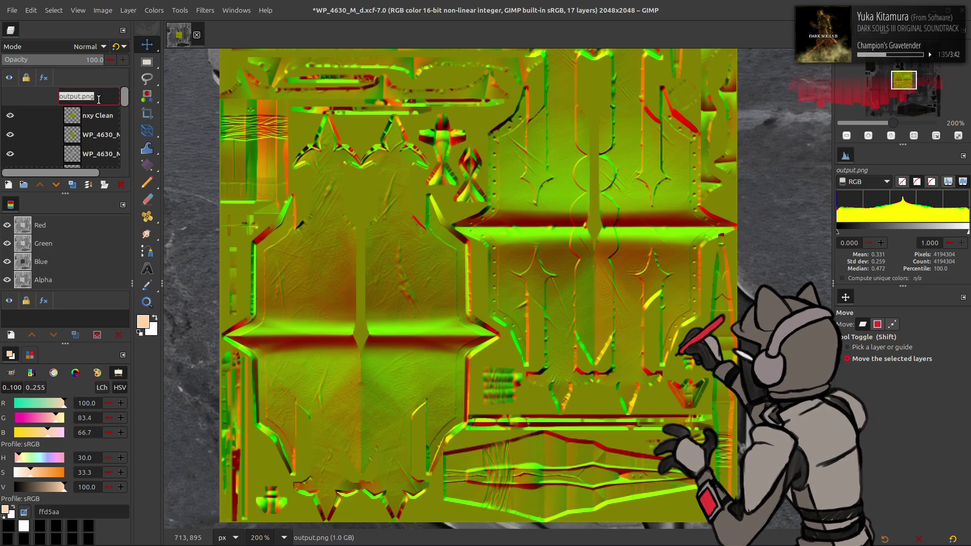
text(nxy)
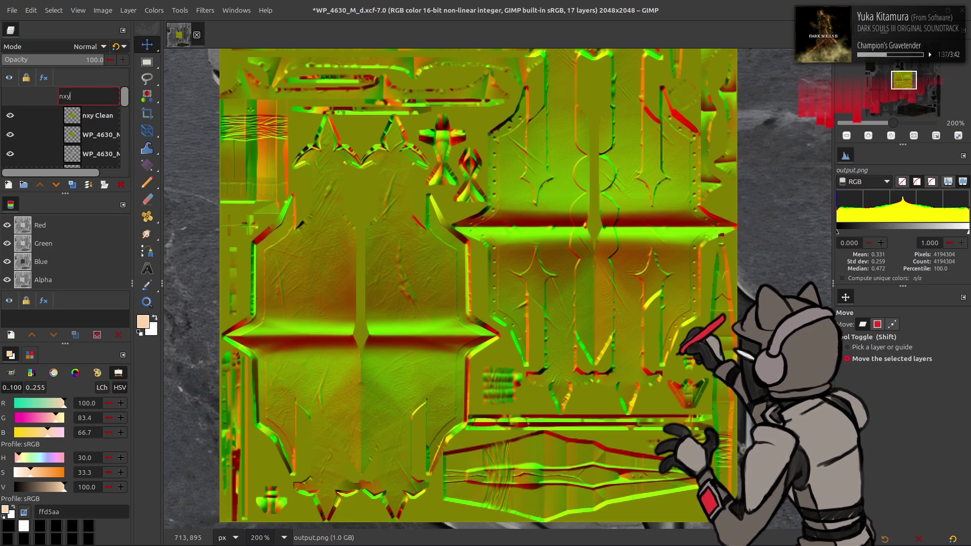
text( 4x)
key(Return)
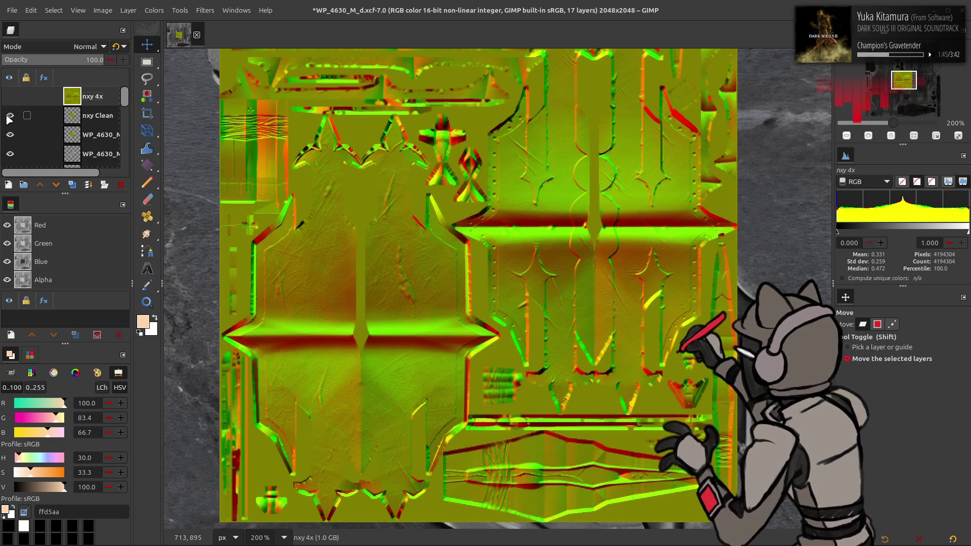
key(ctrl+s)
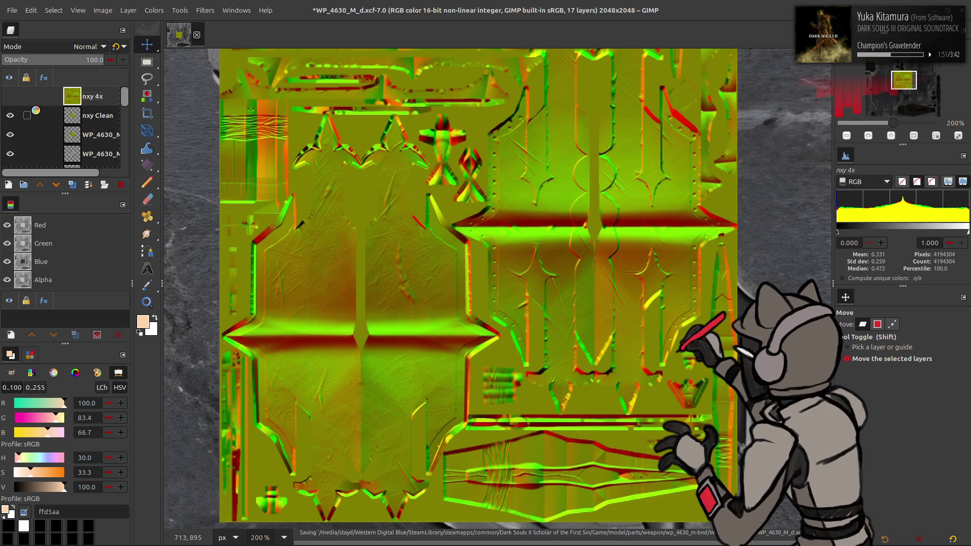
Step: Duplicate WP_4630_M_nxy above nxy Clean and G'MIC Gaussian-blur it with XY-Amplitude 16
click(84, 135)
click(75, 184)
click(40, 184)
click(204, 9)
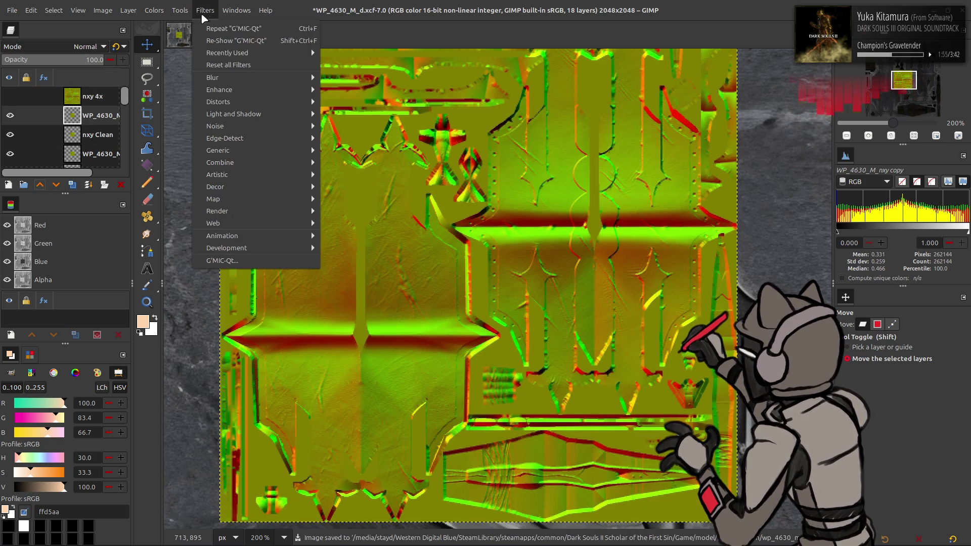
click(249, 260)
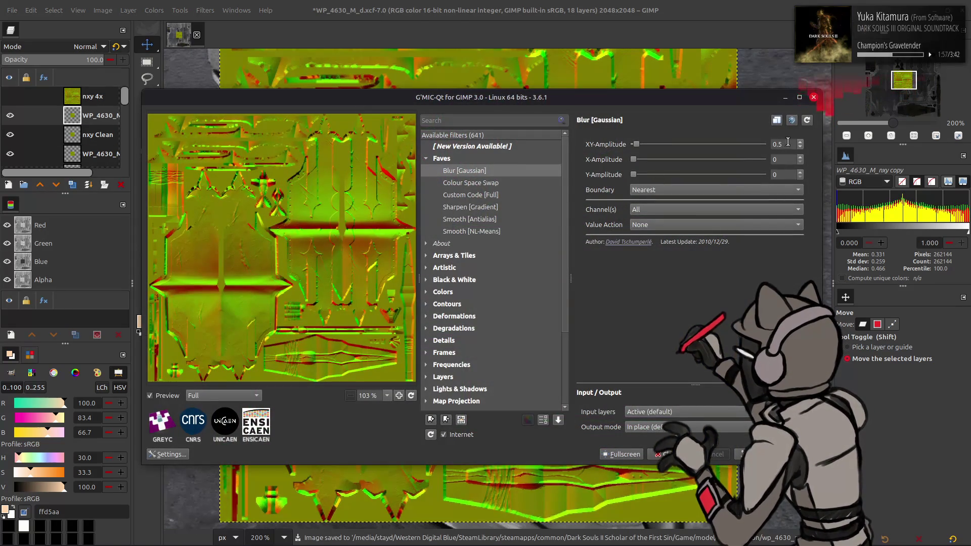
double_click(782, 143)
text(16)
key(Return)
click(766, 453)
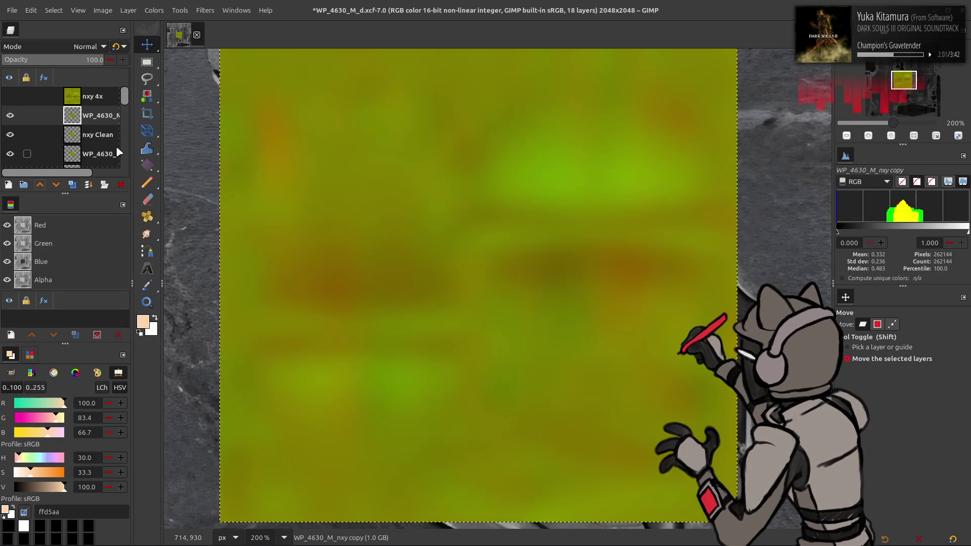
Step: Grain-extract an nxy Clean copy onto the blurred layer, set it to Grain merge and merge it into nxy Clean
click(99, 135)
click(74, 185)
click(40, 184)
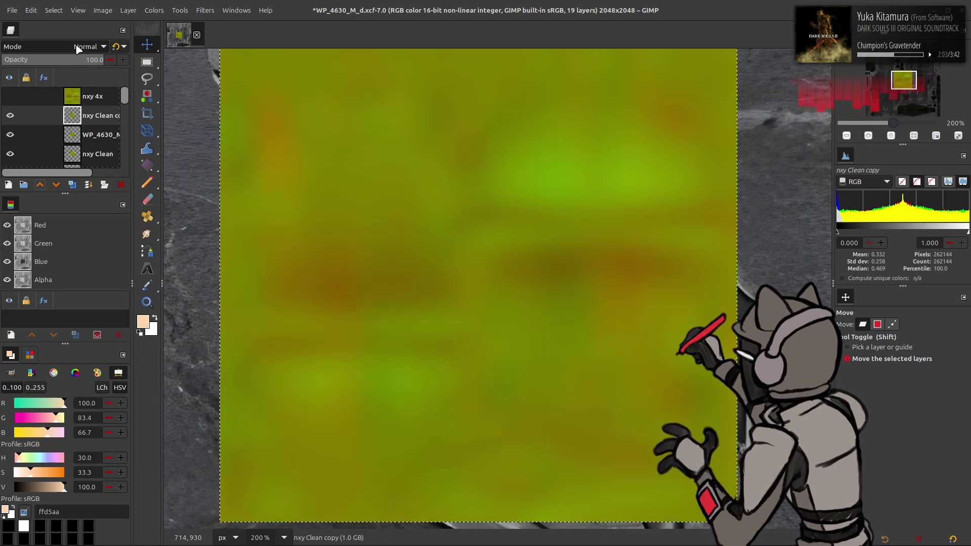
click(85, 47)
click(84, 374)
key(ctrl+m)
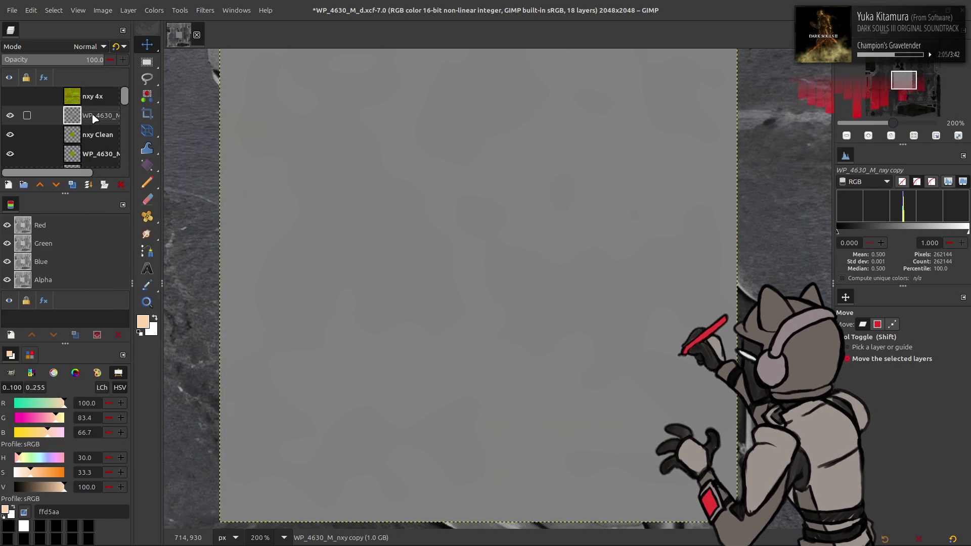
click(86, 46)
click(73, 434)
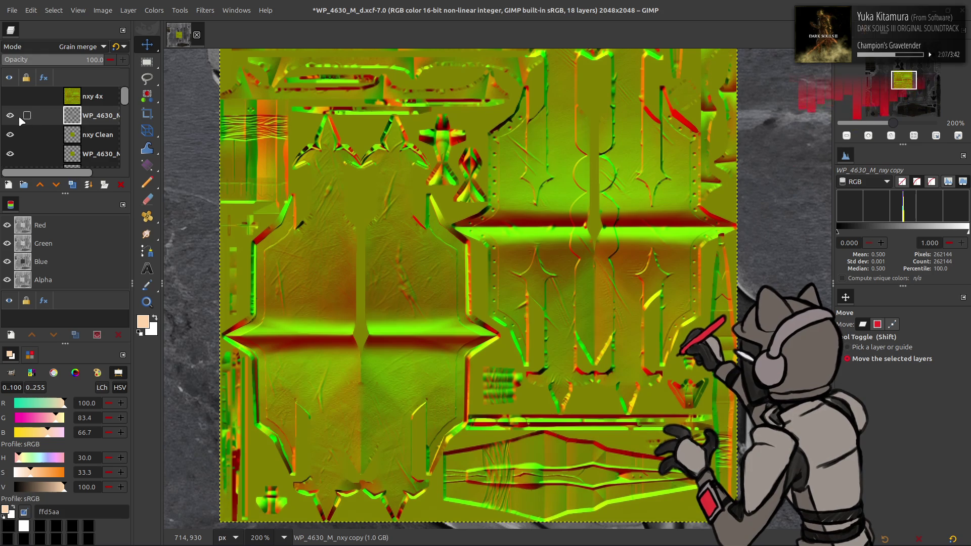
right_click(77, 118)
click(122, 259)
click(154, 10)
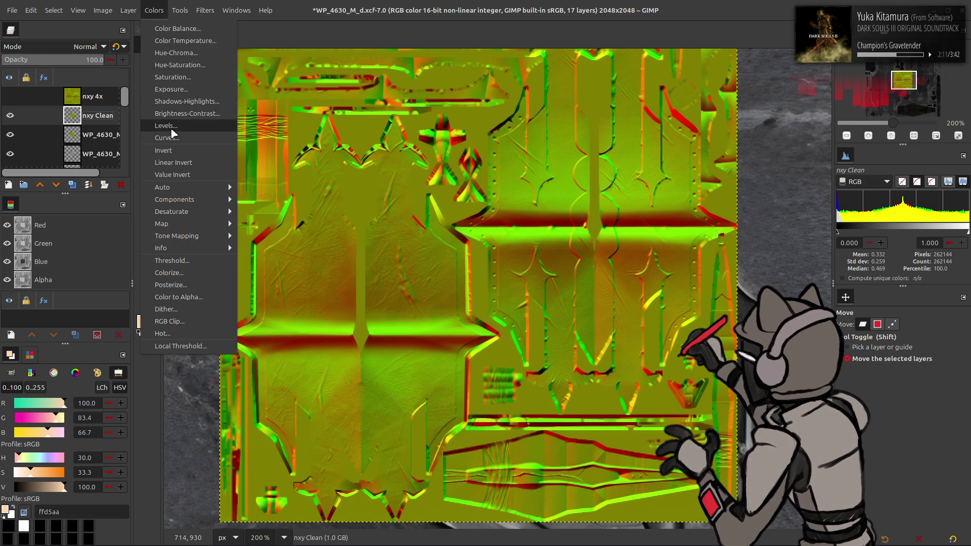
Step: Level the blue channel output of nxy Clean down to 0 and save the project
click(170, 127)
scroll(74, 131, down, 3)
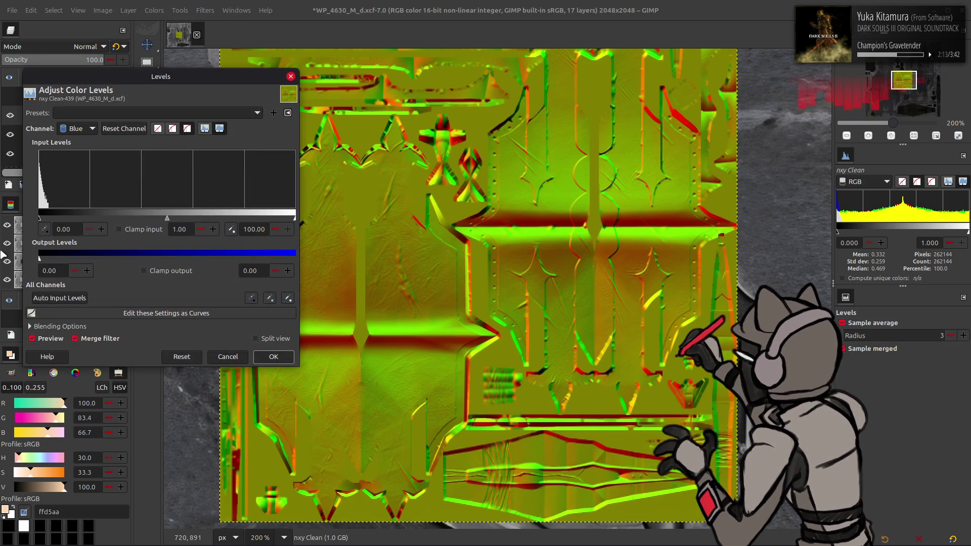
click(281, 357)
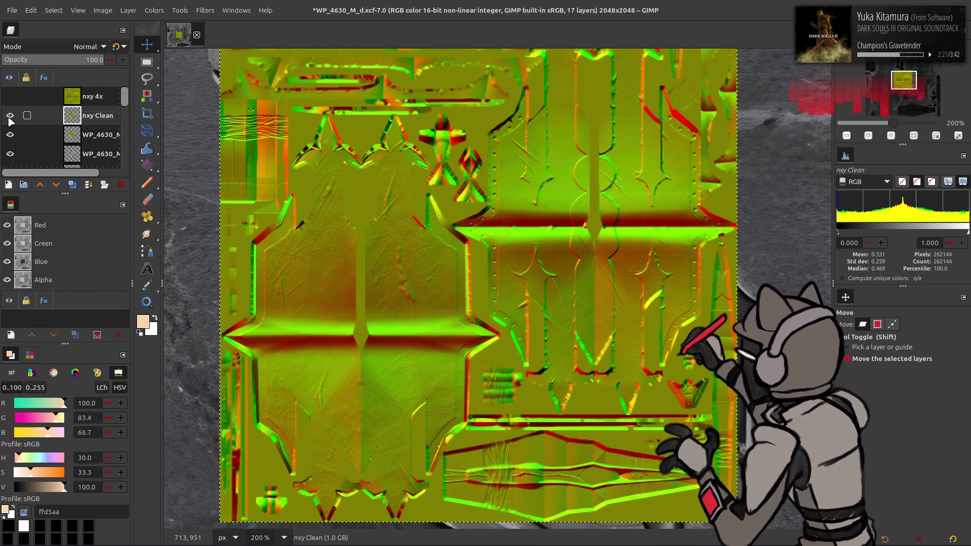
key(ctrl+s)
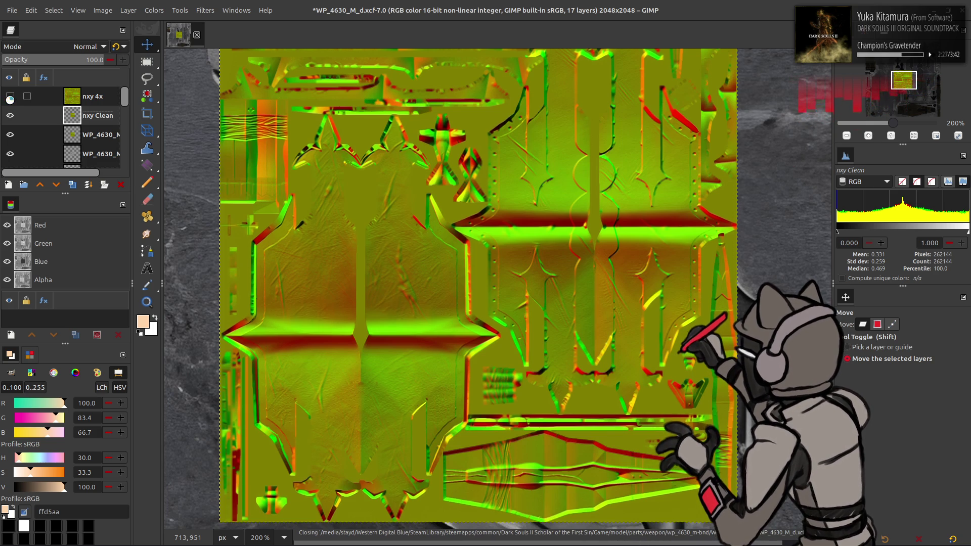
Step: Show nxy 4x, then duplicate nxy Clean, raise the copy to the top and hide it
click(10, 97)
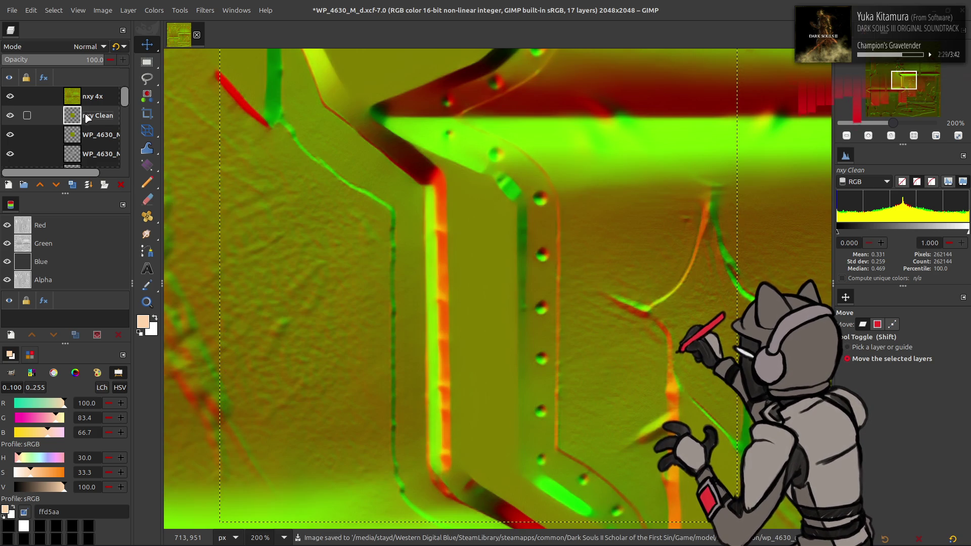
click(72, 184)
click(40, 184)
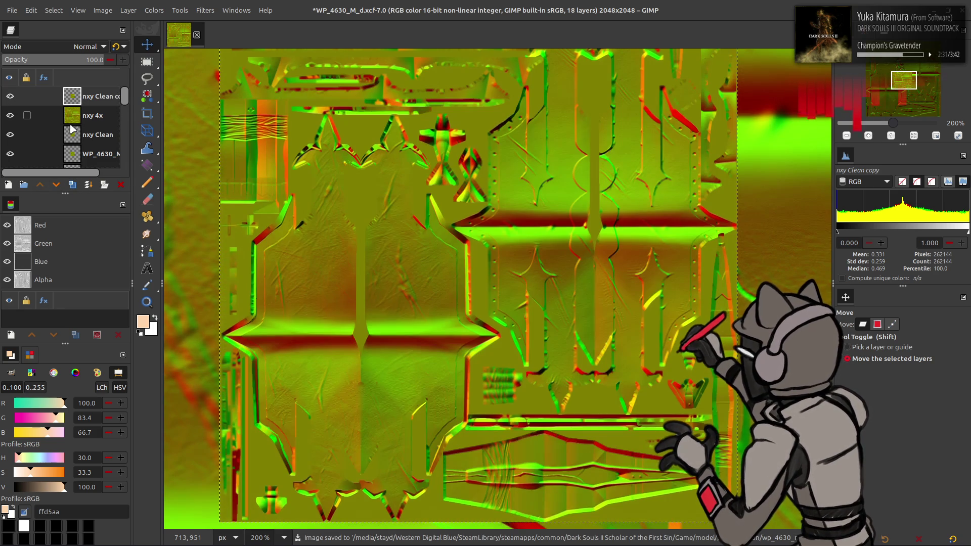
click(10, 96)
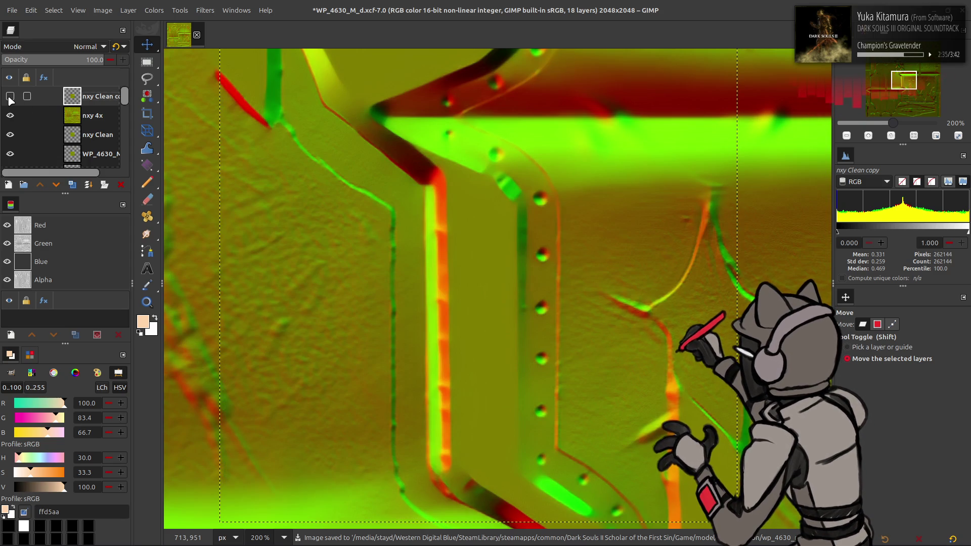
Step: Select nxy 4x and bring up G'MIC's Smooth [Antialias] filter for it
click(93, 115)
click(205, 9)
click(271, 260)
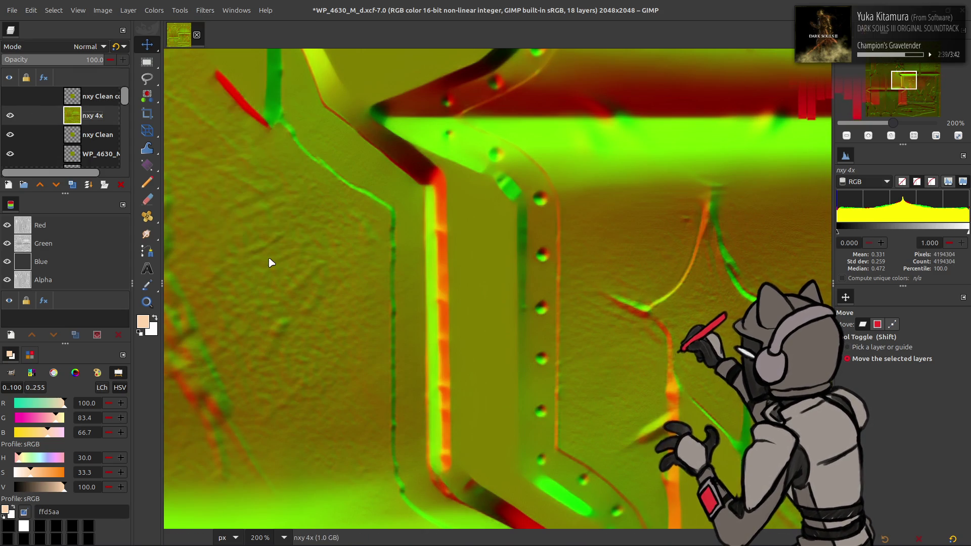
click(490, 219)
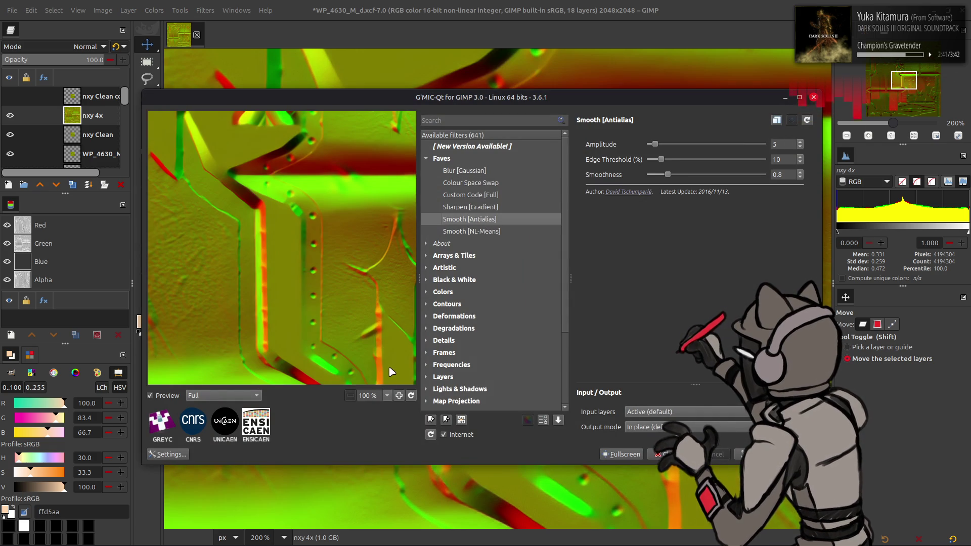
Step: Magnify the preview to 400% on the curves and set edge threshold 0 and smoothness 0
click(387, 395)
click(372, 452)
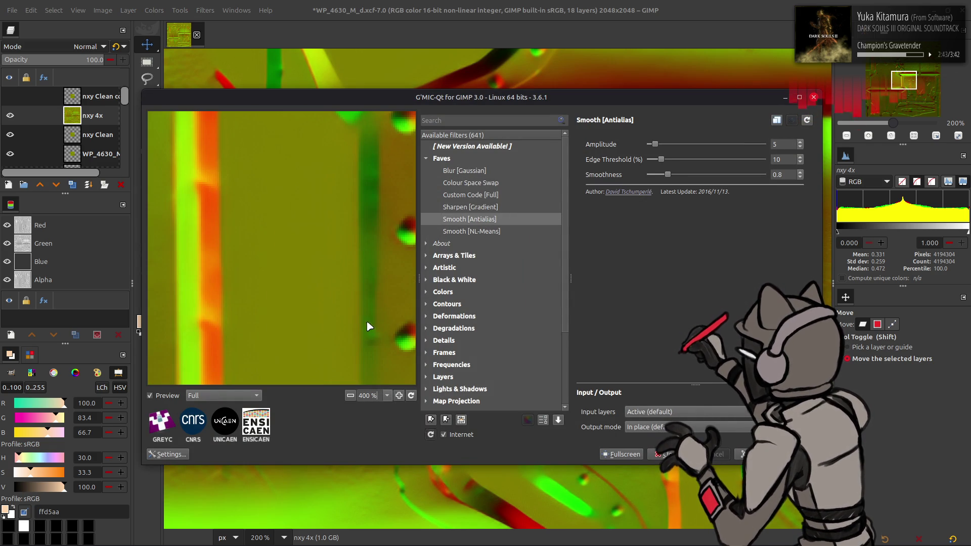
drag(317, 292, 159, 288)
drag(289, 276, 186, 266)
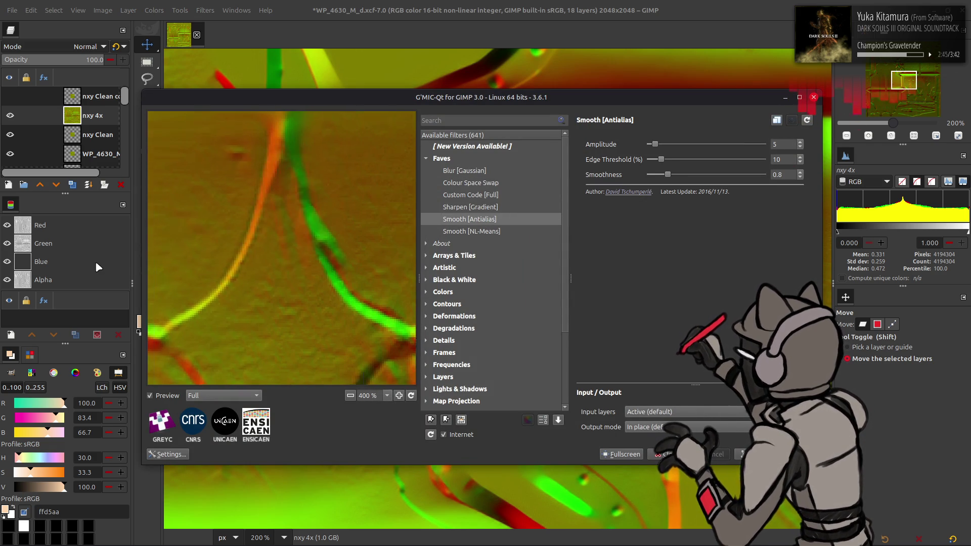
drag(325, 297, 299, 268)
drag(660, 159, 555, 174)
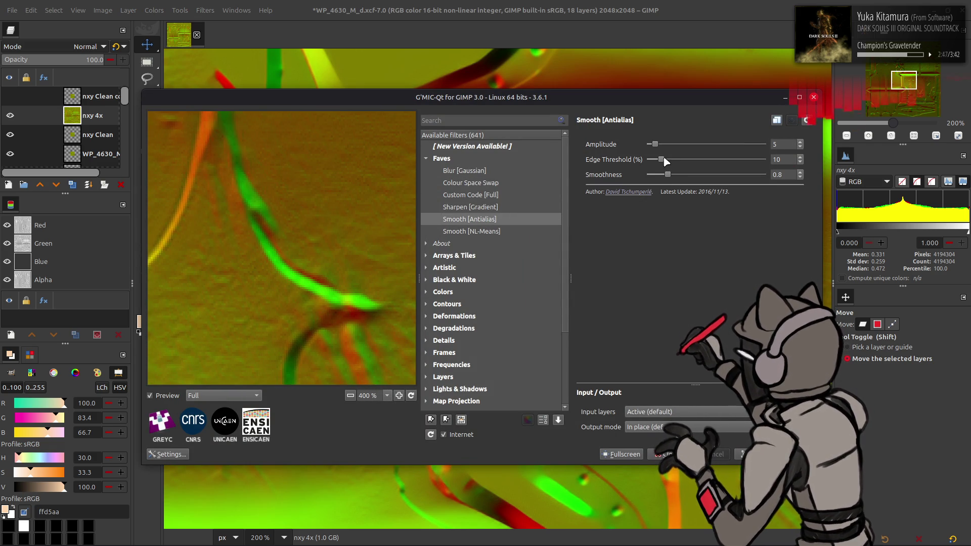
drag(668, 174, 647, 176)
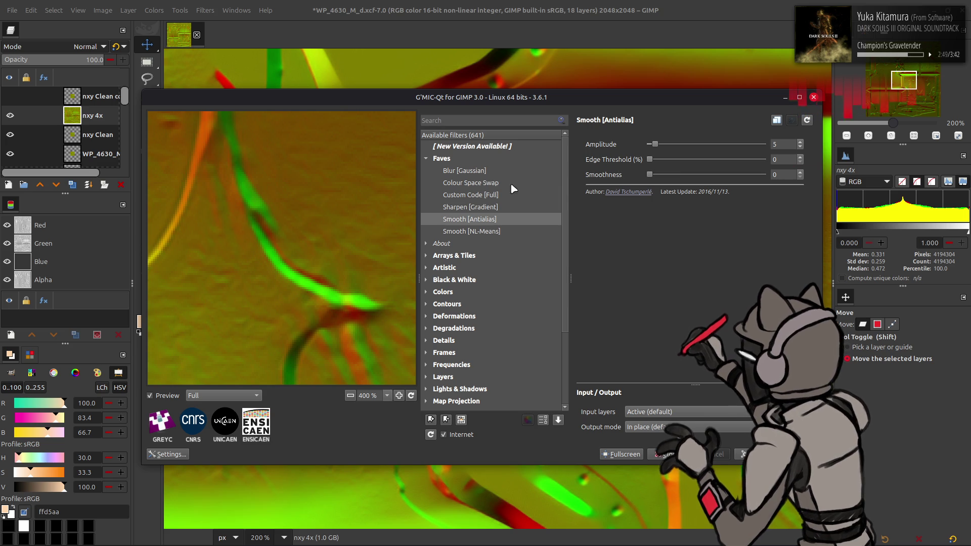
scroll(780, 172, up, 5)
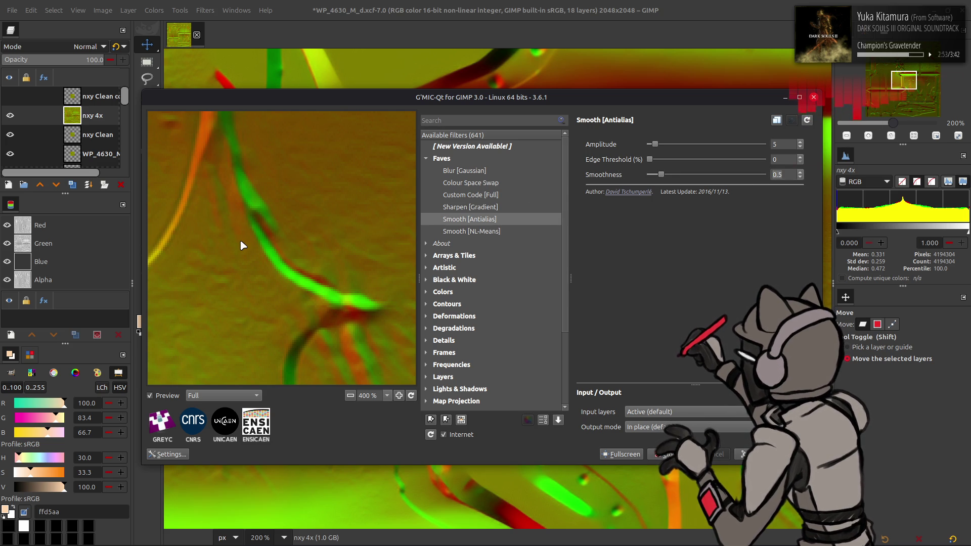
Step: Try maximum amplitude and smoothness, then enter trial amplitude and smoothness values on the preview
drag(250, 211, 340, 174)
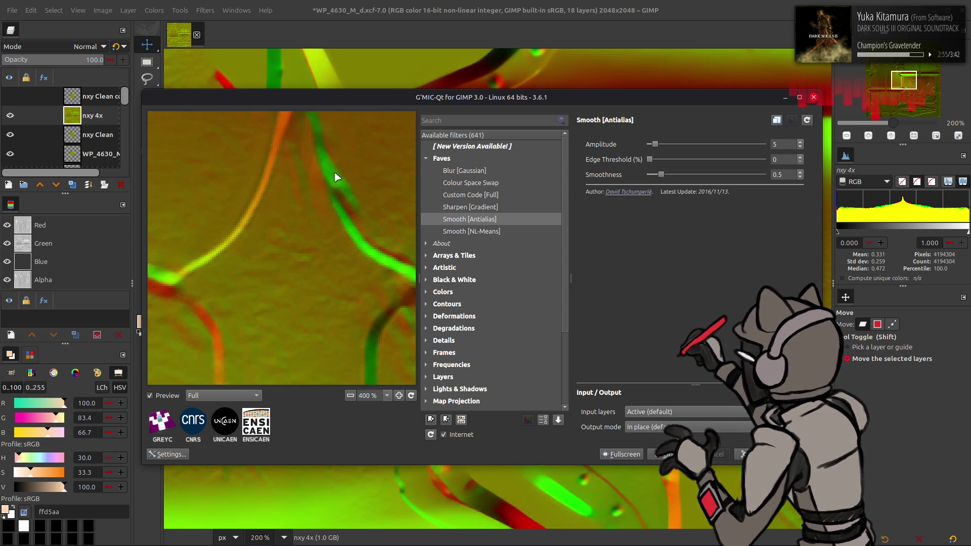
drag(654, 144, 767, 144)
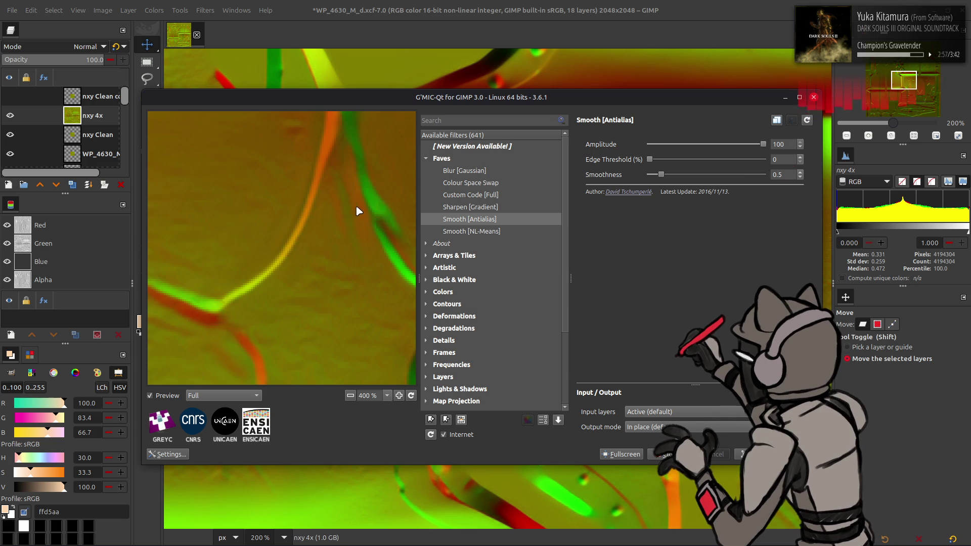
drag(352, 214, 397, 205)
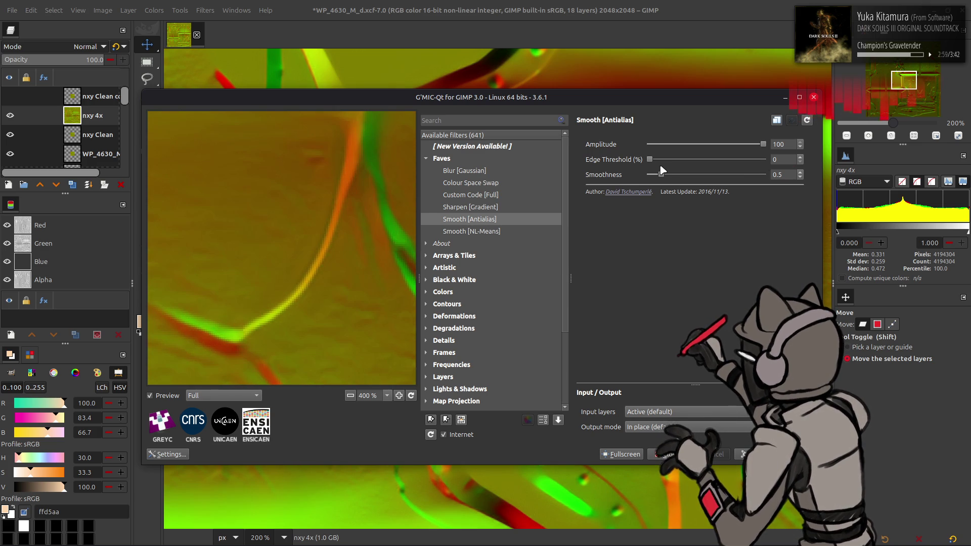
mouse_move(665, 178)
mouse_down()
mouse_move(650, 177)
mouse_move(804, 178)
mouse_up()
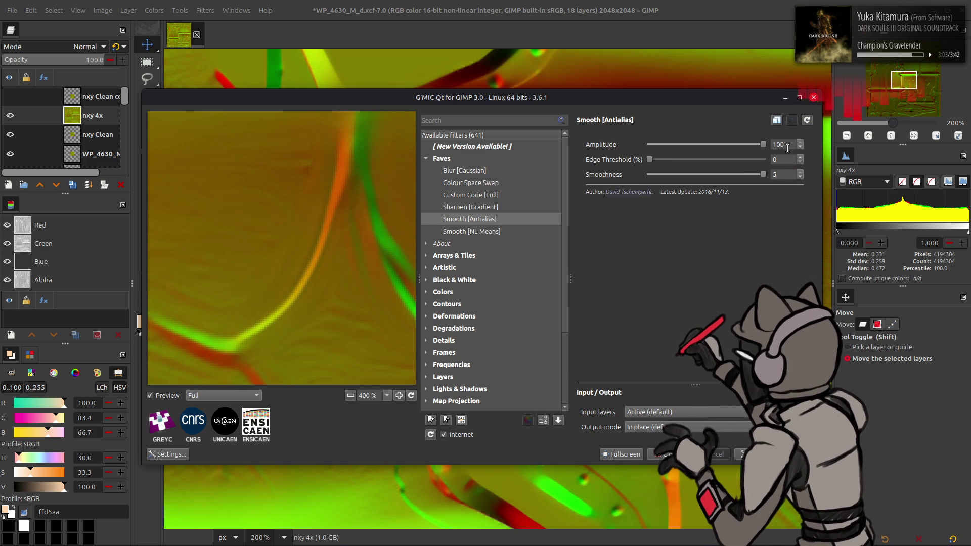
double_click(760, 149)
text(4)
key(Tab)
double_click(789, 174)
text(4)
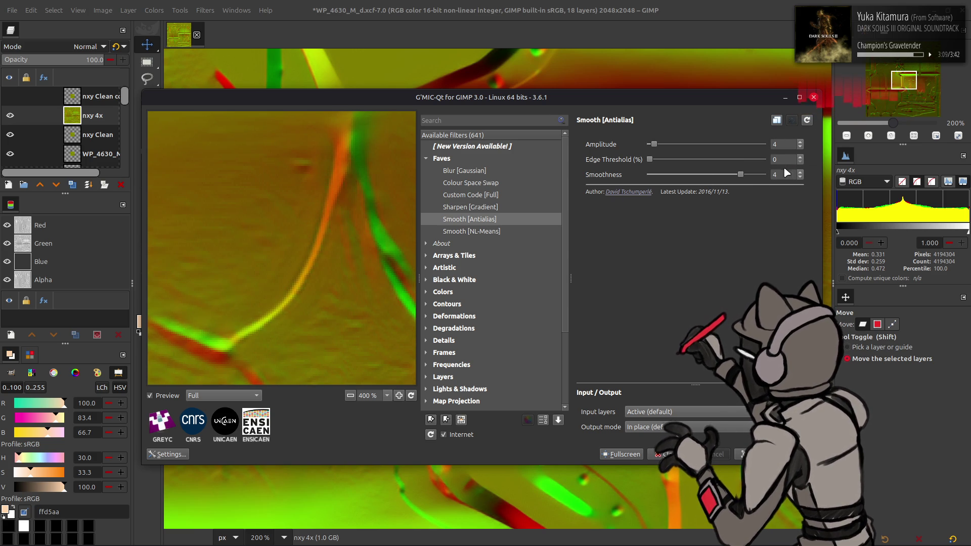
text(1)
double_click(761, 144)
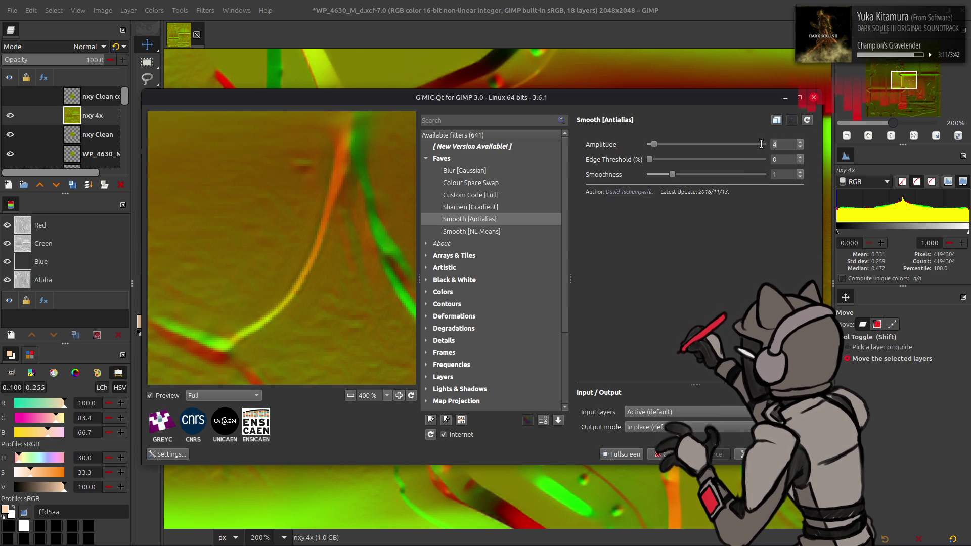
text(16)
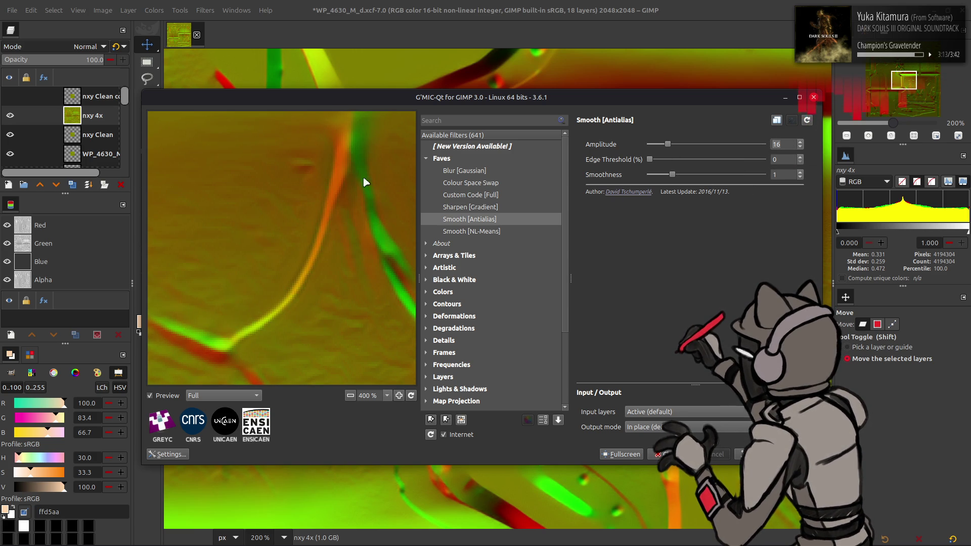
double_click(785, 175)
text(.5)
click(347, 210)
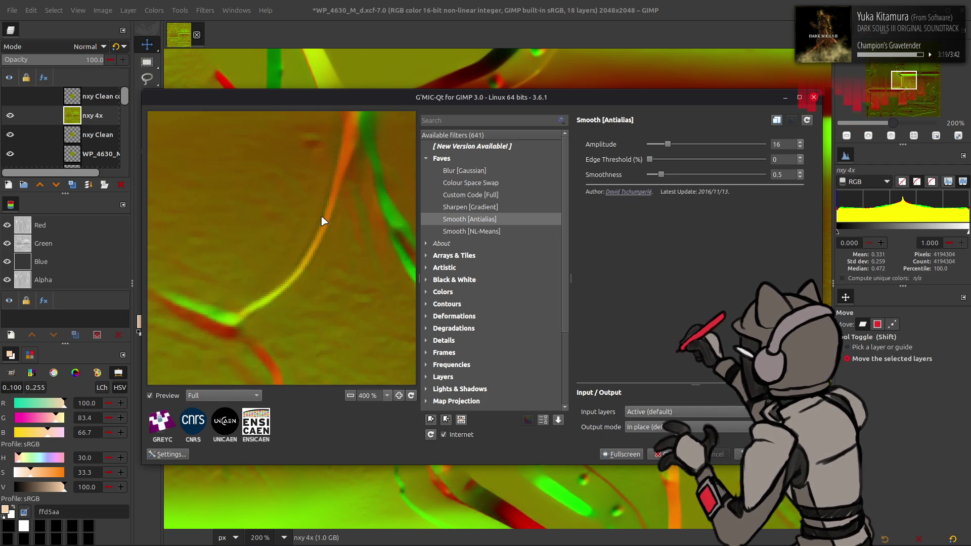
Step: Settle on amplitude 4 and smoothness 0.5 and apply the antialias smoothing to nxy 4x
drag(321, 217, 316, 241)
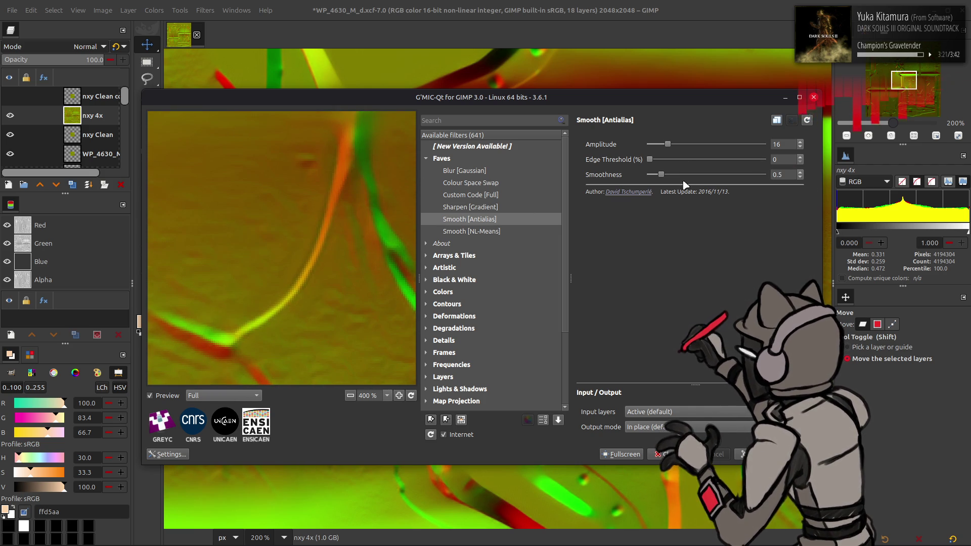
double_click(779, 174)
text(1)
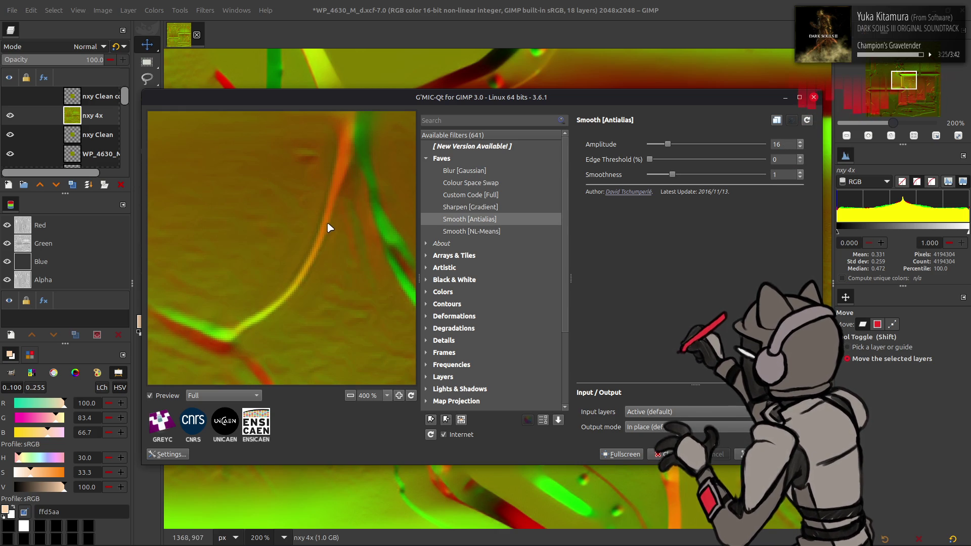
double_click(783, 144)
text(4)
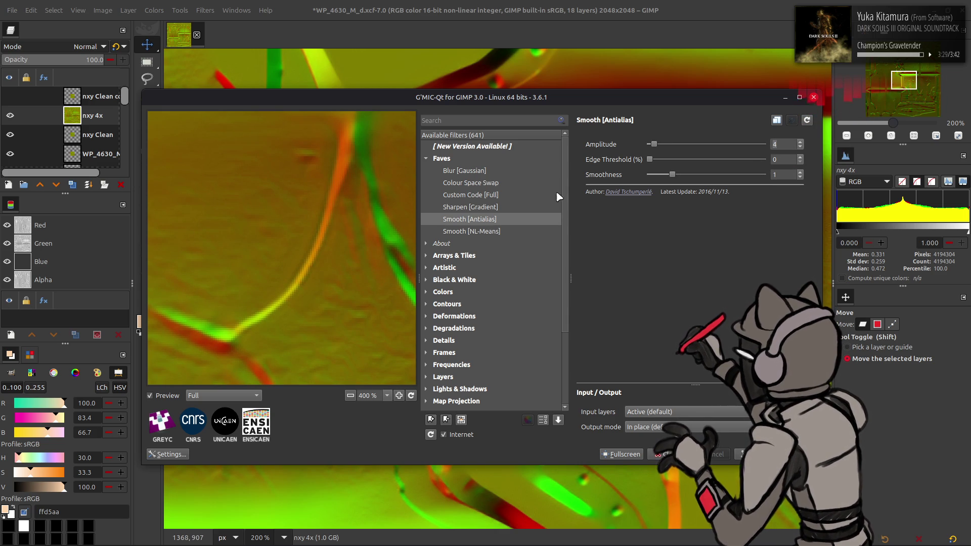
click(383, 220)
click(772, 173)
text(0.5)
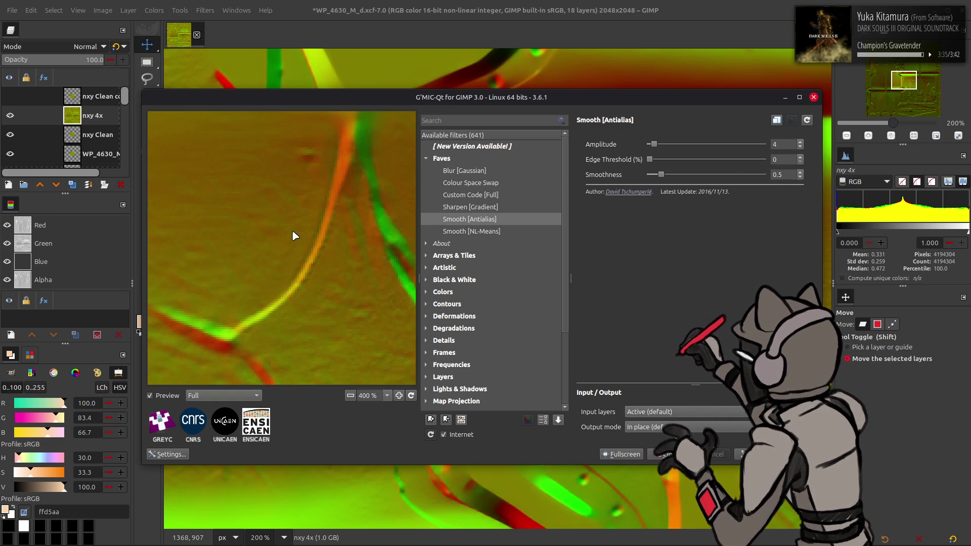
key(Return)
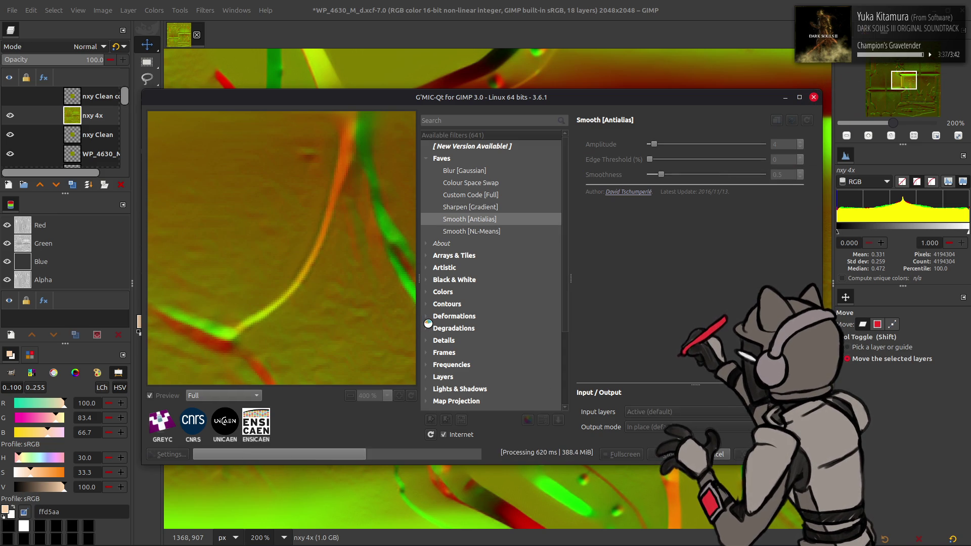
ctrl+scroll(426, 324, up, 2)
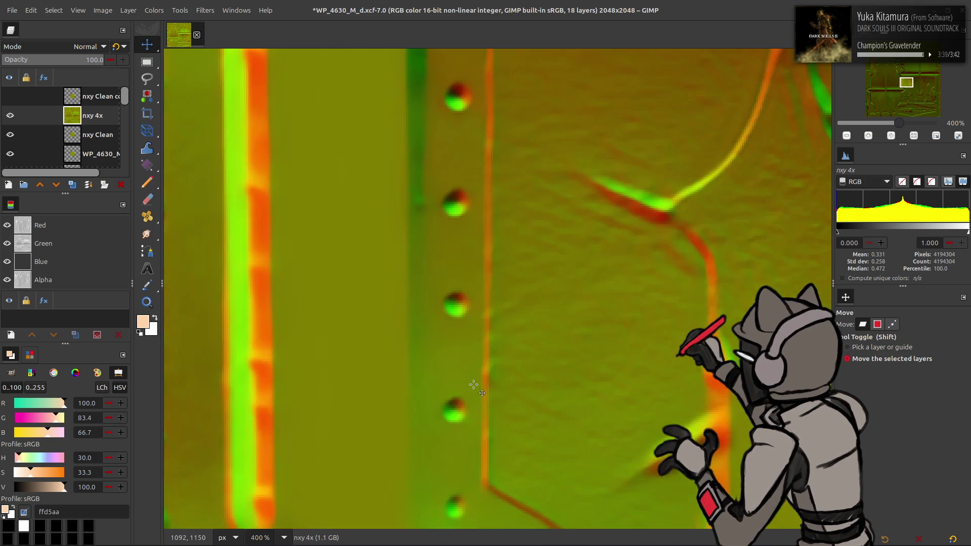
scroll(425, 243, down, 3)
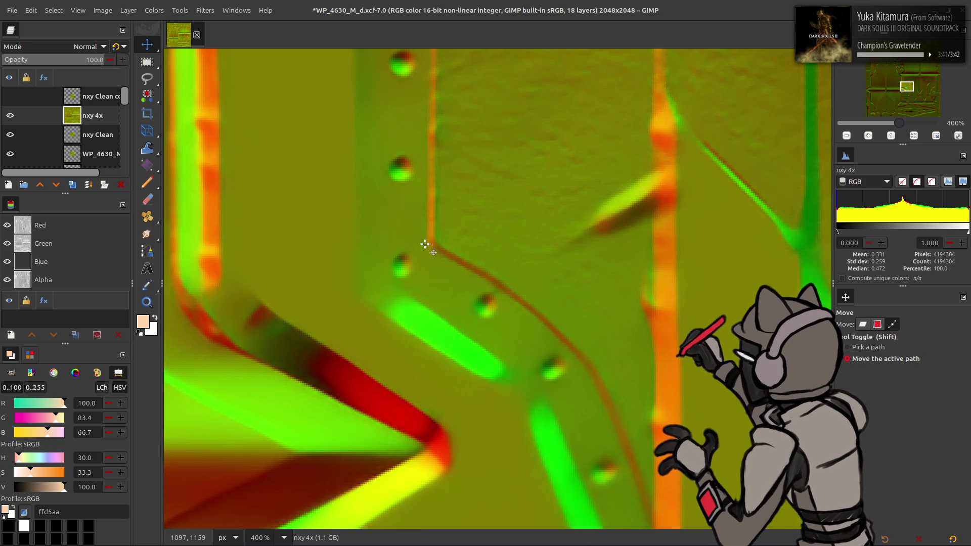
shift+scroll(463, 251, left, 10)
scroll(462, 252, down, 5)
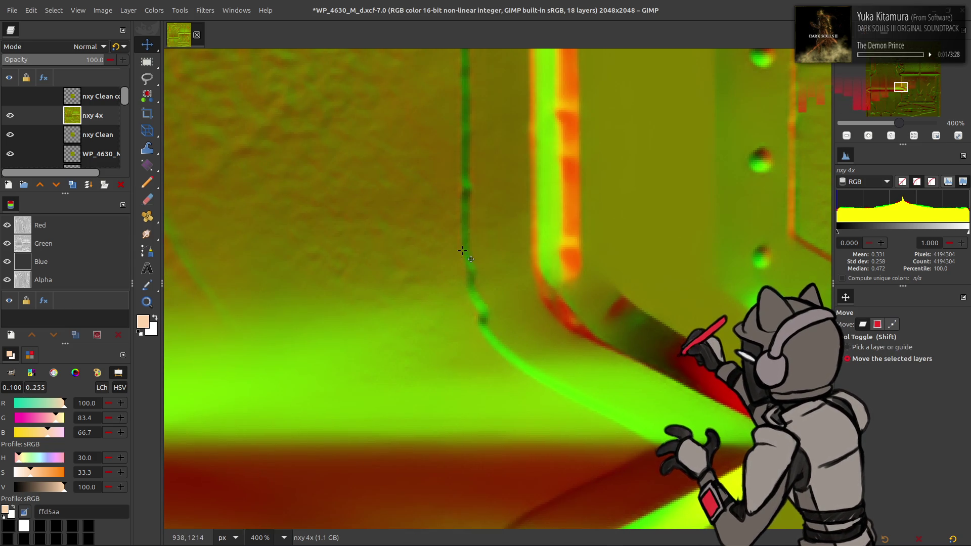
scroll(462, 252, up, 10)
scroll(478, 228, up, 10)
scroll(504, 191, up, 10)
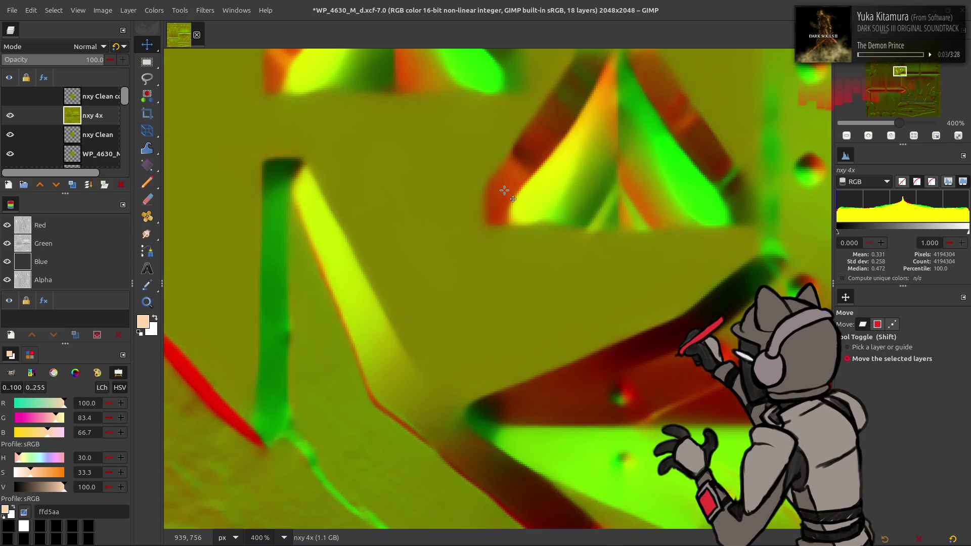
shift+scroll(549, 199, left, 5)
scroll(548, 200, down, 2)
shift+scroll(547, 199, left, 1)
shift+scroll(534, 208, left, 1)
shift+scroll(535, 208, left, 1)
ctrl+scroll(523, 211, down, 4)
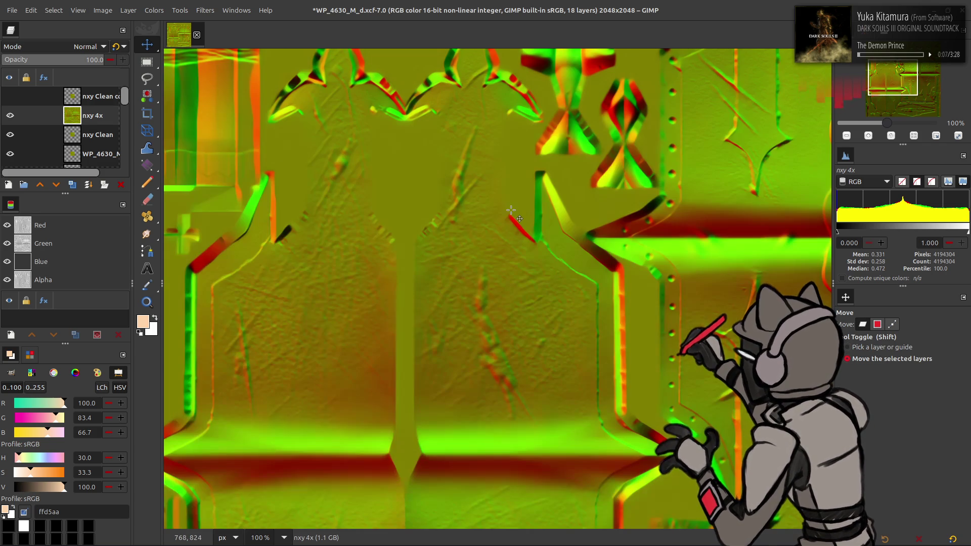
scroll(371, 214, down, 1)
shift+scroll(357, 188, left, 1)
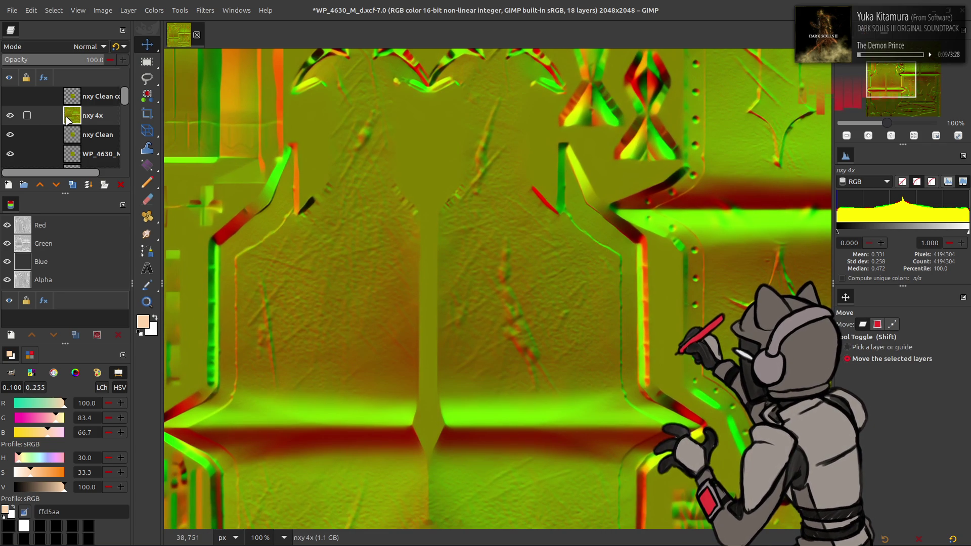
Step: Make the 512x512 nxy Clean copy layer active and visible over the smoothed map
click(87, 99)
click(9, 97)
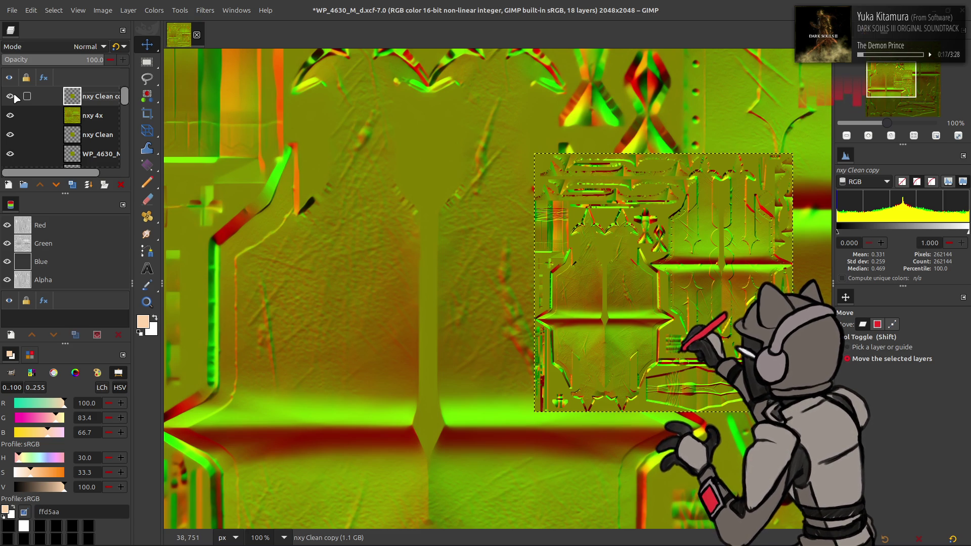
Step: Cancel a first Scale Layer attempt and undo an accidental deletion of nxy Clean copy
click(128, 10)
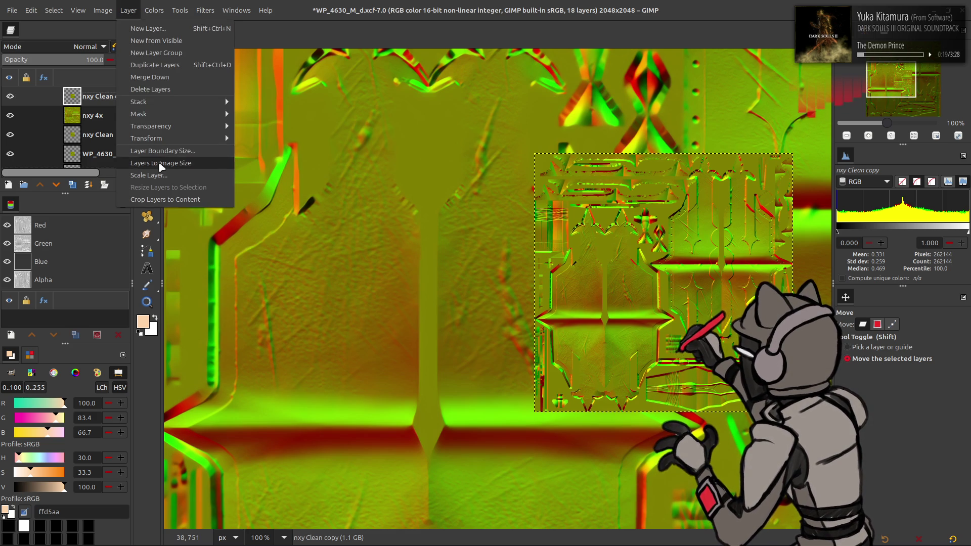
click(227, 182)
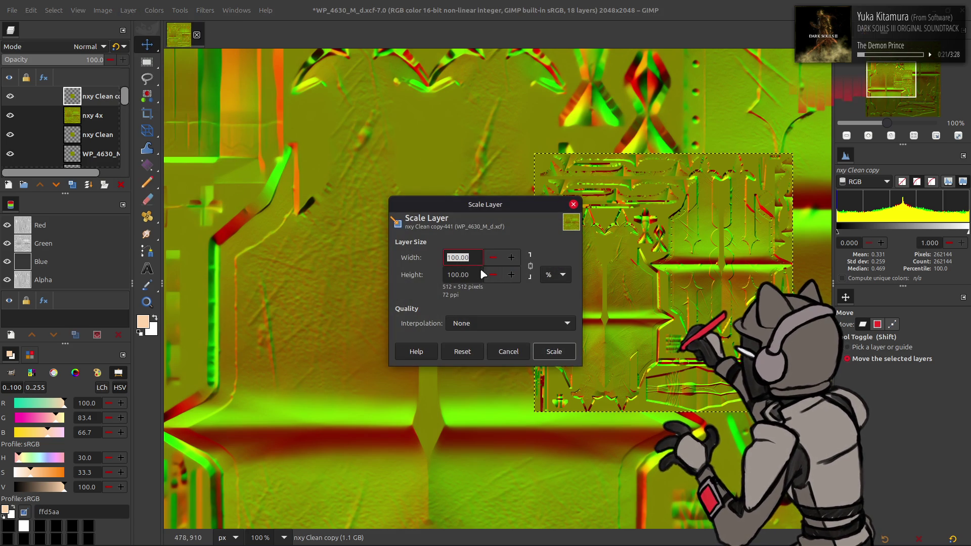
click(509, 351)
click(123, 185)
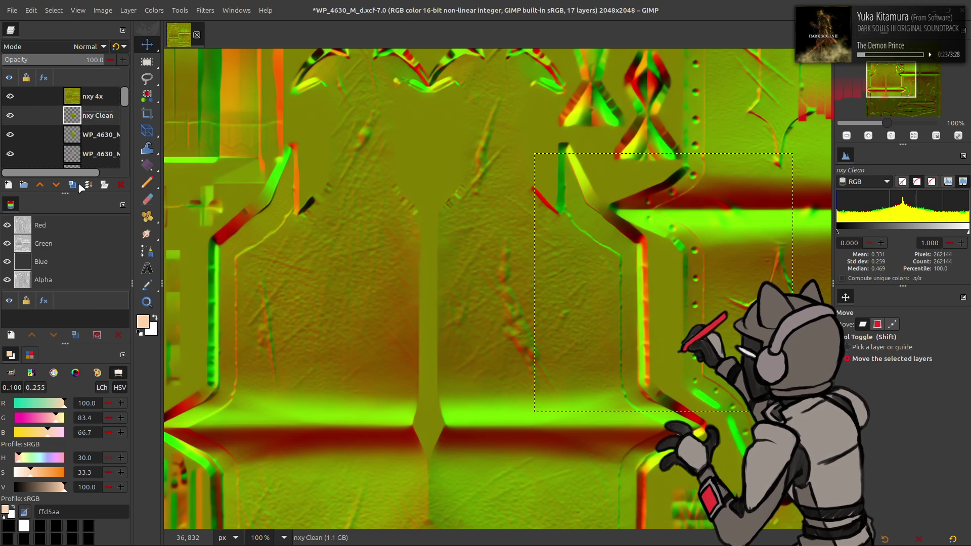
key(ctrl+z)
Step: Scale nxy Clean copy to 400 percent to cover the 2048x2048 canvas, then hide it to compare
click(129, 10)
click(197, 180)
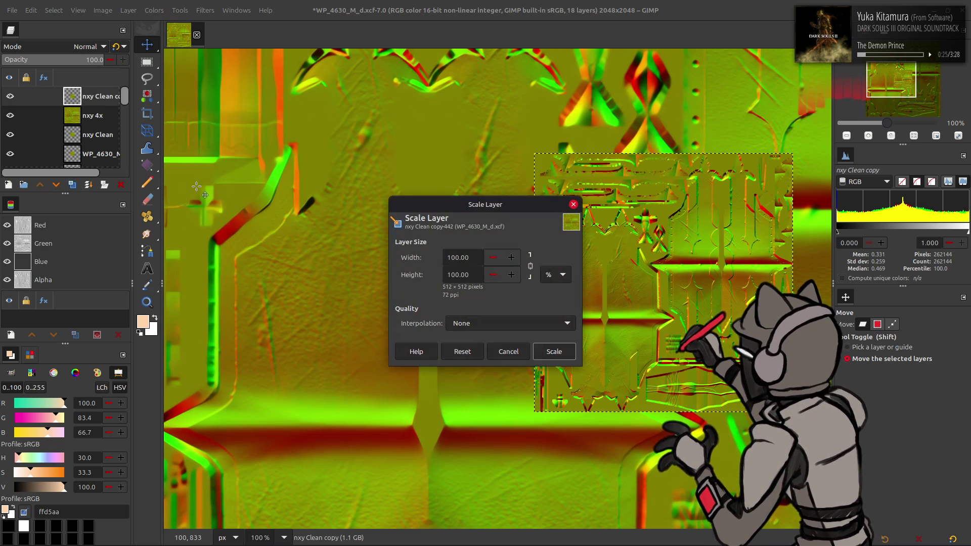
double_click(457, 256)
text(4)
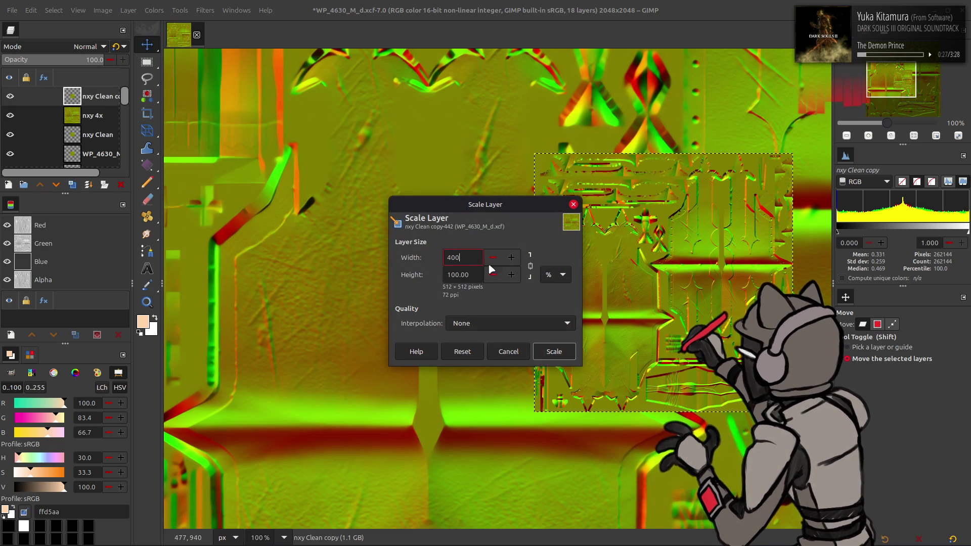
click(554, 352)
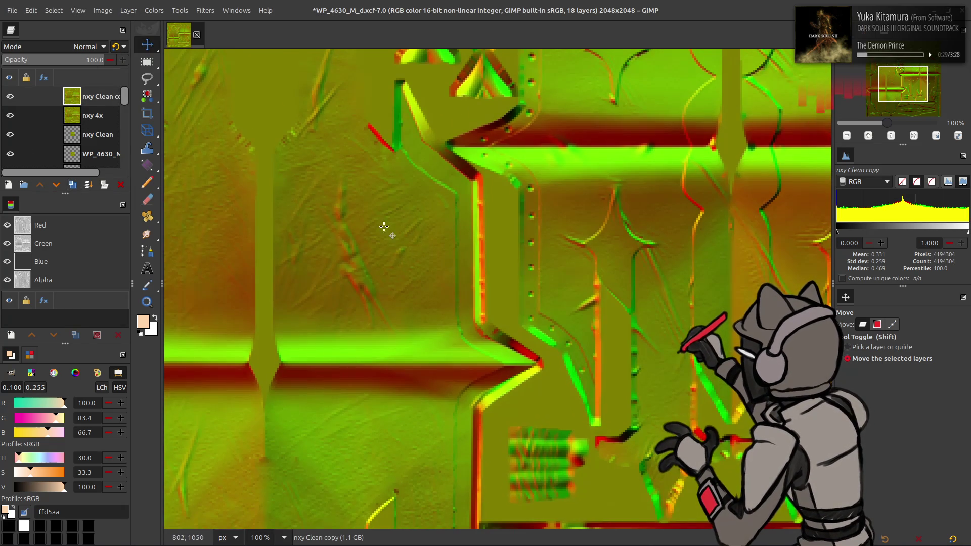
click(10, 96)
Step: Compare the enlarged nxy Clean copy against the layers beneath by toggling its visibility repeatedly
click(10, 96)
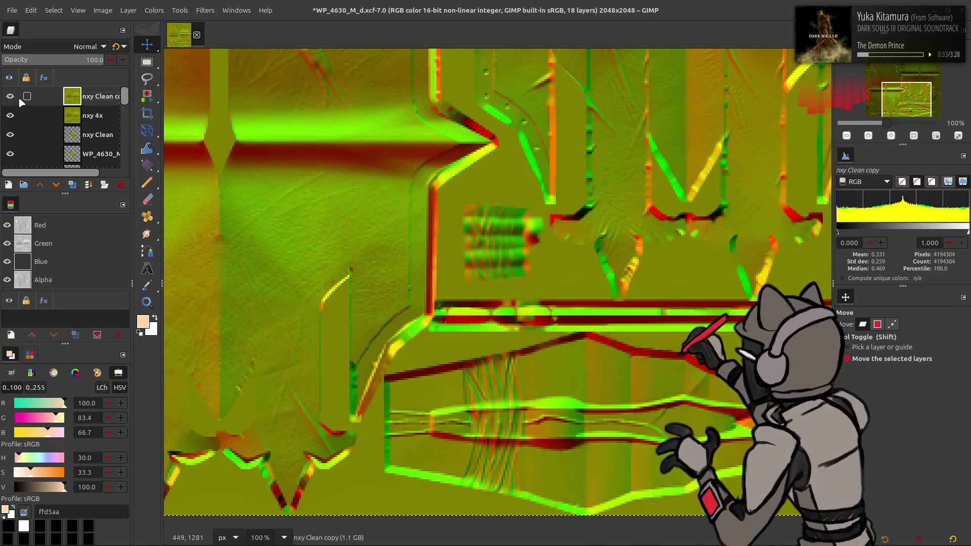
click(9, 97)
click(11, 97)
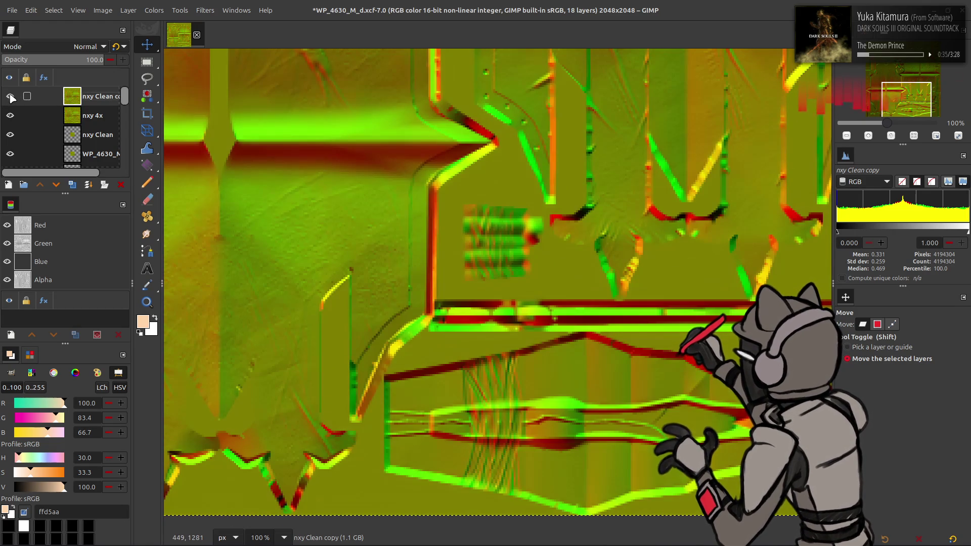
click(10, 96)
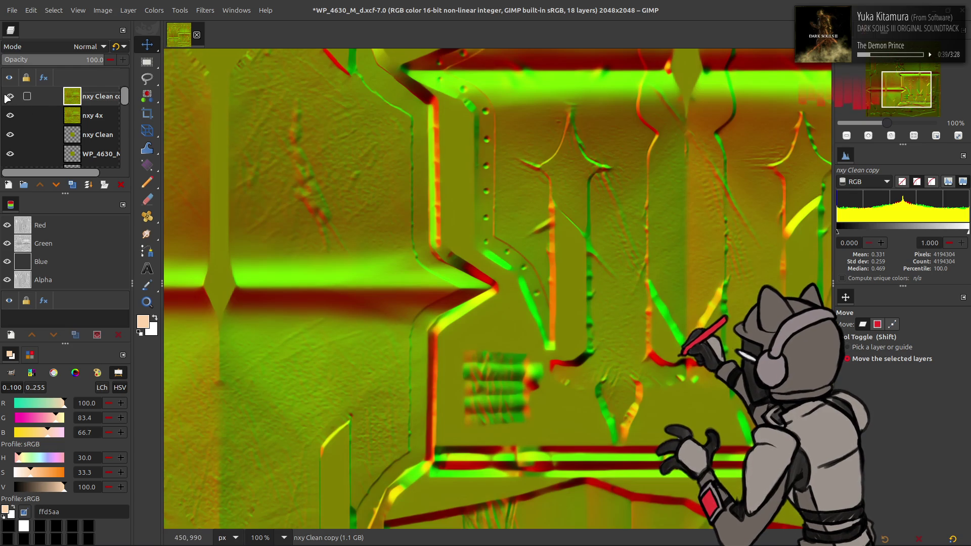
click(10, 97)
click(10, 97)
click(9, 96)
click(10, 96)
click(9, 97)
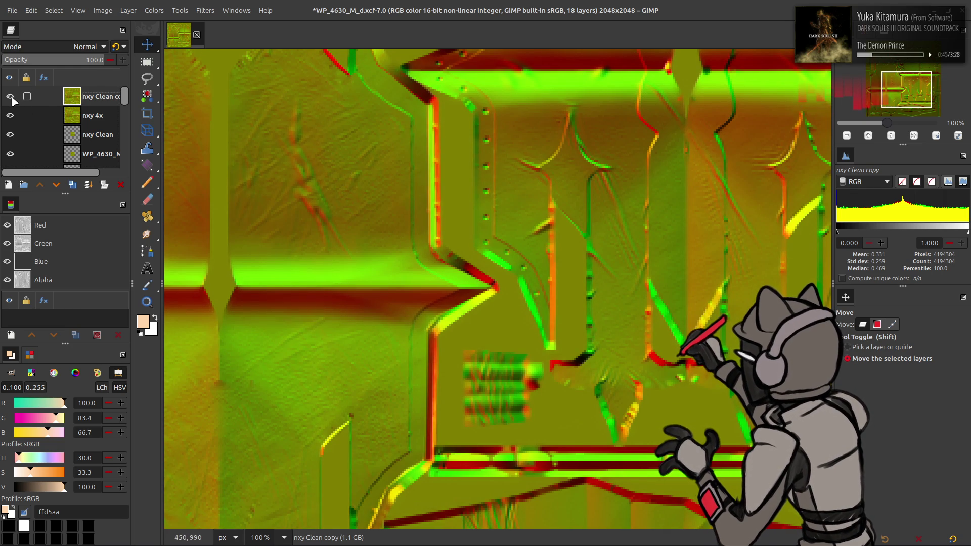
Step: Finish the on/off comparison and leave nxy Clean copy visible, ready to pick a filter
click(11, 97)
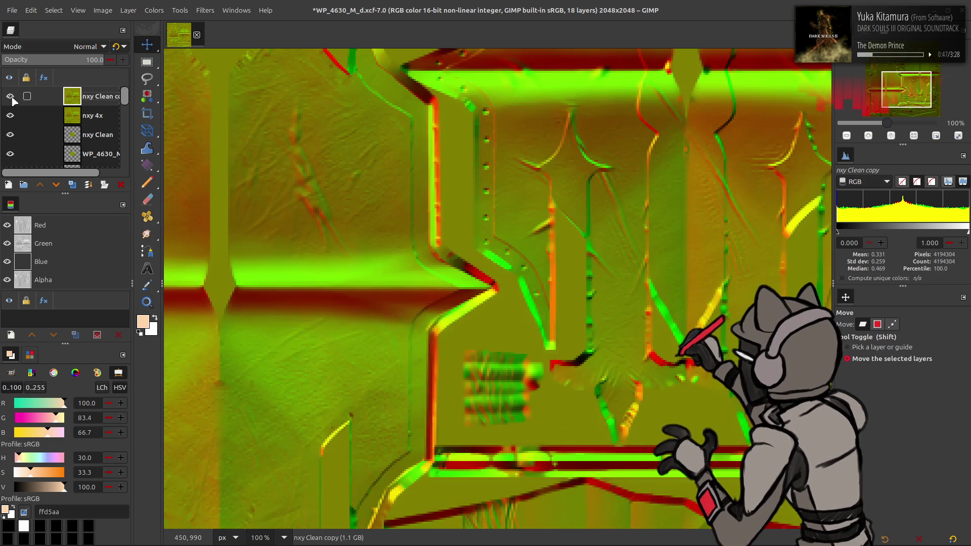
click(11, 97)
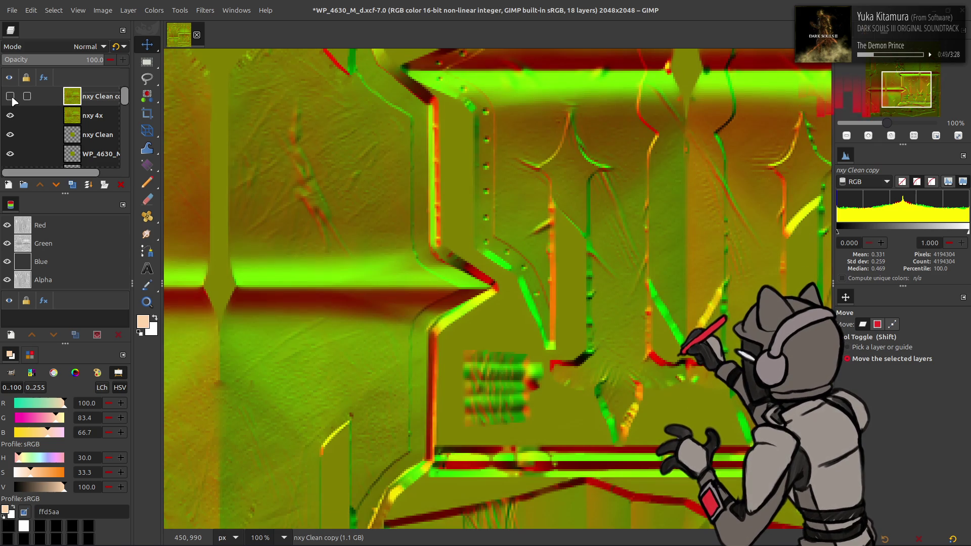
click(10, 97)
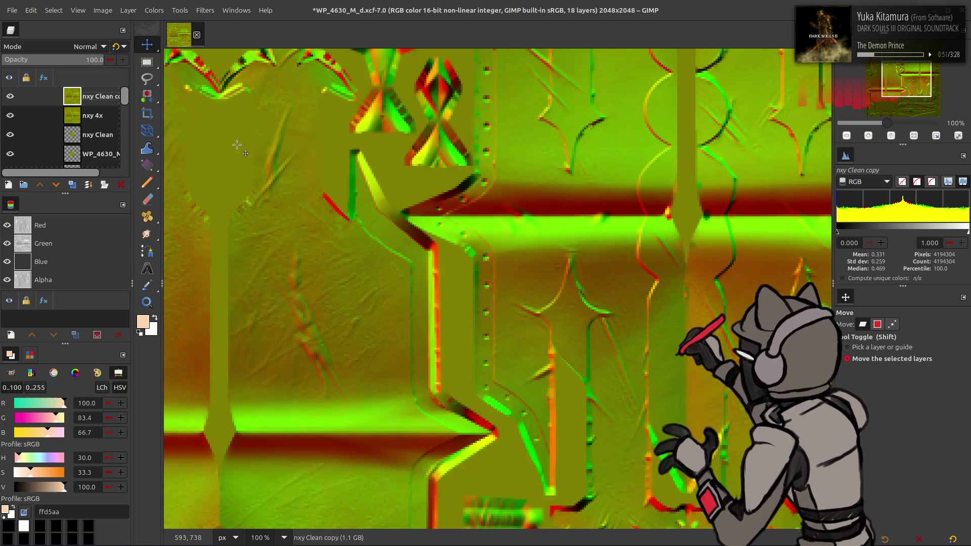
scroll(236, 144, up, 5)
click(10, 97)
click(11, 100)
click(12, 99)
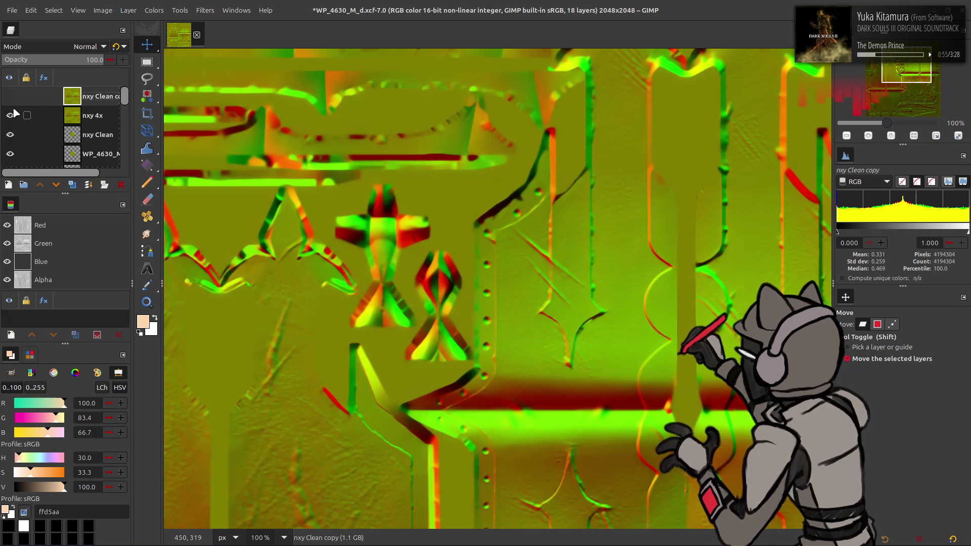
click(10, 97)
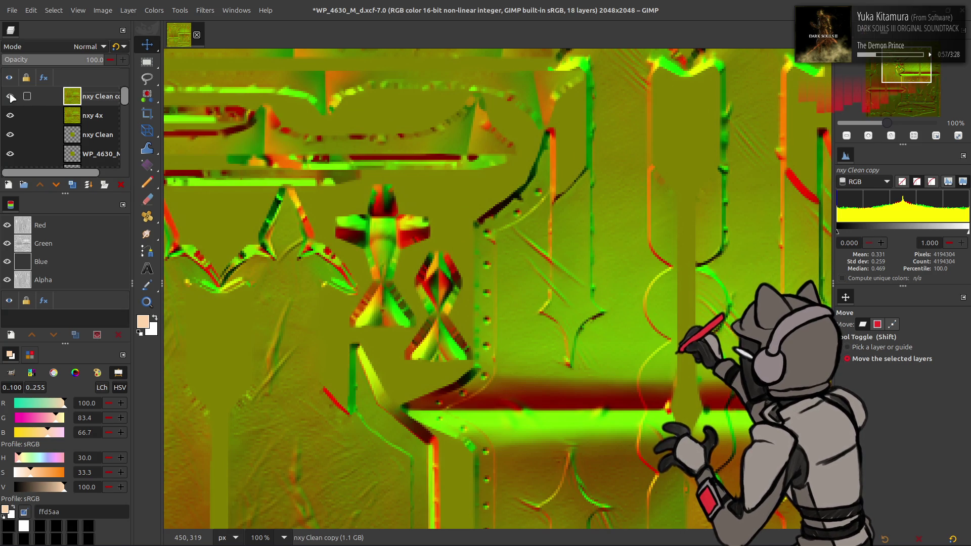
click(203, 13)
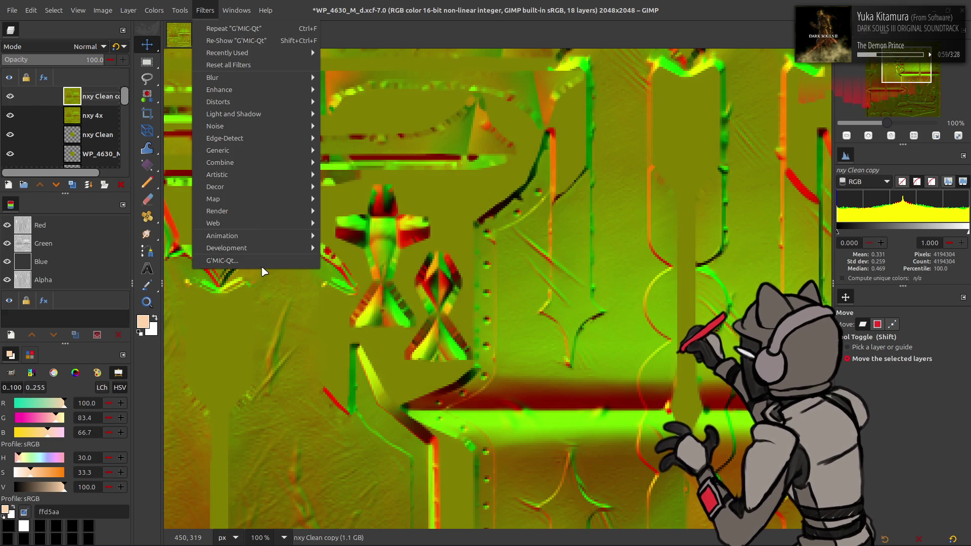
Step: Soften nxy Clean copy with a G'MIC Blur [Gaussian] at XY-Amplitude 6 on RGB [All] channels
click(261, 265)
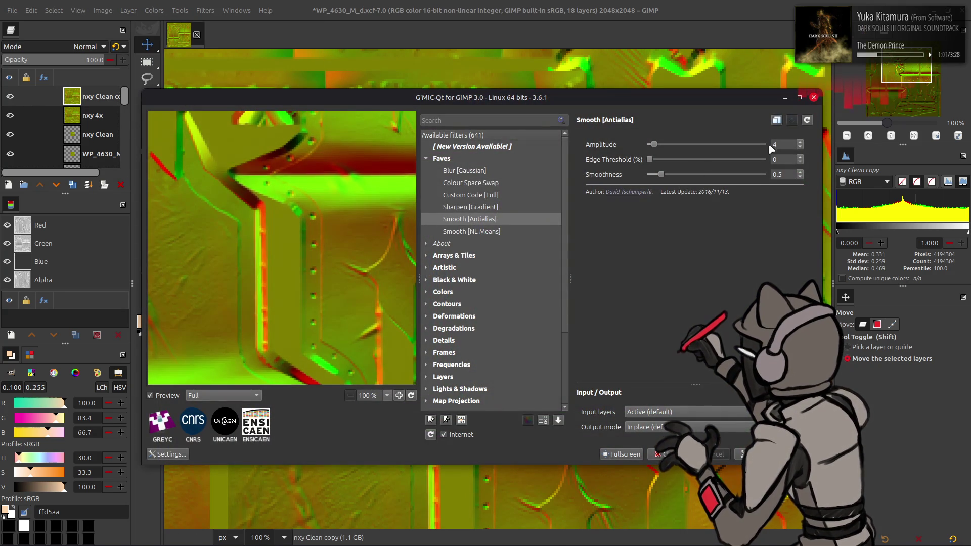
click(465, 172)
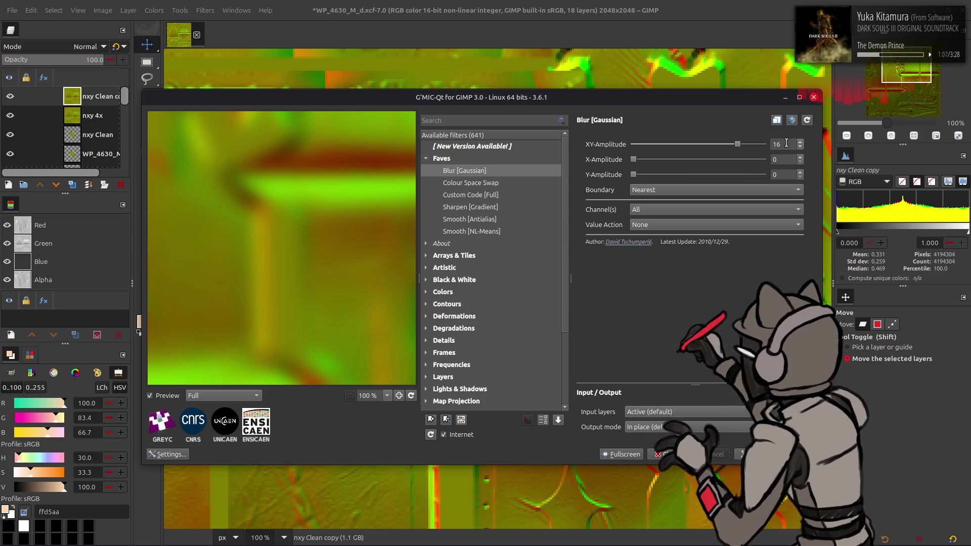
key(BackSpace)
key(BackSpace)
text(4)
key(Return)
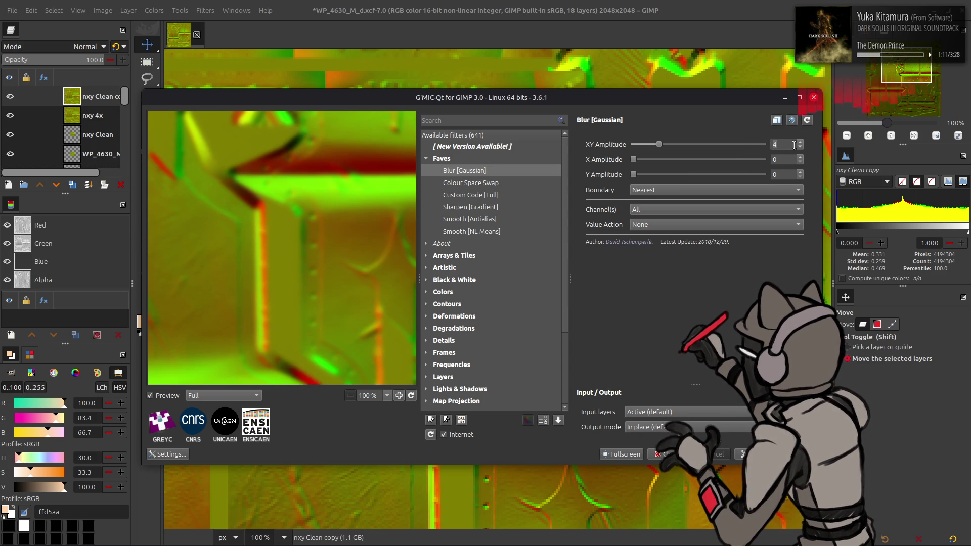
text(6)
key(Return)
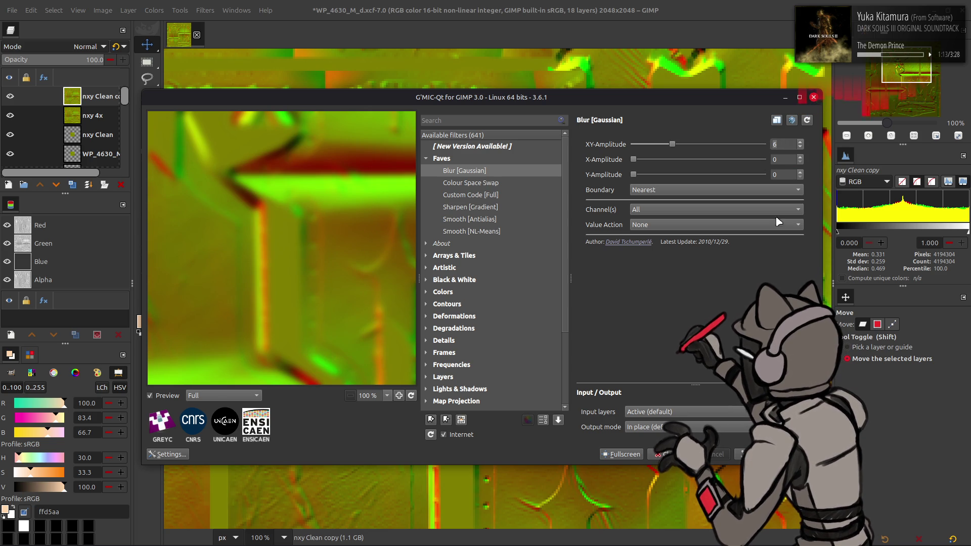
click(665, 209)
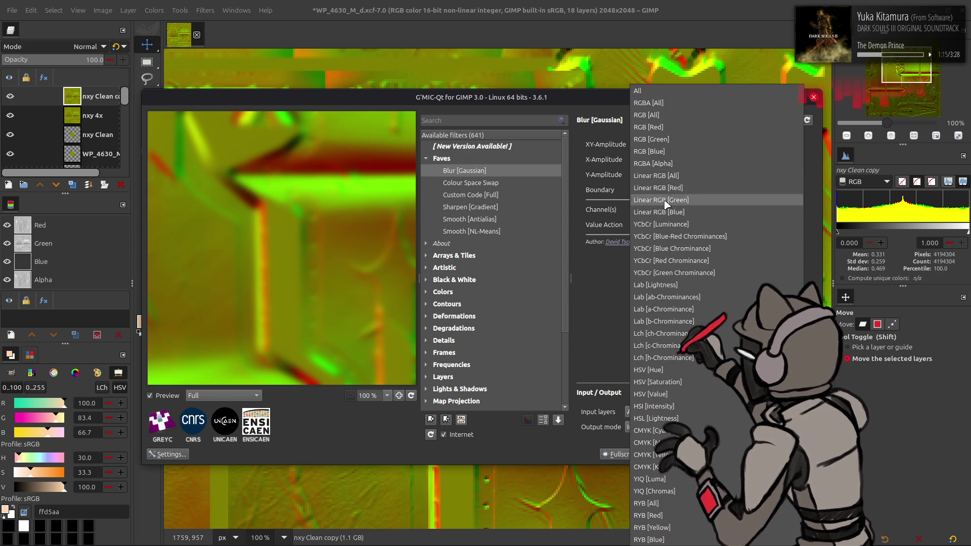
click(672, 122)
click(664, 454)
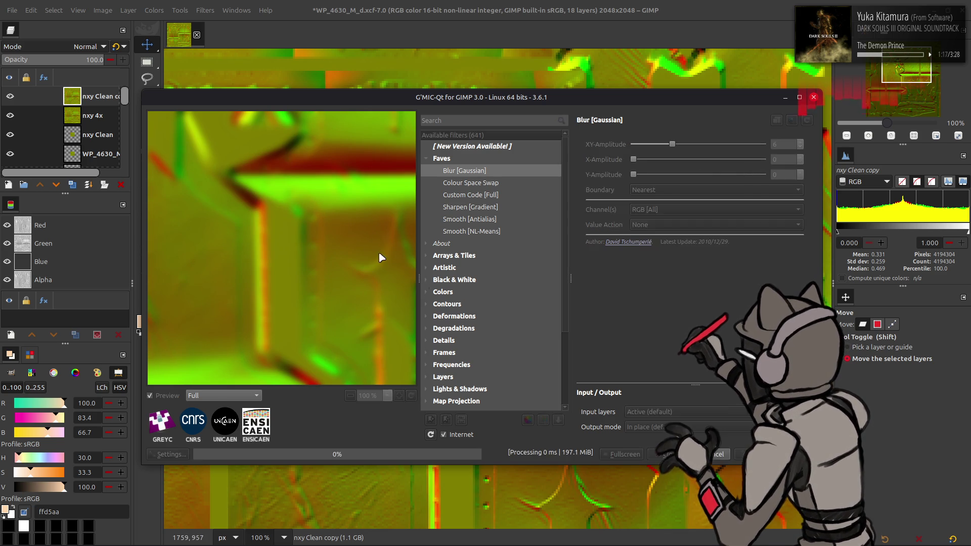
Step: Duplicate nxy 4x, raise the copy to the top and set its mode to Grain extract
click(84, 114)
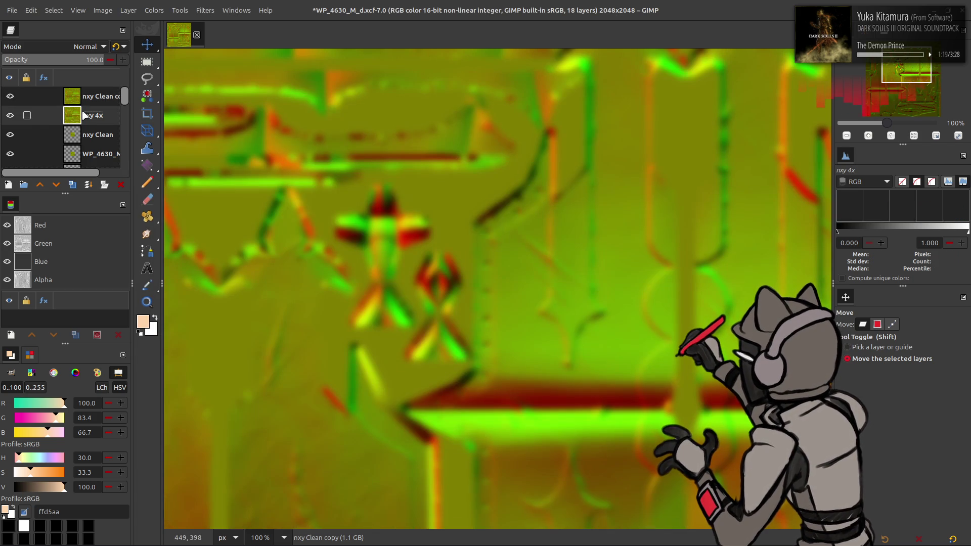
click(73, 185)
click(39, 185)
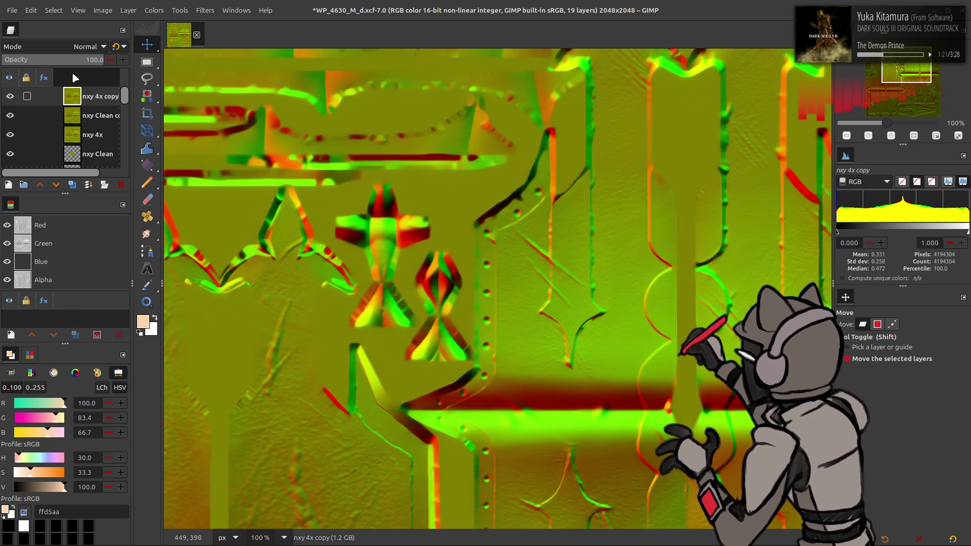
key(ctrl+f)
click(80, 46)
click(63, 417)
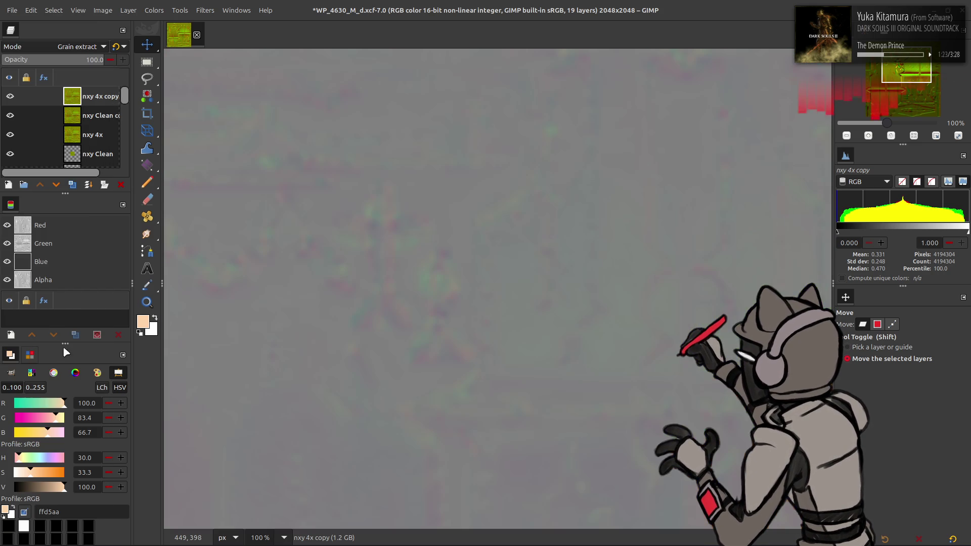
Step: Merge the Grain extract layer down and set the resulting nxy Clean copy to Grain merge
click(88, 184)
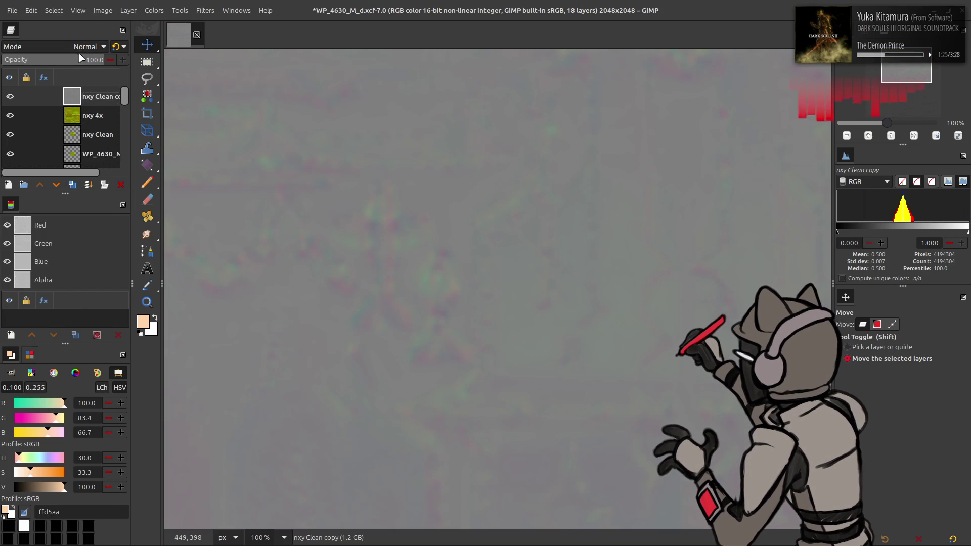
click(79, 46)
click(55, 427)
click(9, 97)
Step: Toggle nxy Clean copy's visibility to judge the grain-merged detail, then duplicate nxy 4x again
click(10, 96)
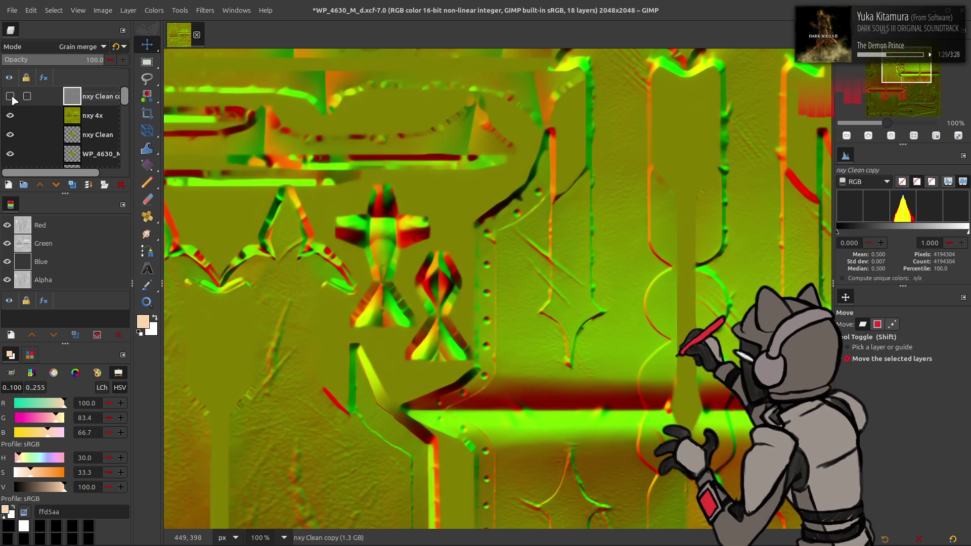
click(11, 96)
scroll(216, 126, down, 5)
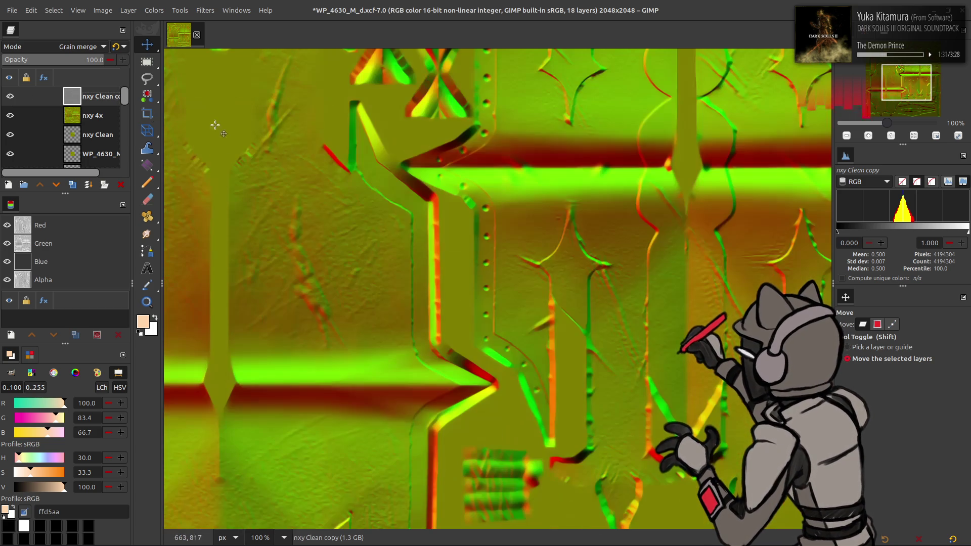
click(10, 97)
scroll(190, 152, down, 5)
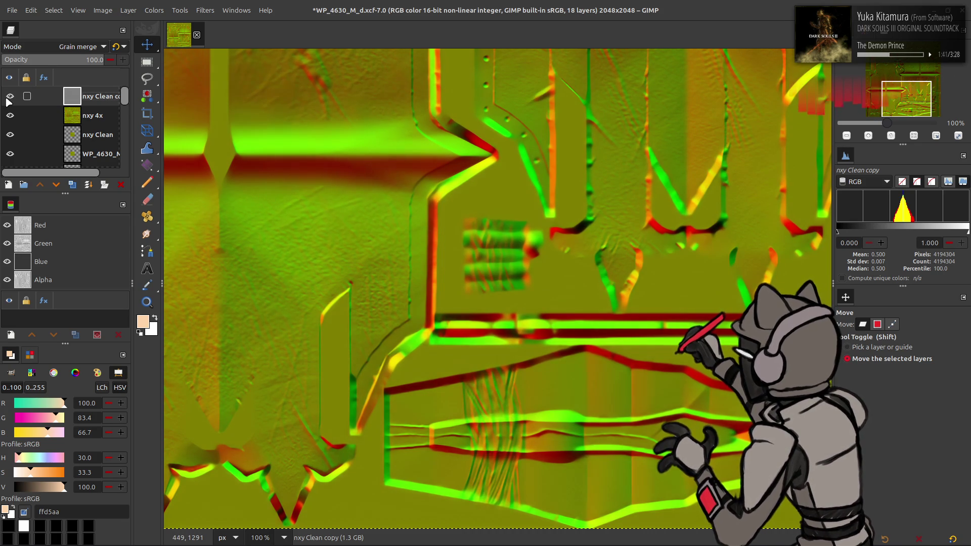
scroll(174, 144, up, 5)
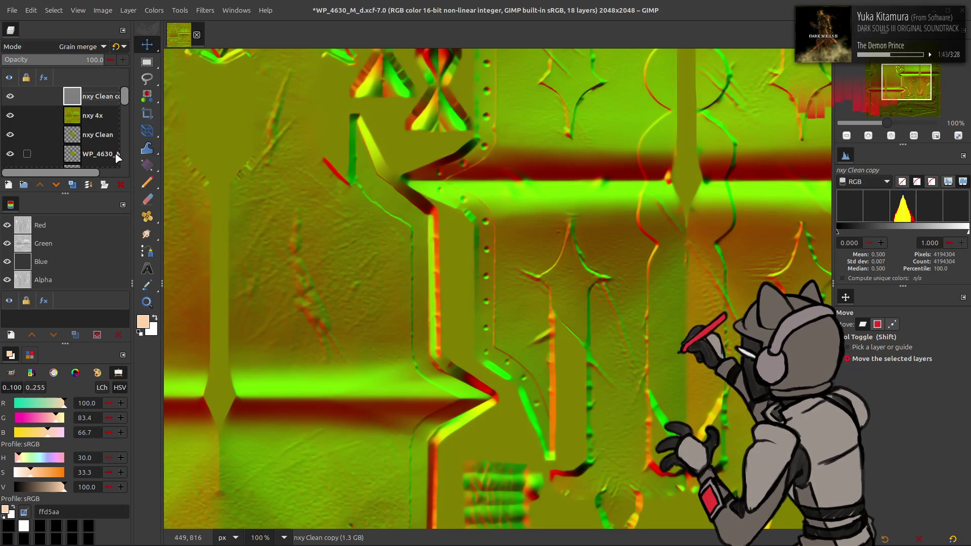
click(98, 116)
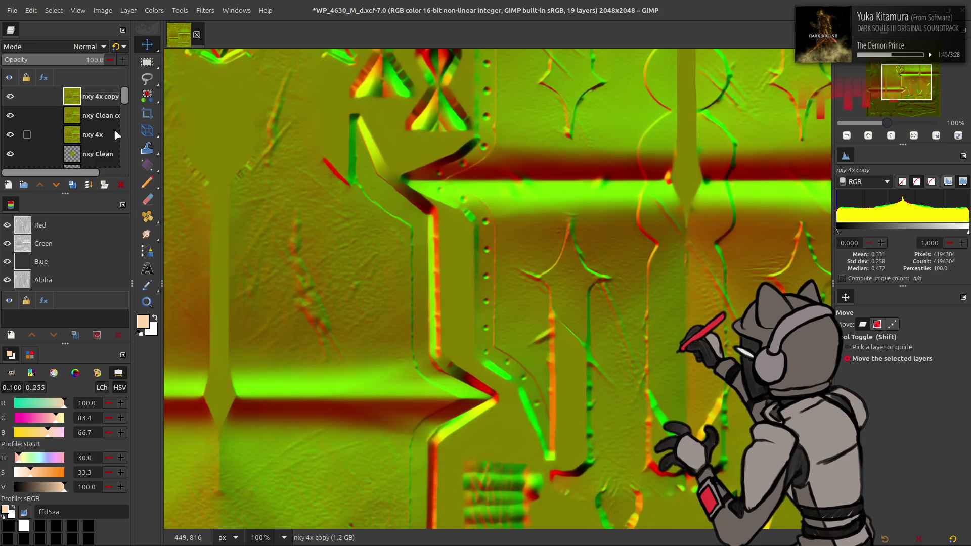
Step: Undo, re-duplicate nxy 4x in Grain extract, merge it down and set the result to Grain merge
key(shift+ctrl+d)
key(ctrl+z)
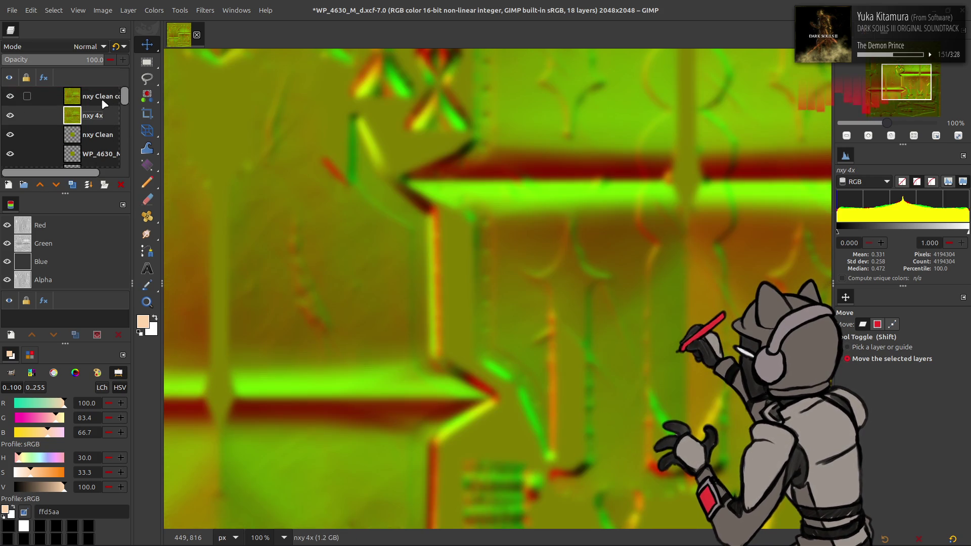
click(72, 184)
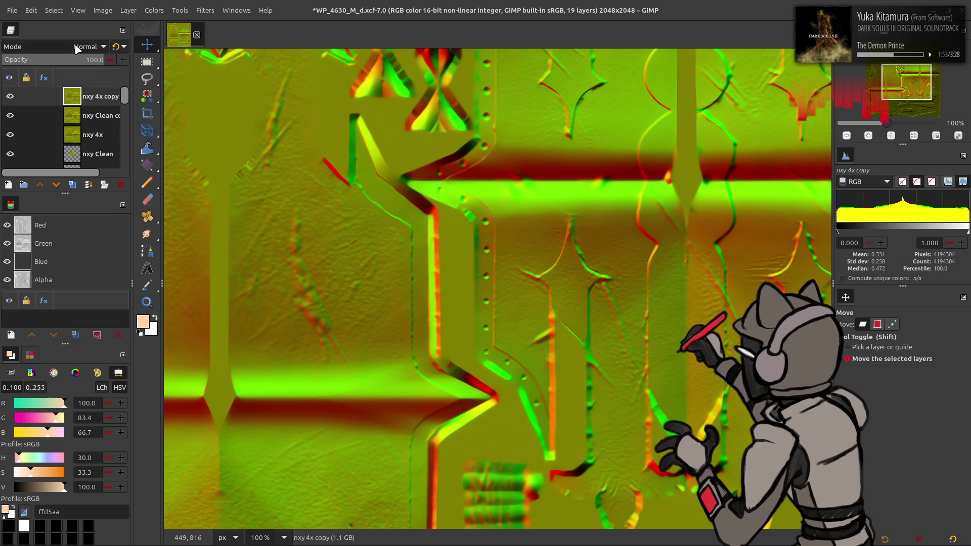
click(84, 47)
click(68, 425)
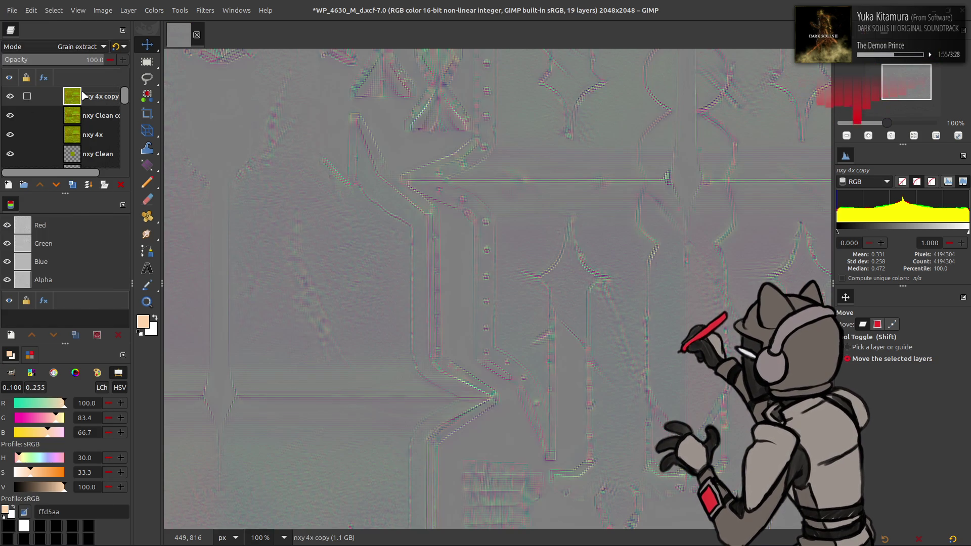
key(ctrl+m)
click(84, 46)
click(56, 416)
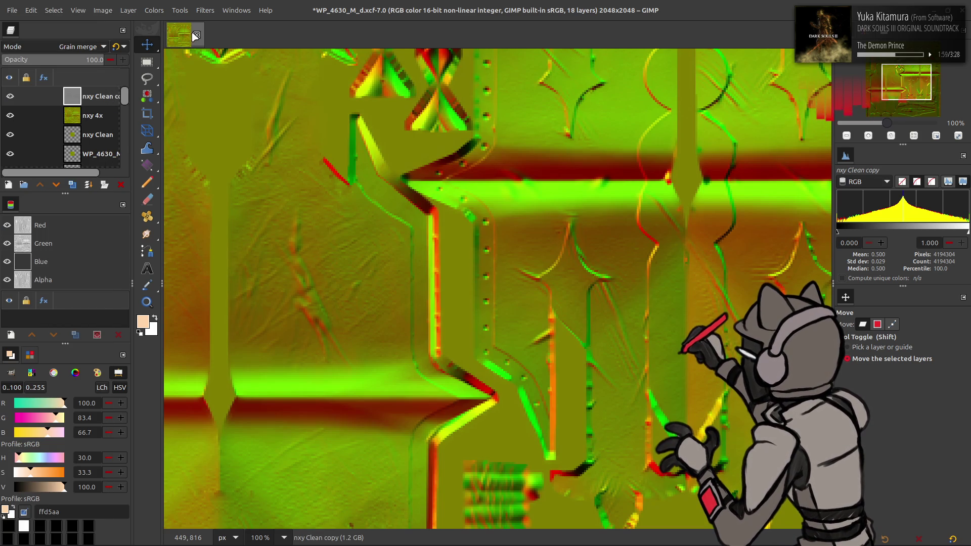
Step: Repeat the G'MIC Gaussian blur on the merged detail and toggle its visibility to compare
click(205, 10)
click(243, 262)
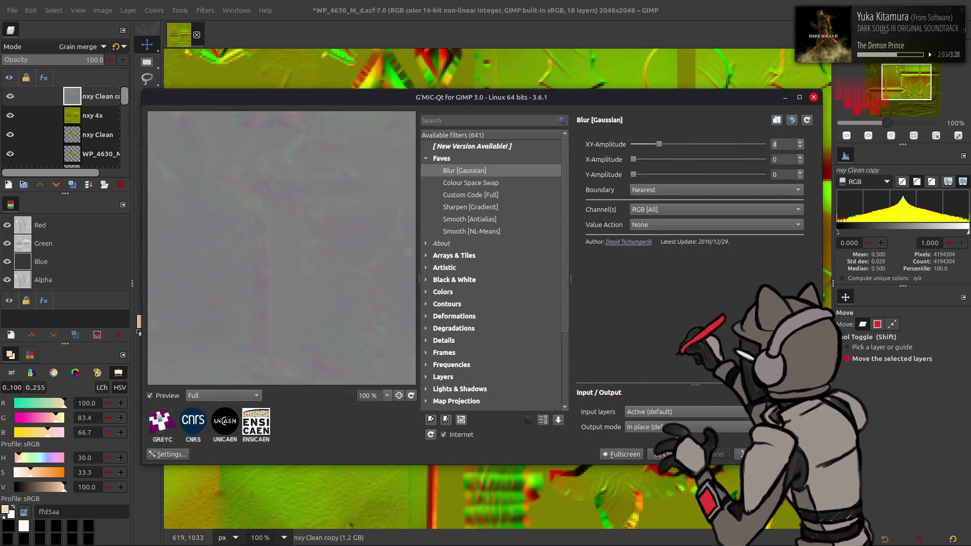
key(Return)
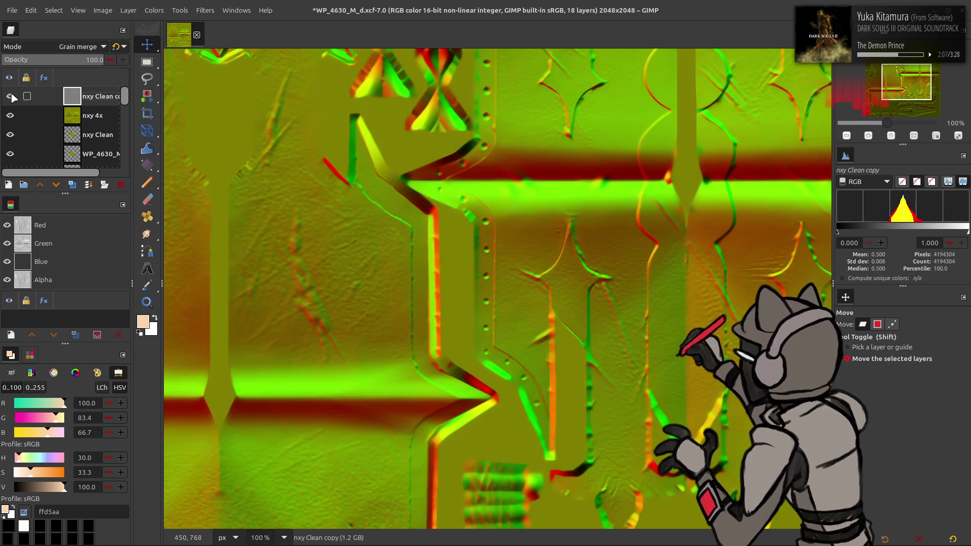
click(10, 97)
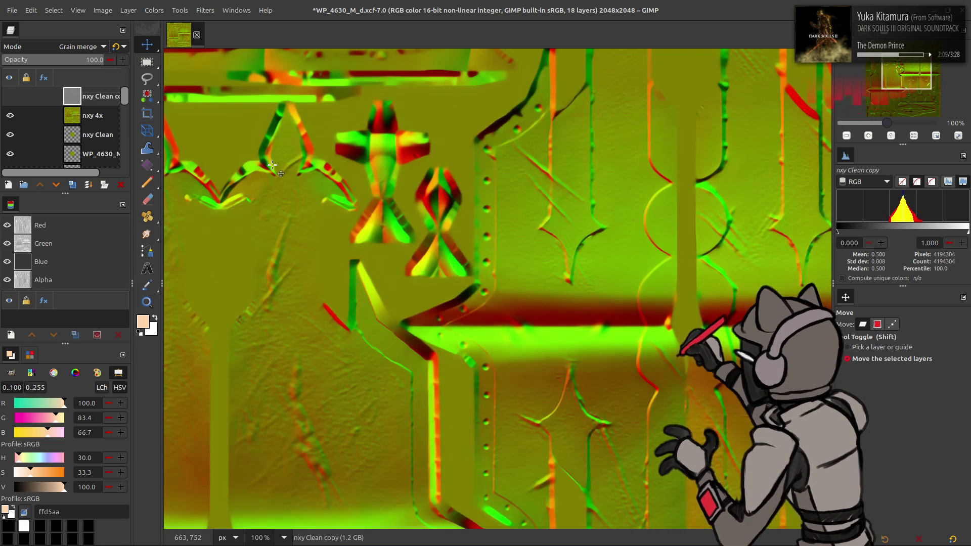
scroll(280, 174, up, 3)
scroll(274, 164, up, 3)
click(10, 96)
click(10, 96)
click(10, 96)
click(9, 96)
click(10, 96)
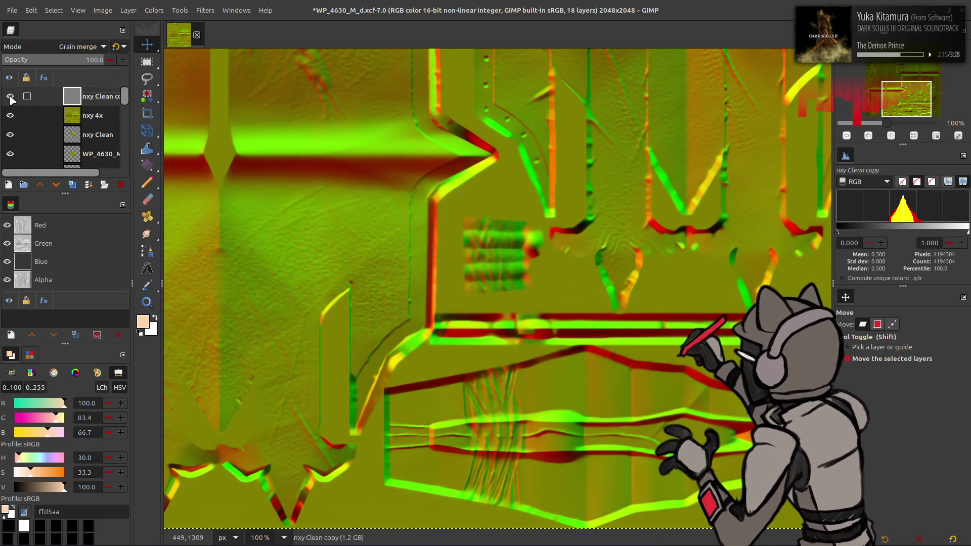
click(10, 96)
click(205, 9)
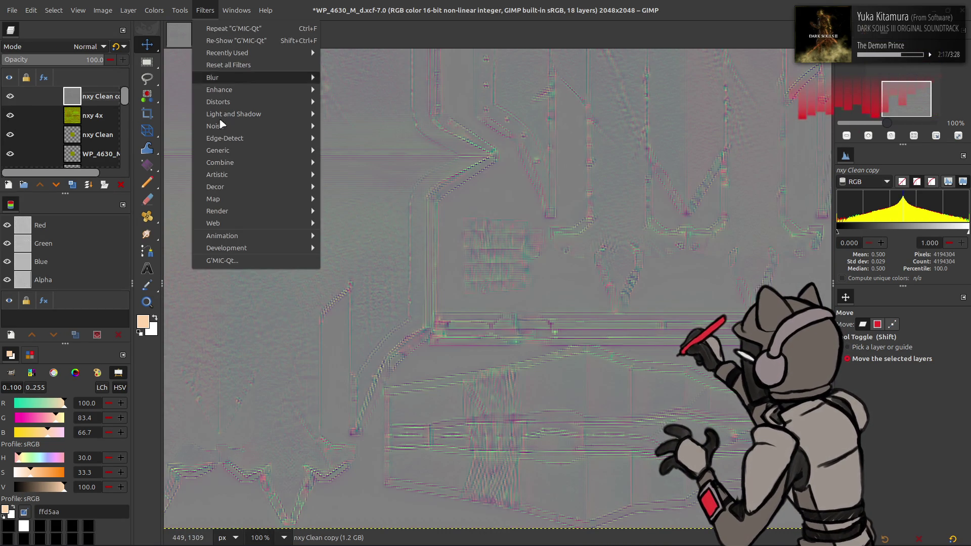
Step: Give nxy Clean copy another 8-amplitude G'MIC Gaussian blur and set it to Grain merge
click(228, 260)
text(8)
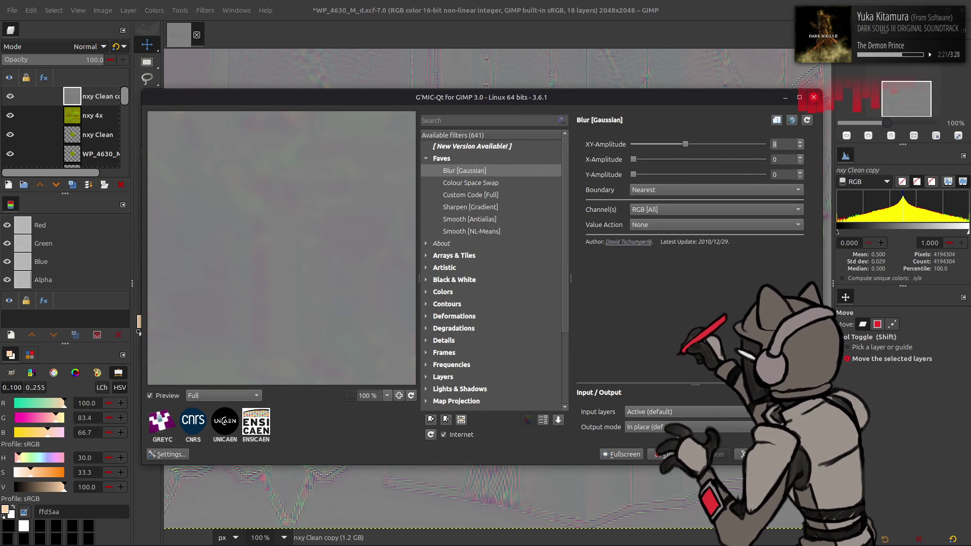
click(740, 453)
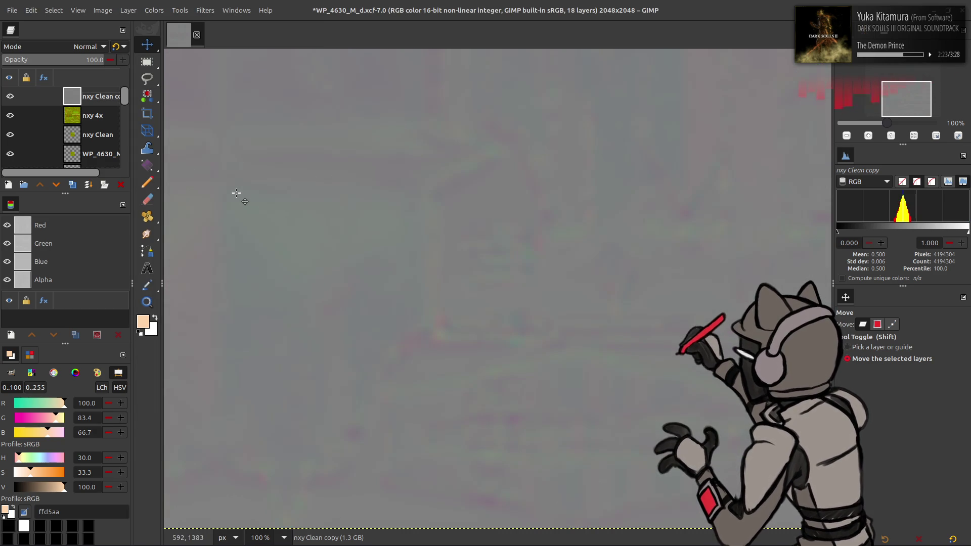
click(85, 47)
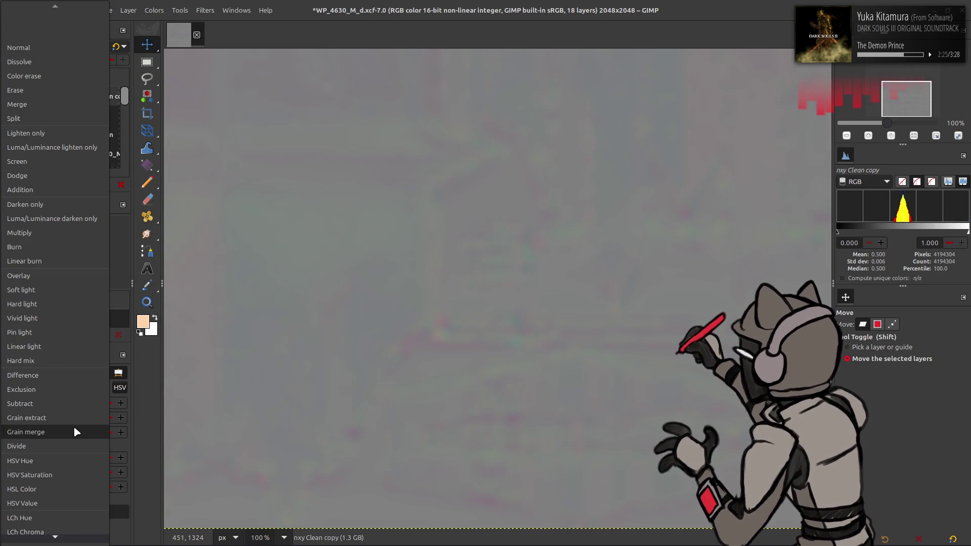
click(74, 425)
mouse_move(27, 97)
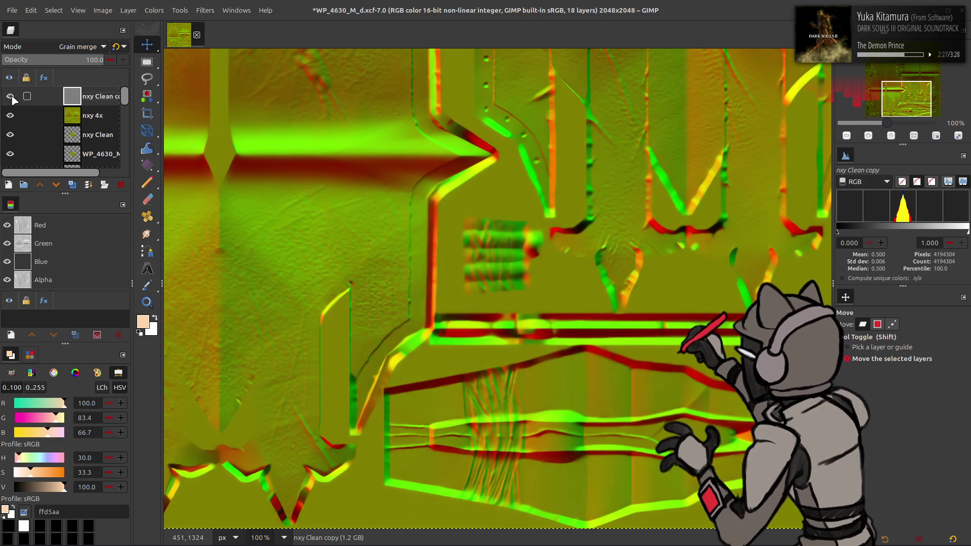
Step: Toggle the blurred layer's visibility to compare and undo the grain-merge blending
click(10, 96)
scroll(272, 182, up, 6)
key(ctrl+z)
click(9, 97)
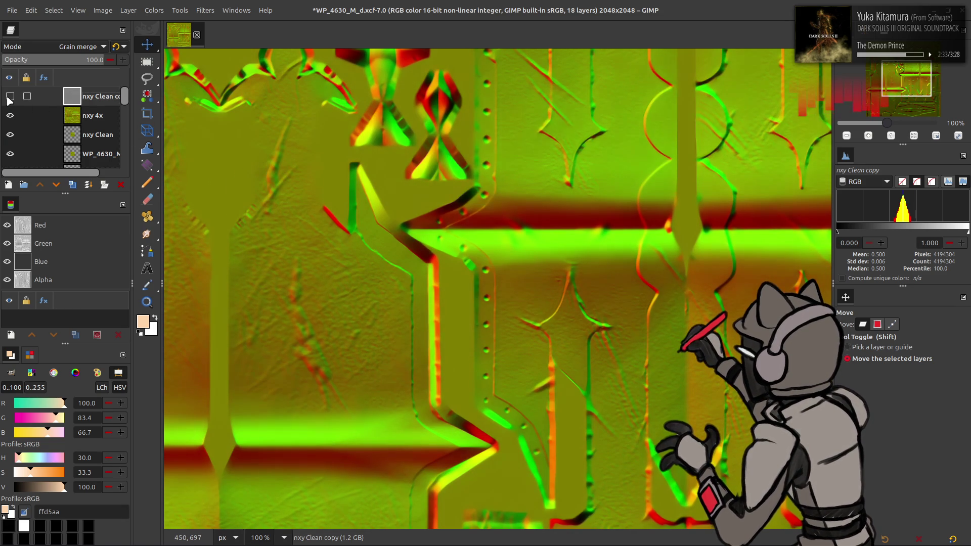
click(10, 98)
scroll(263, 133, up, 4)
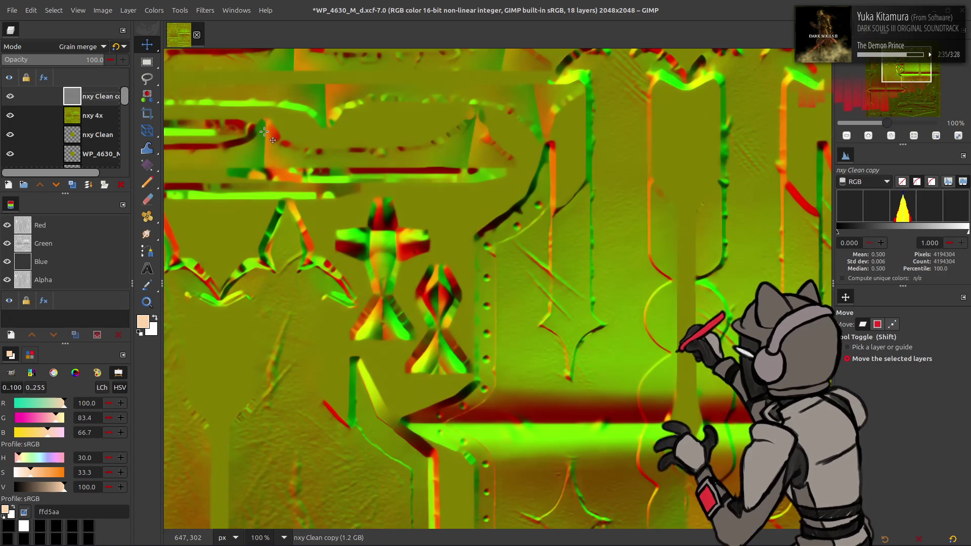
key(ctrl+z)
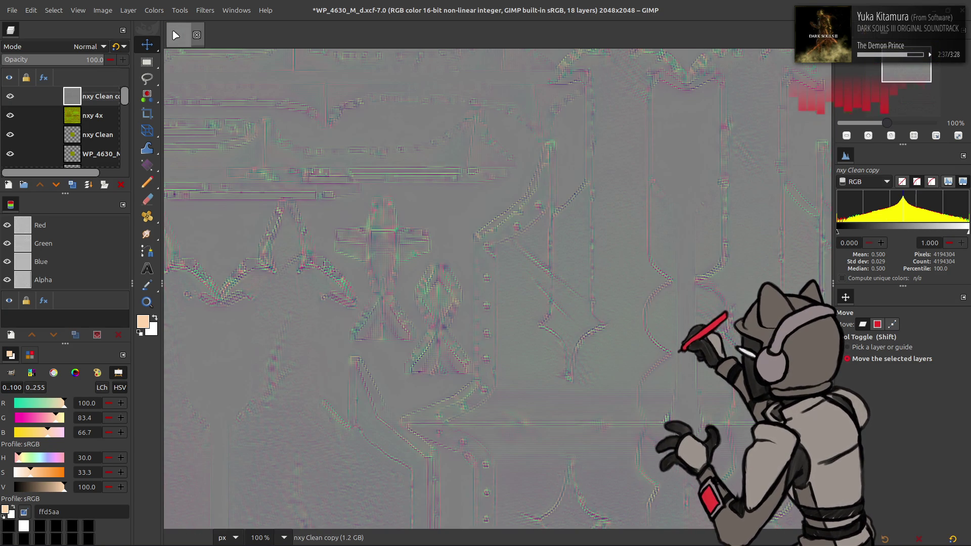
Step: Gaussian-blur nxy Clean copy once more via G'MIC and blend it with Grain merge
click(205, 10)
click(259, 267)
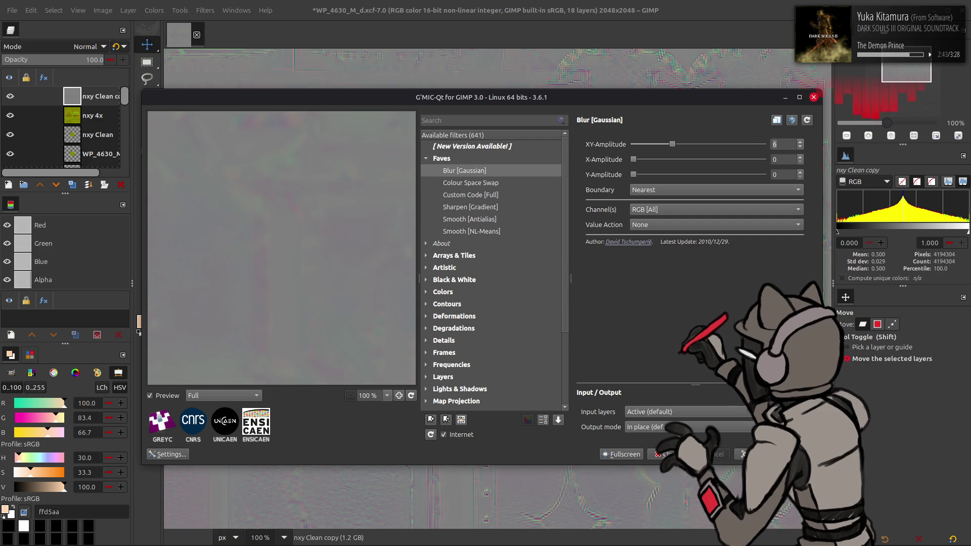
click(668, 454)
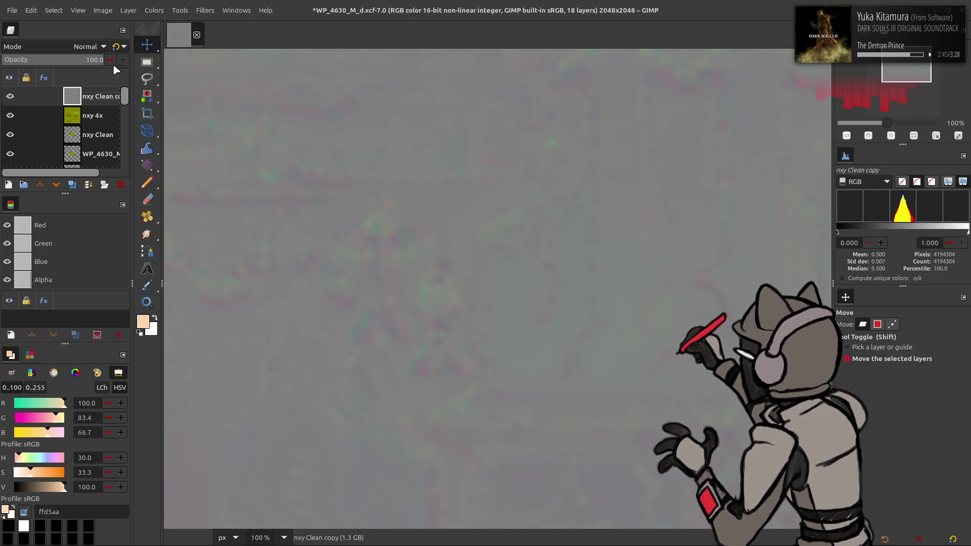
click(77, 47)
click(54, 432)
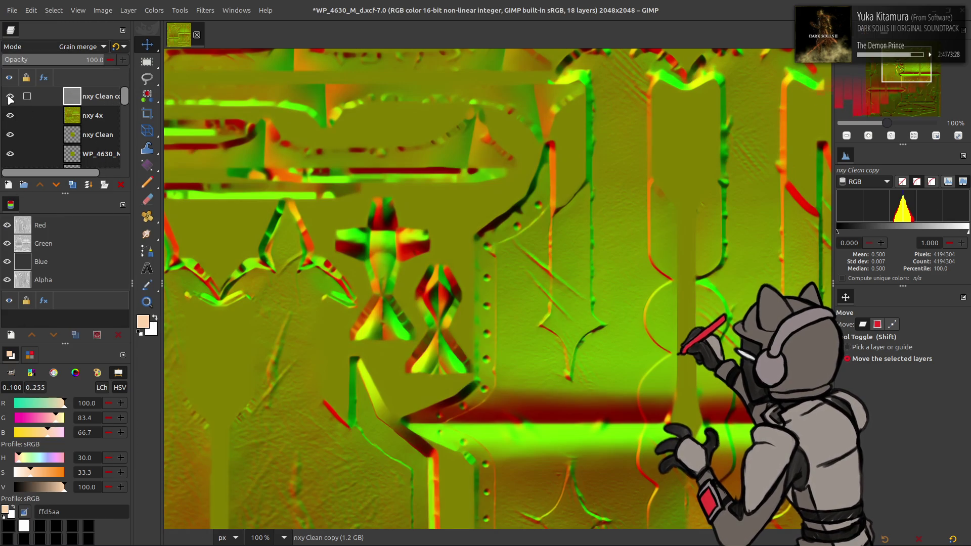
Step: Compare the grain-merged detail by toggling visibility, then merge nxy Clean copy down into nxy 4x
click(12, 97)
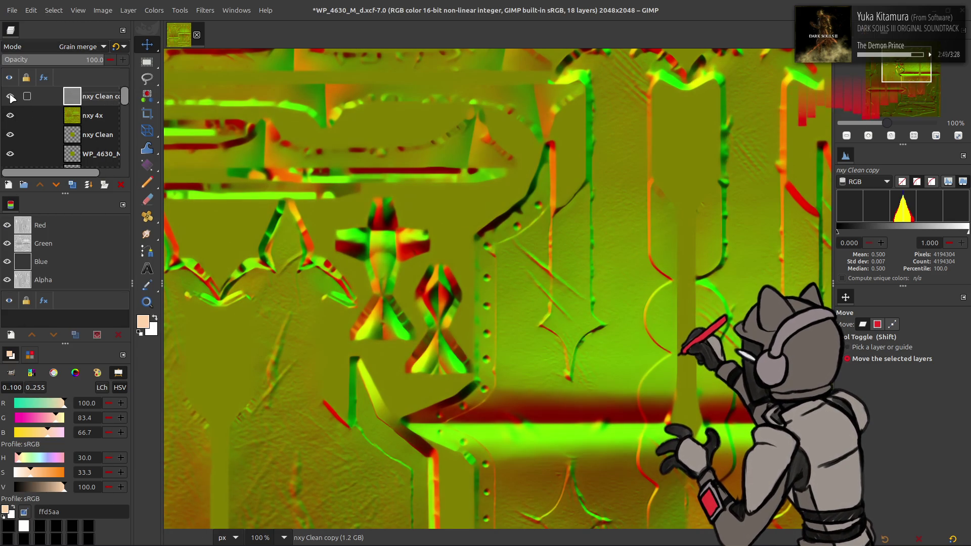
click(12, 97)
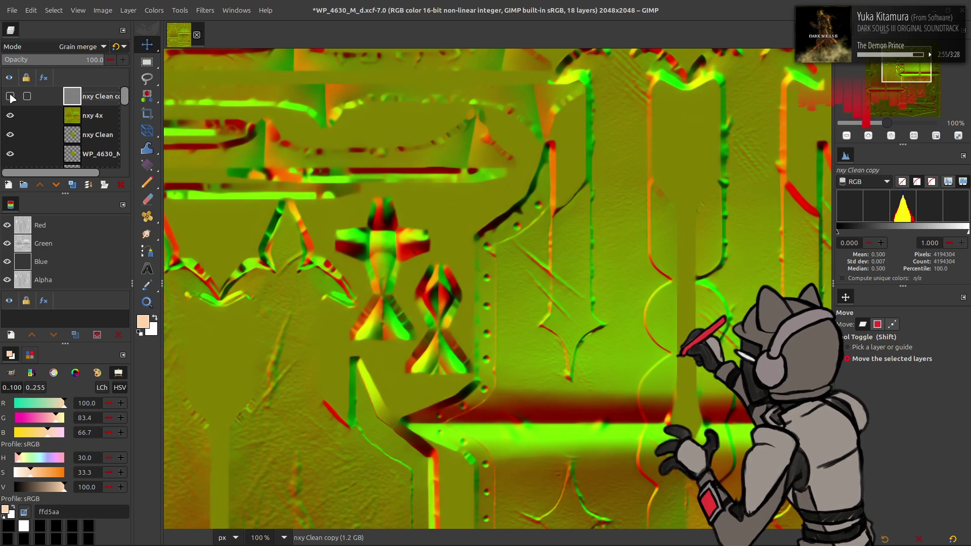
click(12, 97)
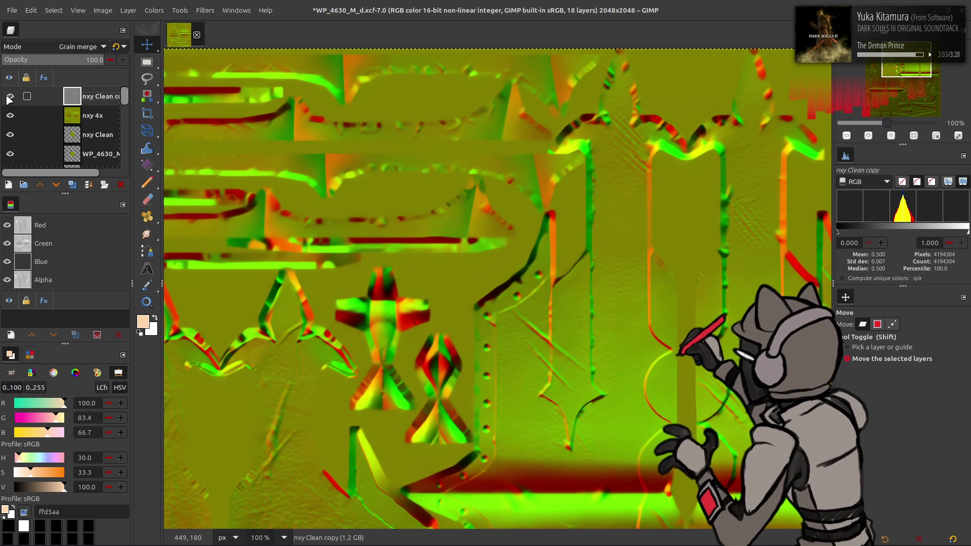
right_click(87, 99)
click(126, 269)
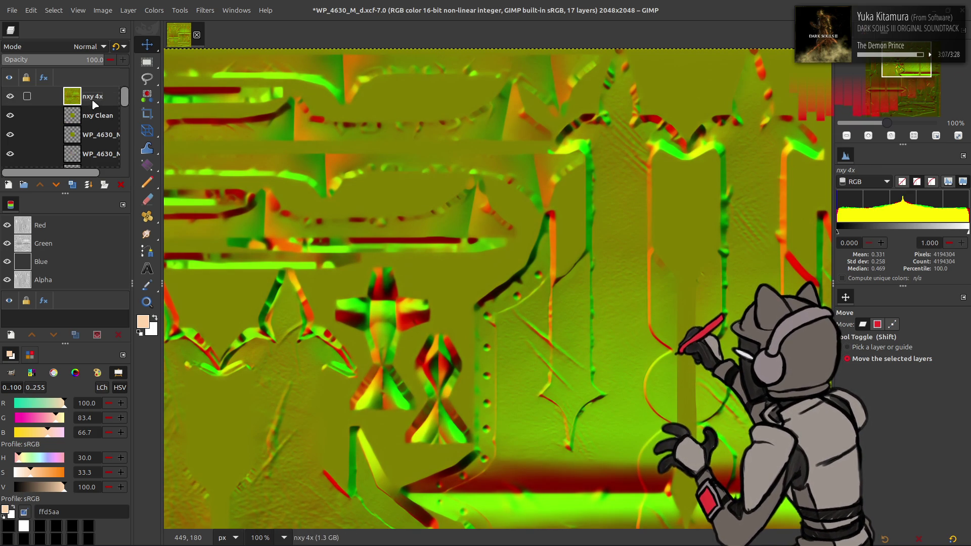
Step: Save the texture project and duplicate the merged nxy 4x layer
key(ctrl+s)
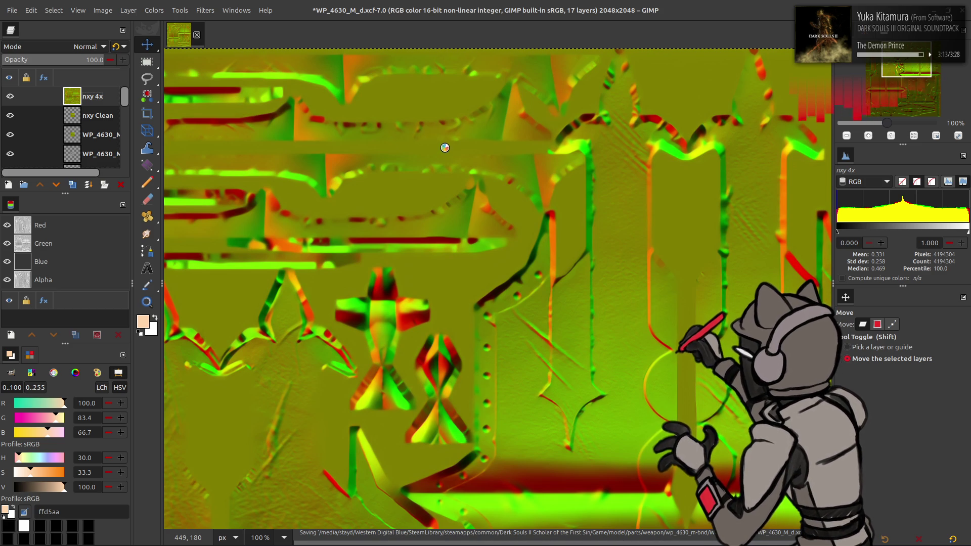
middle_drag(475, 291, 427, 267)
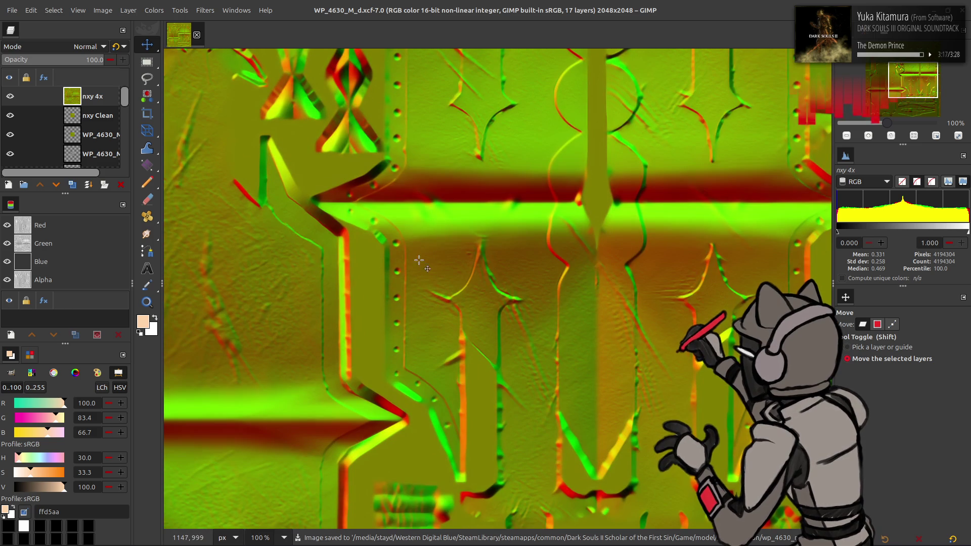
click(74, 184)
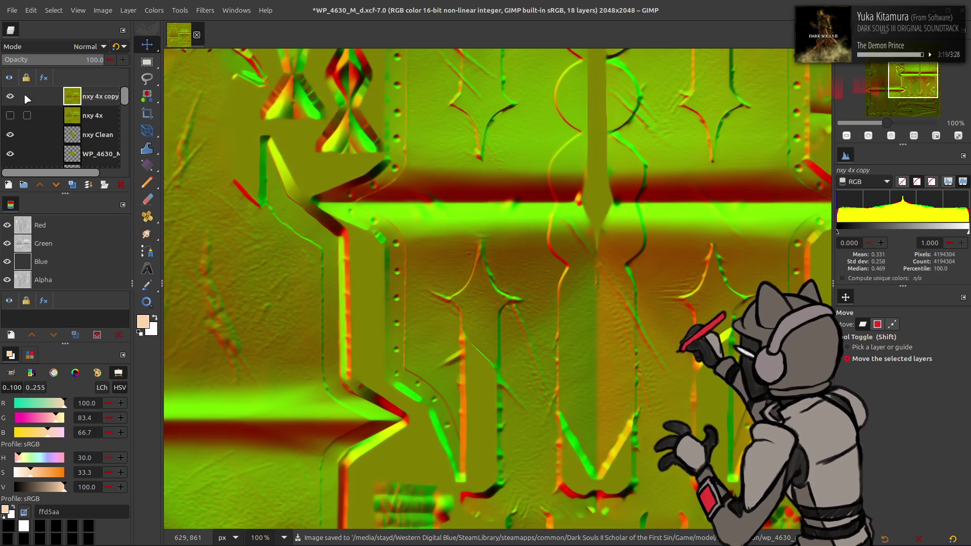
Step: Recolour nxy 4x copy with the G'MIC Colour Space Swap filter
click(203, 11)
click(219, 40)
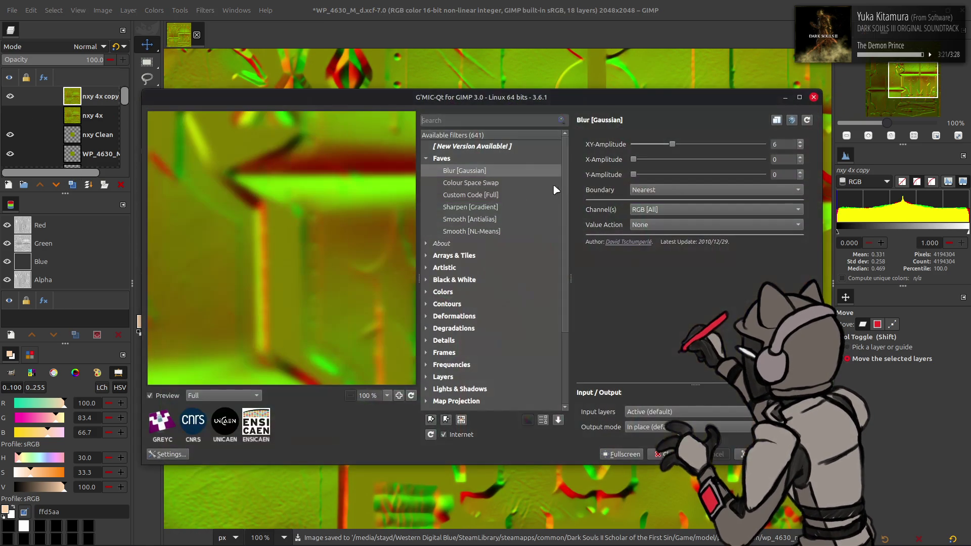
click(531, 182)
click(666, 454)
Step: Scale the nxy 4x copy layer to 50%, down to 1024×1024 pixels
click(128, 10)
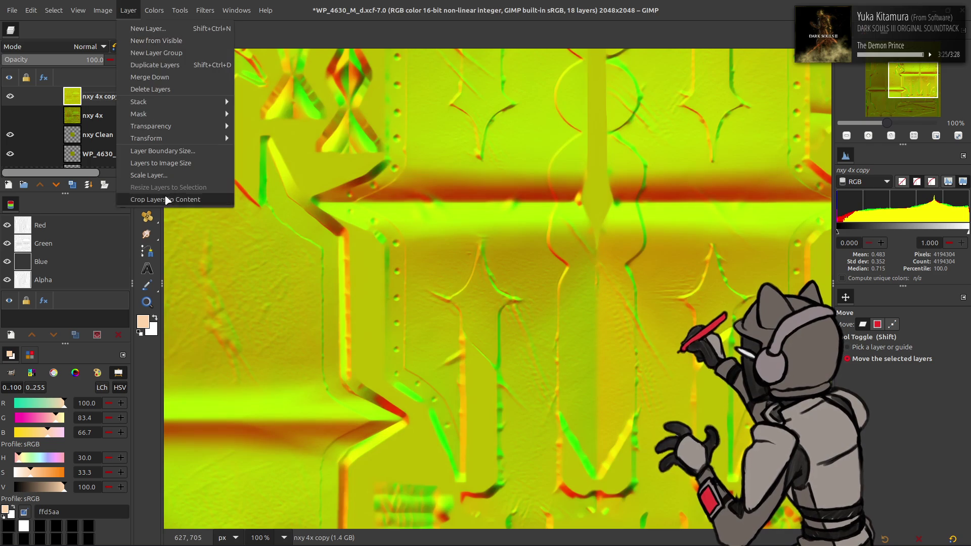
click(170, 175)
triple_click(466, 258)
text(50)
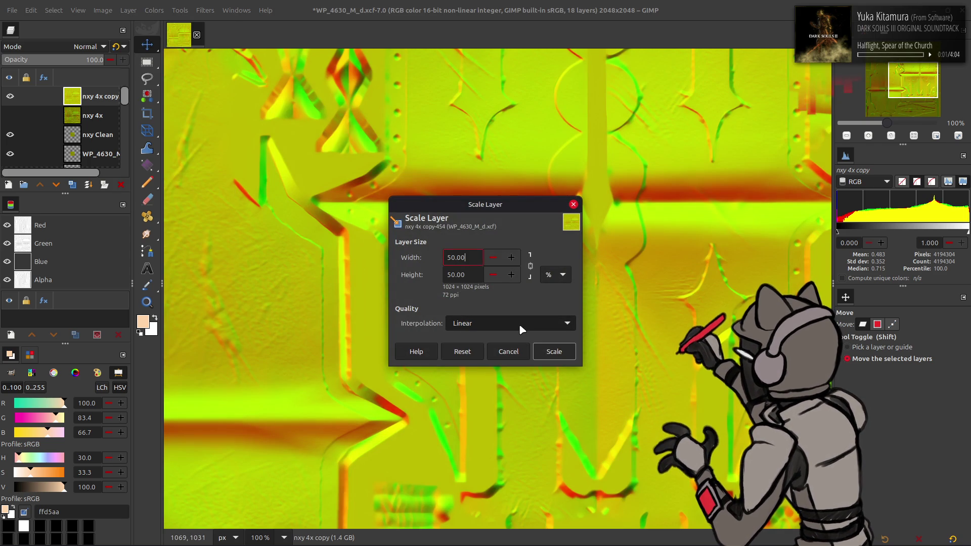
click(554, 352)
click(206, 10)
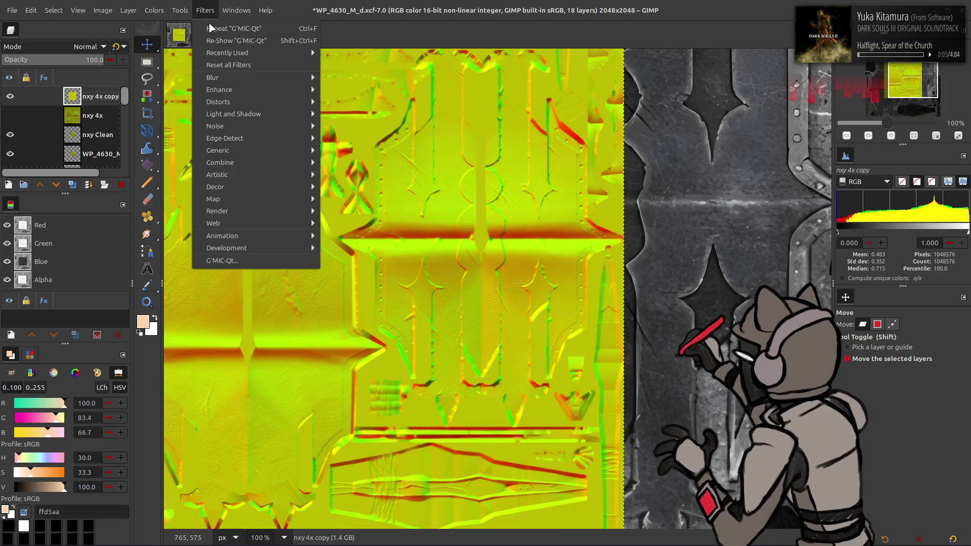
Step: Reapply the Colour Space Swap and rescale nxy 4x copy in the Scale Layer dialog
click(268, 257)
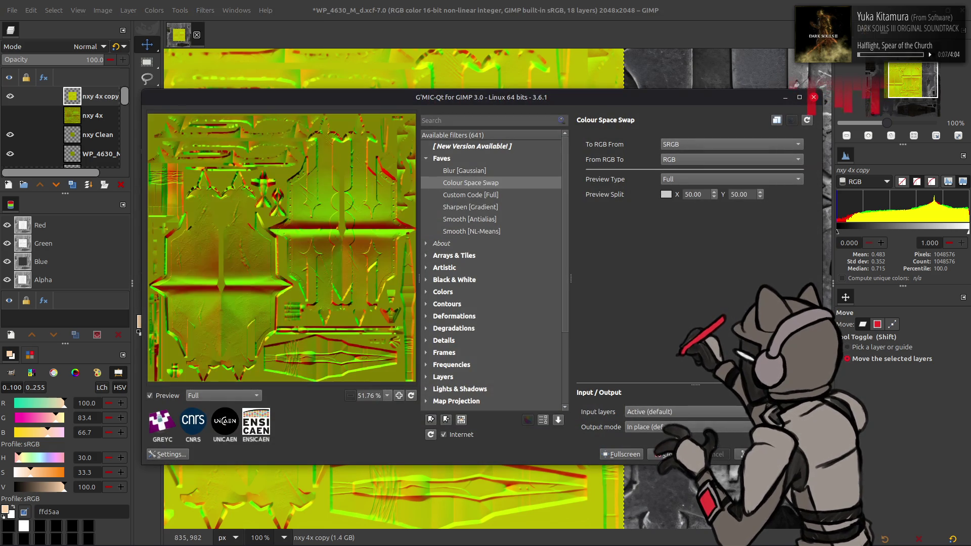
click(664, 454)
ctrl+scroll(634, 271, up, 1)
ctrl+scroll(634, 270, up, 1)
ctrl+scroll(634, 272, up, 1)
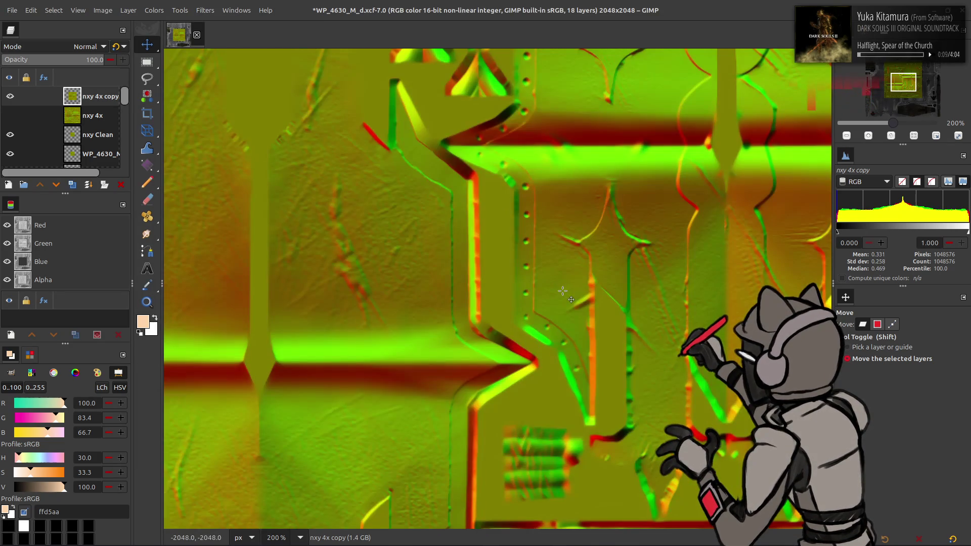
ctrl+scroll(634, 271, up, 1)
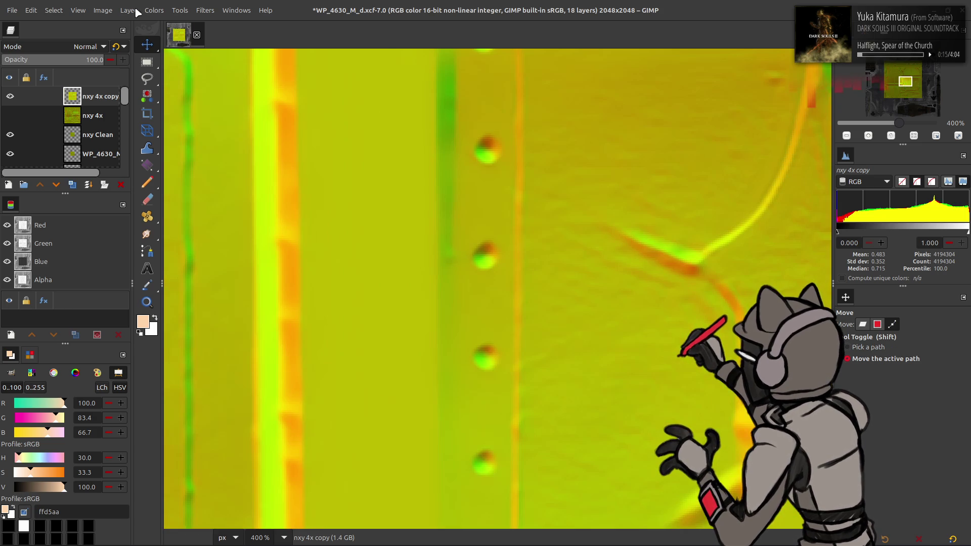
click(128, 10)
click(160, 179)
text(25)
scroll(507, 327, up, 1)
click(553, 353)
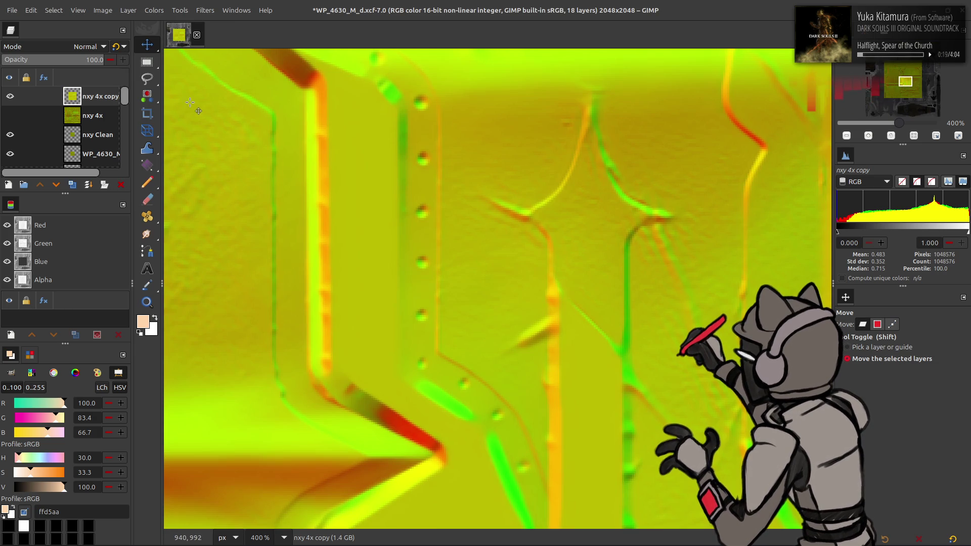
Step: Swap the colour space once more to restore the darker tones and save the project
click(205, 10)
click(248, 263)
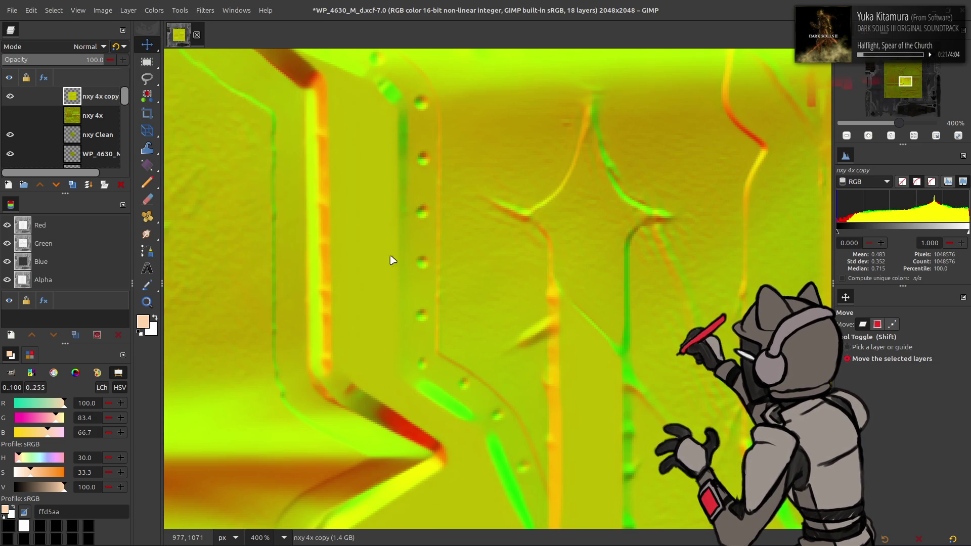
key(Return)
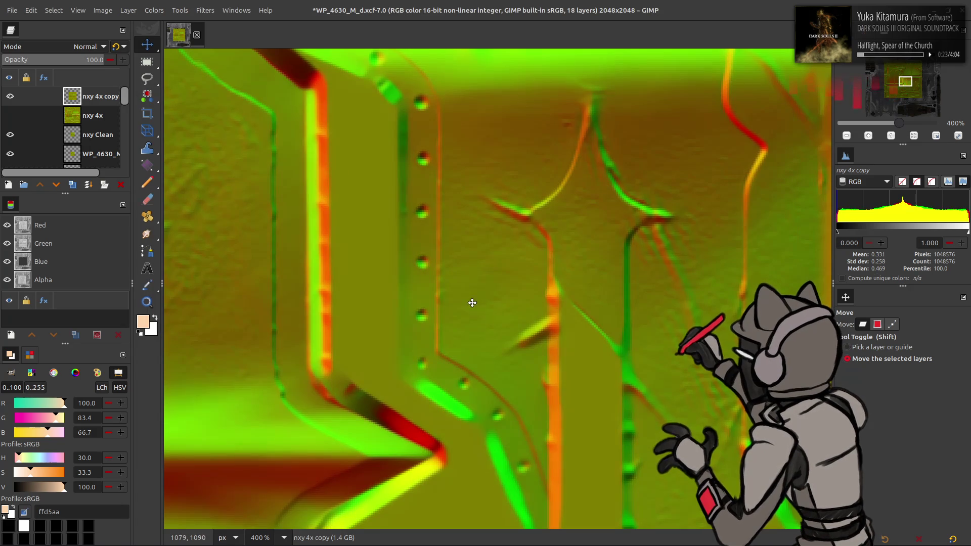
ctrl+scroll(468, 298, down, 1)
ctrl+scroll(475, 311, down, 1)
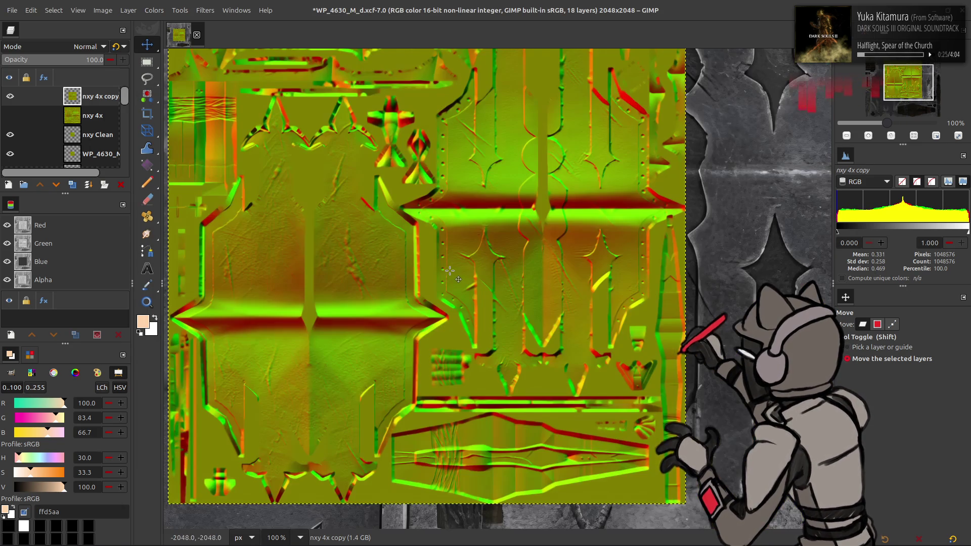
ctrl+scroll(482, 326, down, 1)
ctrl+scroll(491, 348, down, 1)
key(ctrl+s)
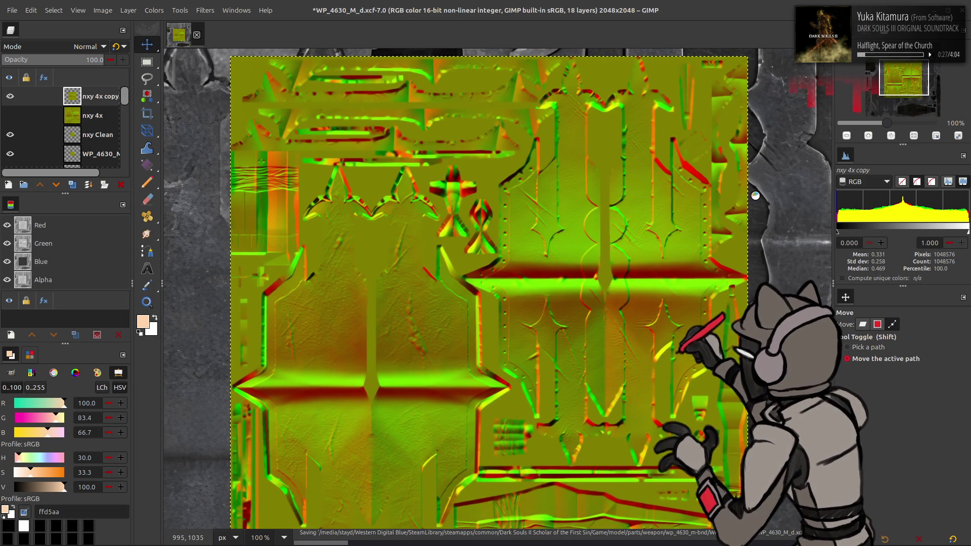
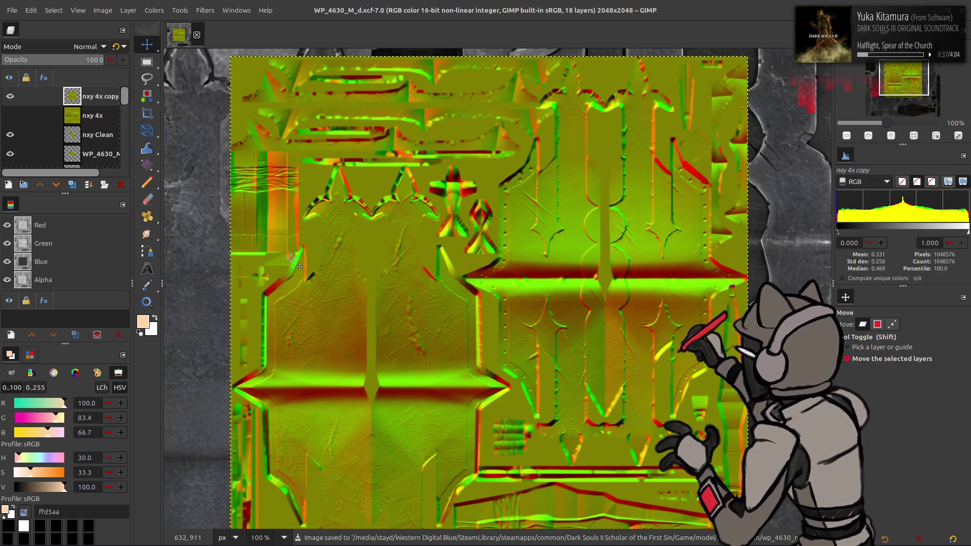
Step: Compare the nxy 4x layers, then duplicate the nxy Clean layer
click(10, 116)
click(10, 96)
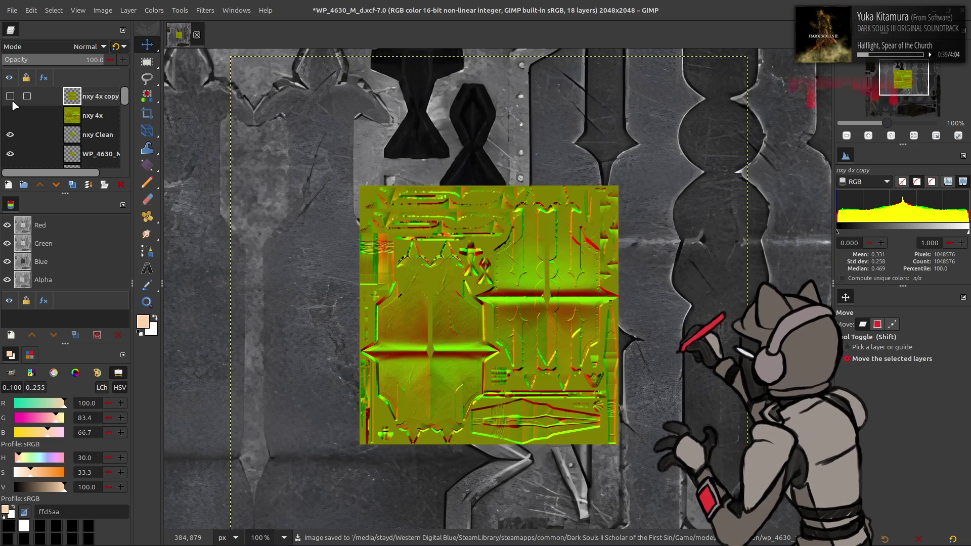
click(10, 97)
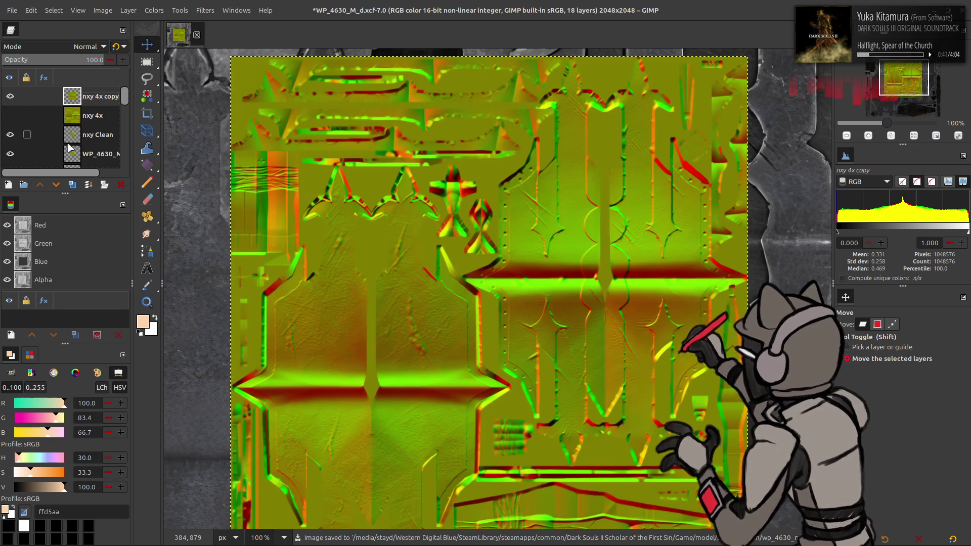
key(shift+ctrl+d)
Step: Scale the nxy Clean copy to 200% with interpolation None and view at 200%
click(127, 10)
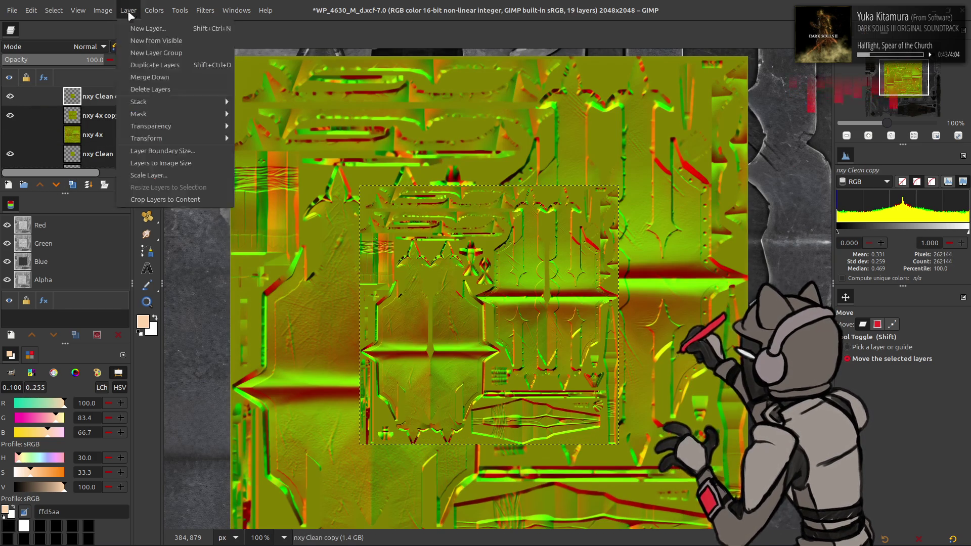
click(171, 172)
double_click(470, 258)
text(200)
scroll(536, 322, up, 4)
click(551, 351)
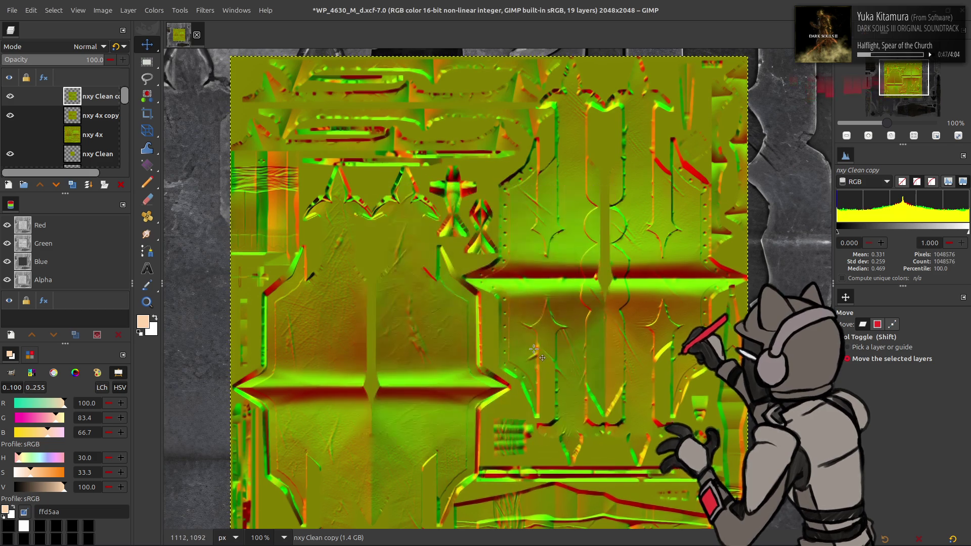
key(2)
Step: Toggle the nxy Clean copy's visibility to compare, leaving it hidden
click(9, 97)
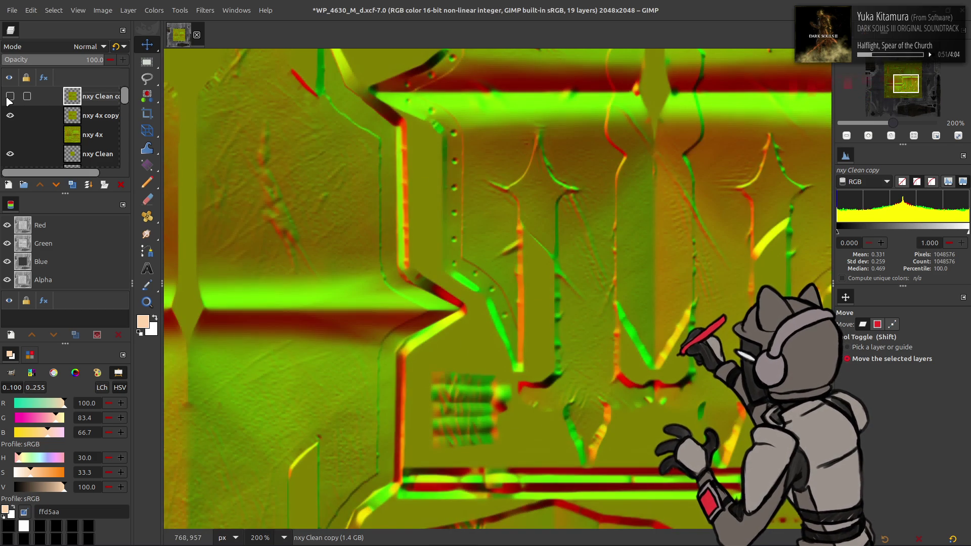
click(9, 96)
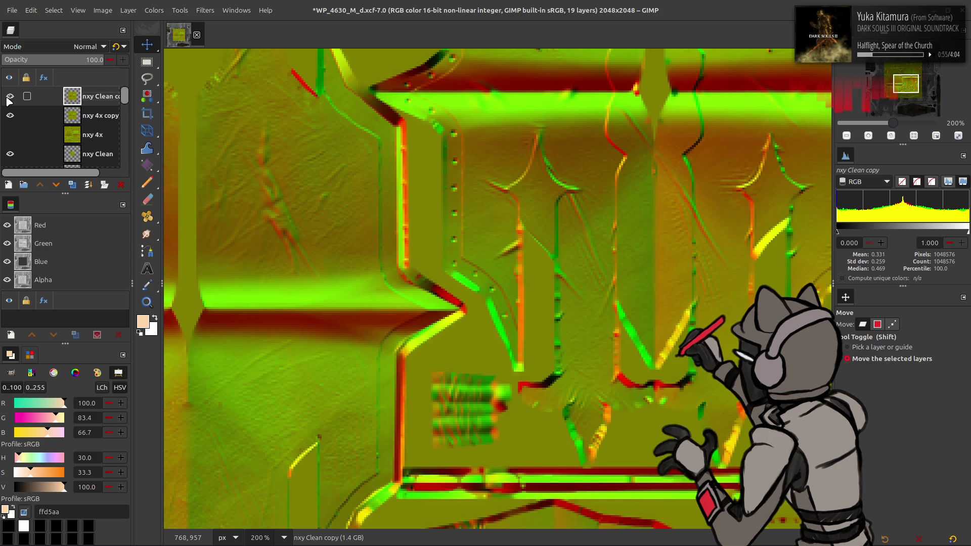
click(10, 96)
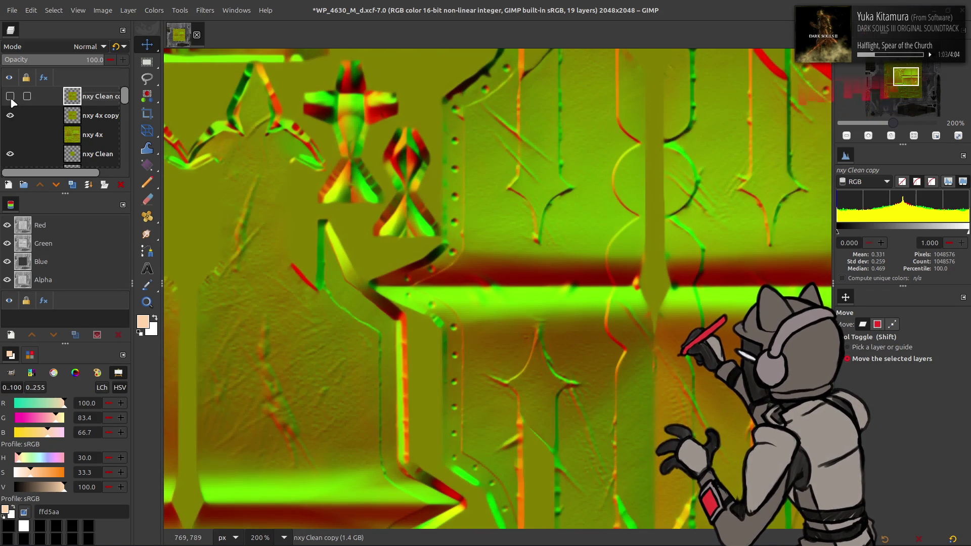
Step: Duplicate the nxy 4x copy layer twice
click(79, 117)
click(74, 185)
click(74, 184)
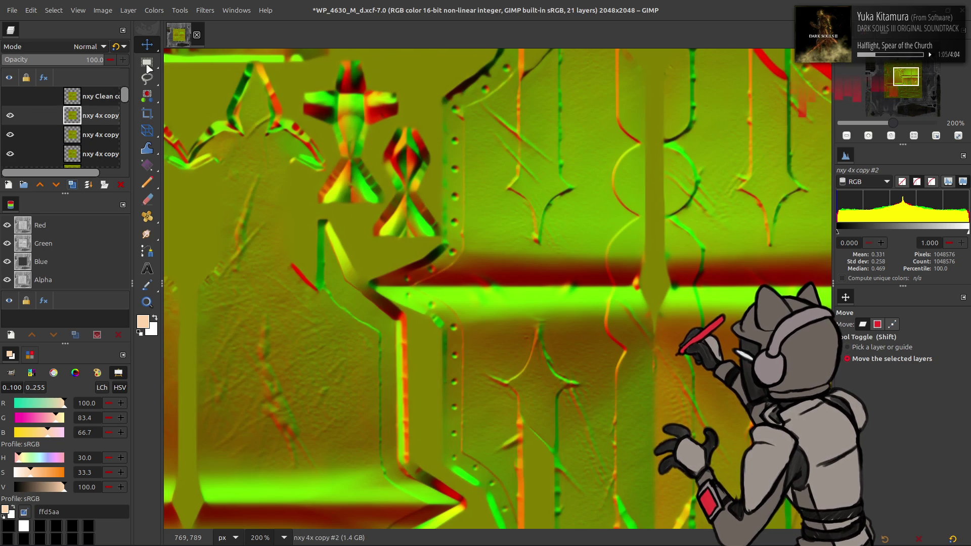
click(205, 9)
Step: Run G'MIC Blur [Gaussian] at amplitude 0.5 and set the layer mode to Grain extract
click(222, 260)
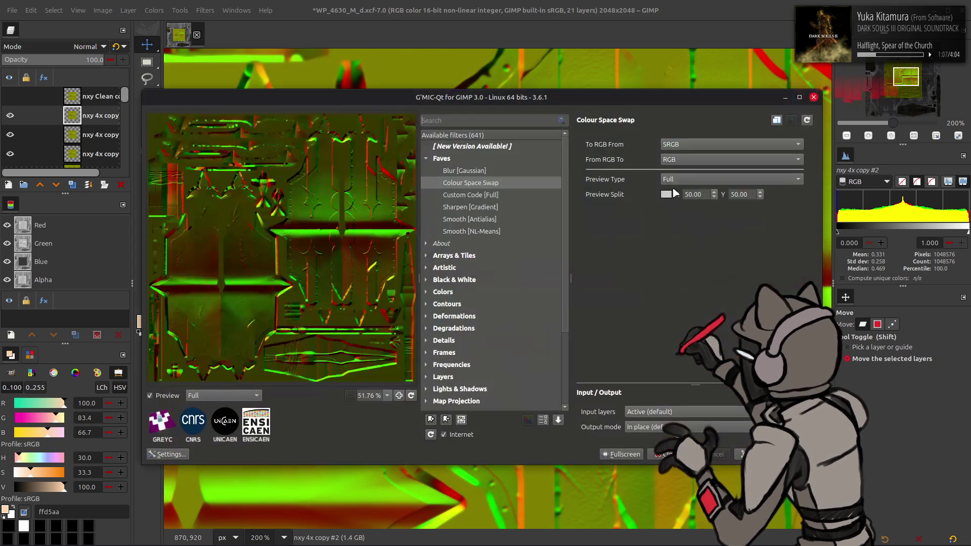
click(505, 174)
double_click(776, 144)
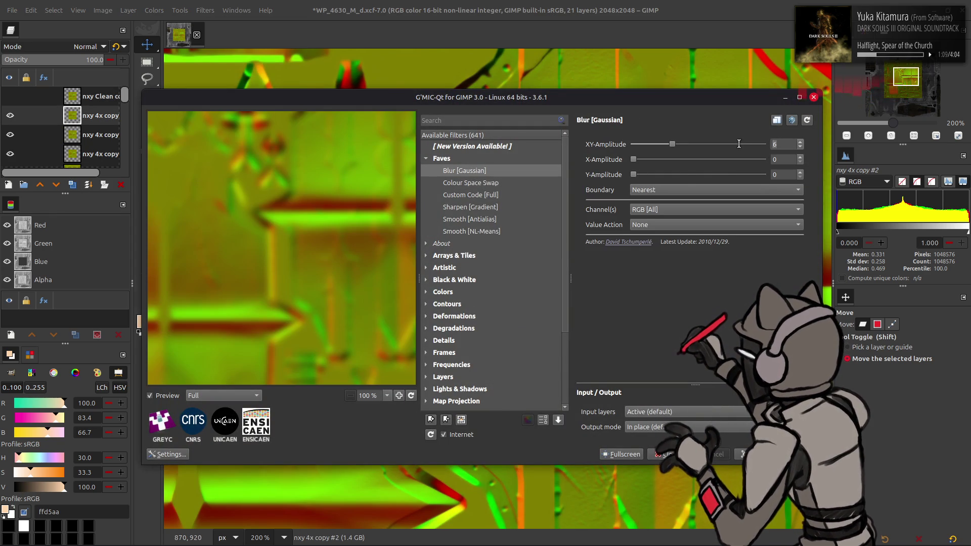
text(0.5)
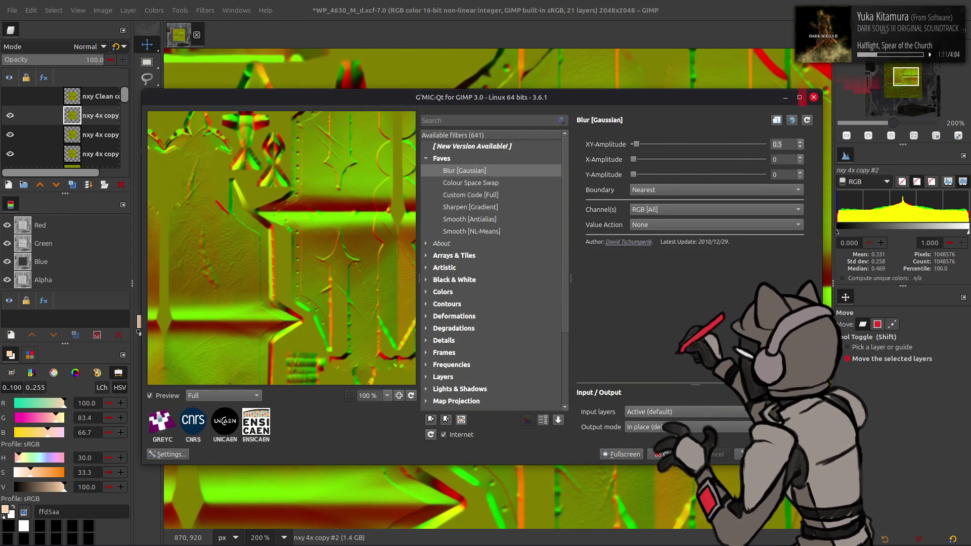
key(Return)
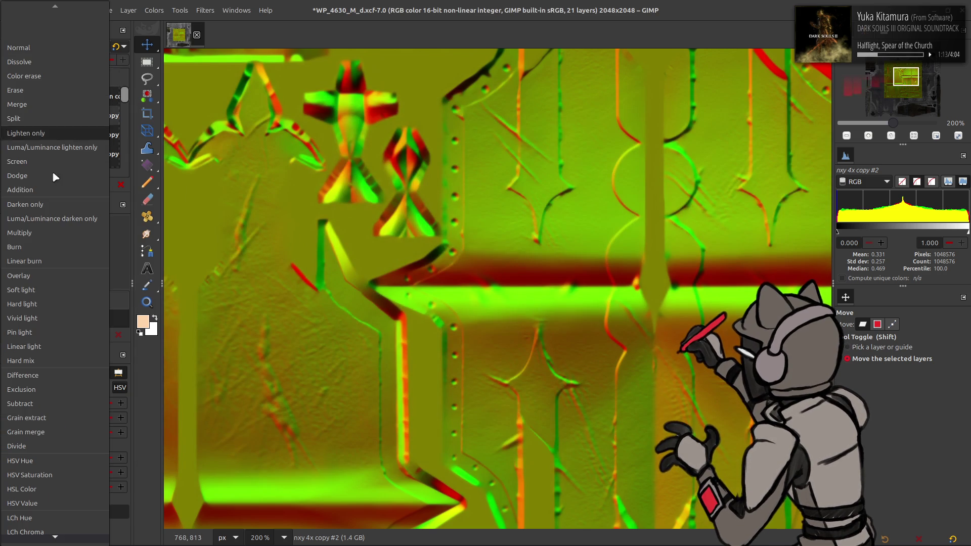
click(92, 48)
click(71, 419)
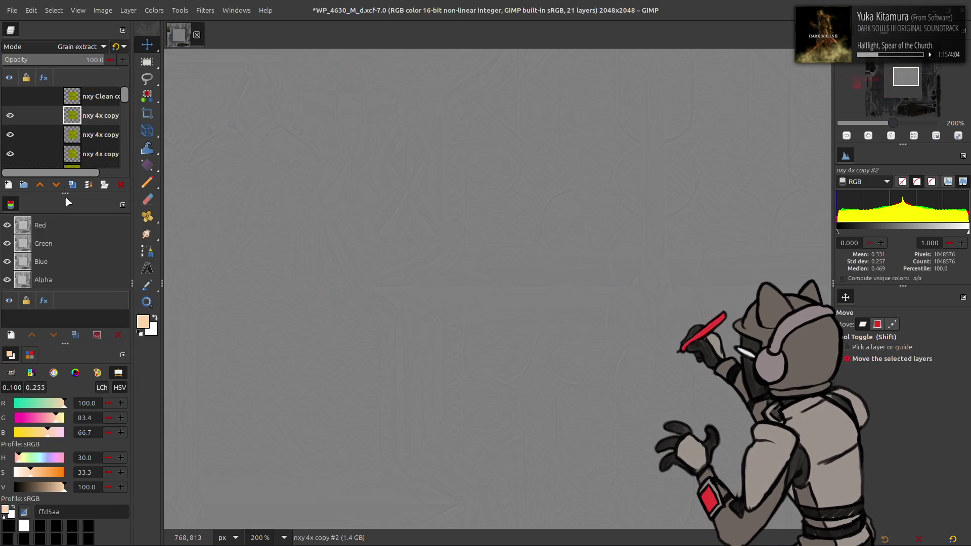
Step: Merge the grain-extract layer down, then merge the detail layer into nxy 4x copy
right_click(112, 115)
click(152, 218)
click(77, 47)
key(Escape)
right_click(85, 118)
key(Escape)
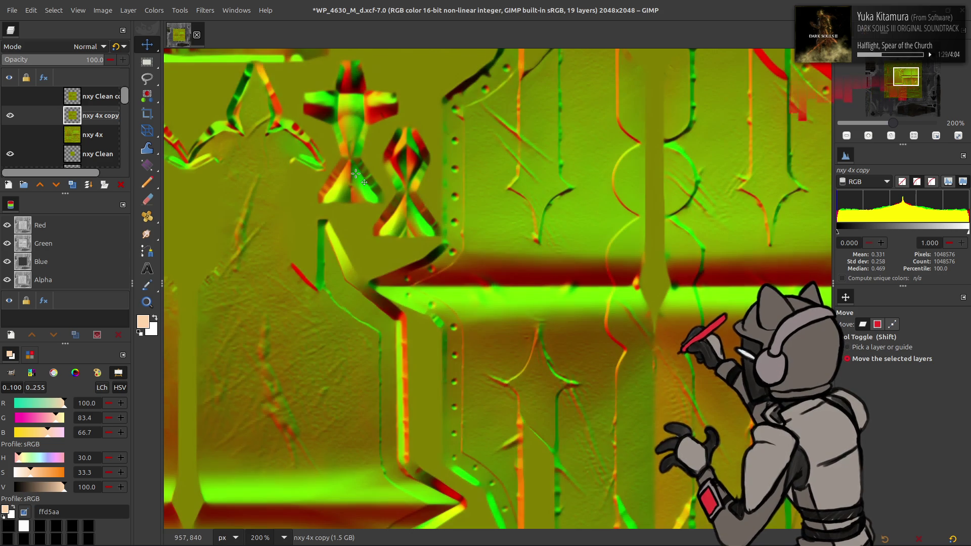
scroll(357, 174, up, 3)
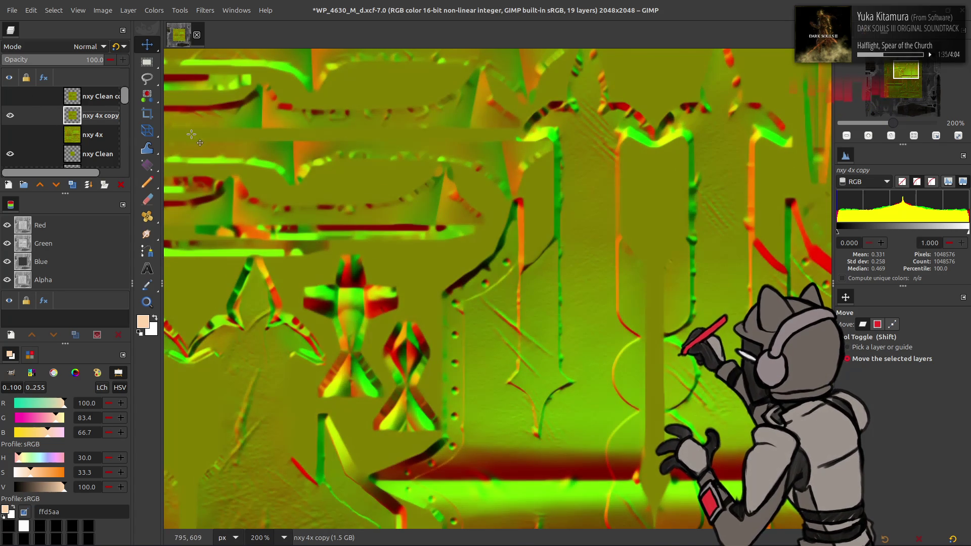
Step: Save the XCF, zoom to 100%, switch to the file manager and bring up the app launcher
key(ctrl+s)
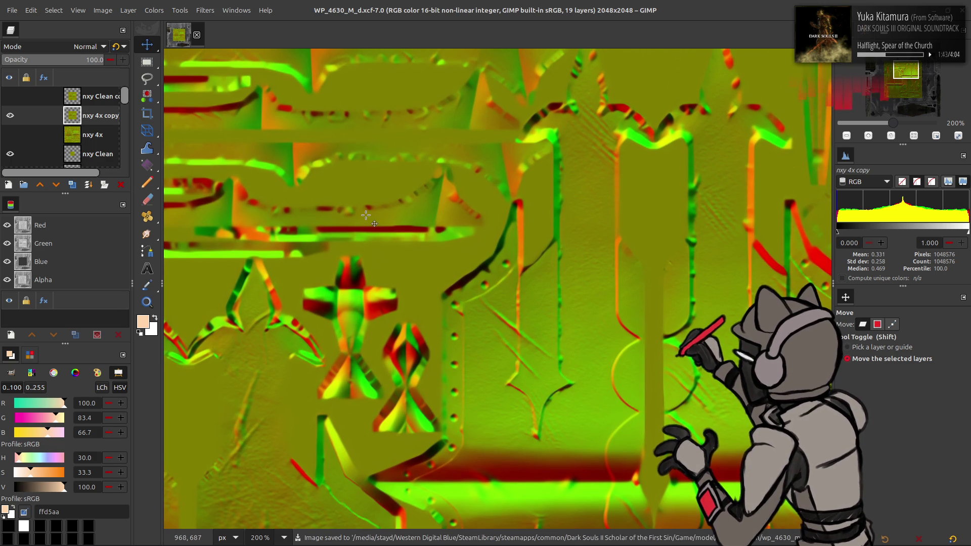
key(1)
key(alt+Tab)
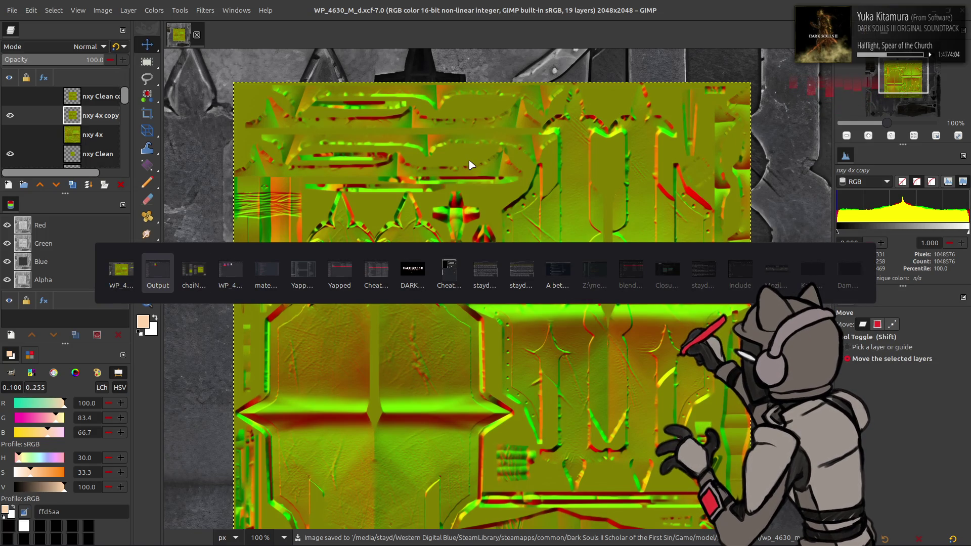
key(alt+Tab)
key(super)
text(bl)
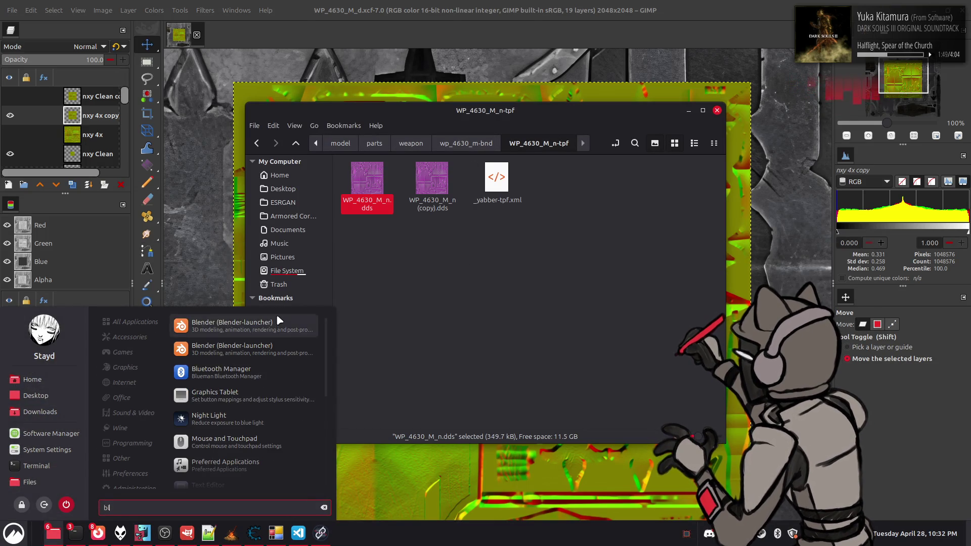
Step: Launch Blender and open the recent wp_4630.blend project
click(278, 322)
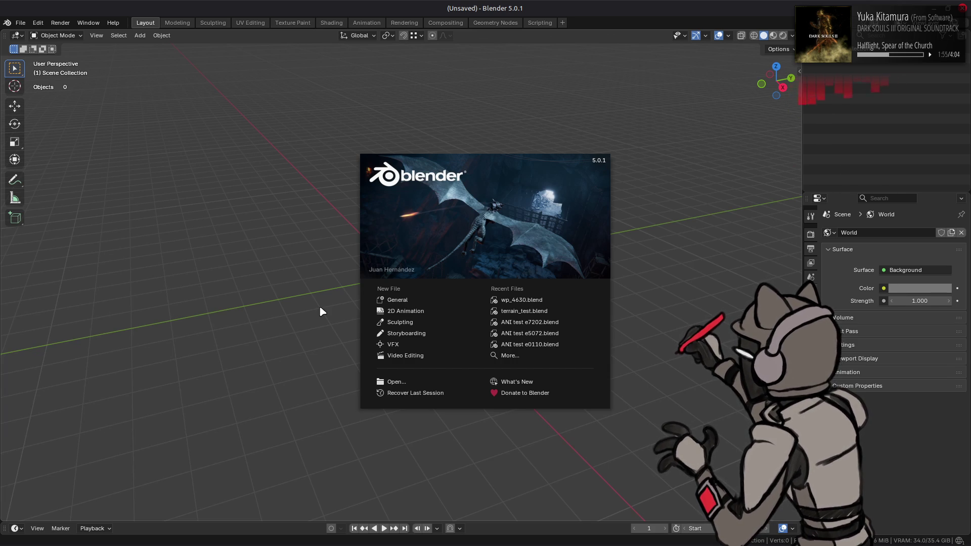
click(521, 301)
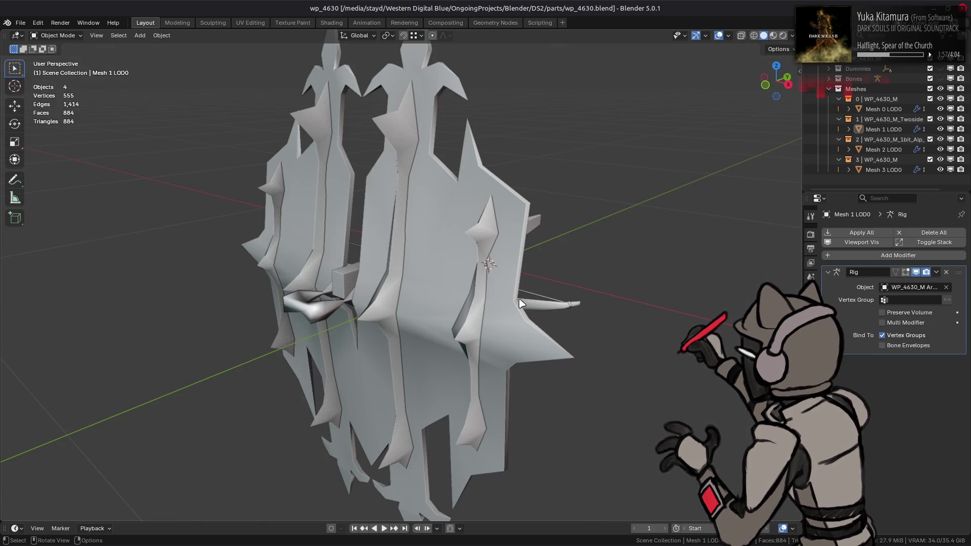
Step: In the Shading workspace, display the Normal render pass on the weapon
click(332, 23)
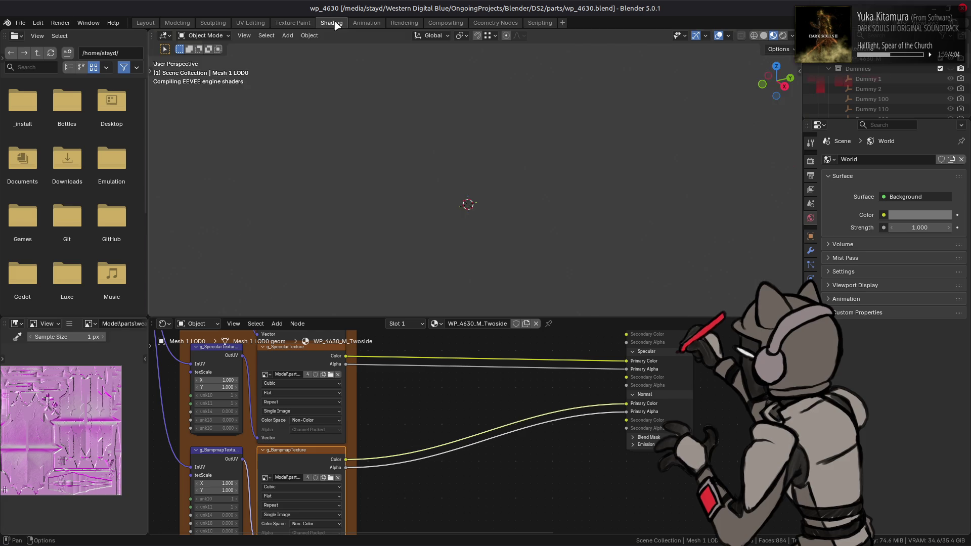
scroll(577, 167, up, 6)
middle_drag(576, 167, 683, 113)
click(791, 35)
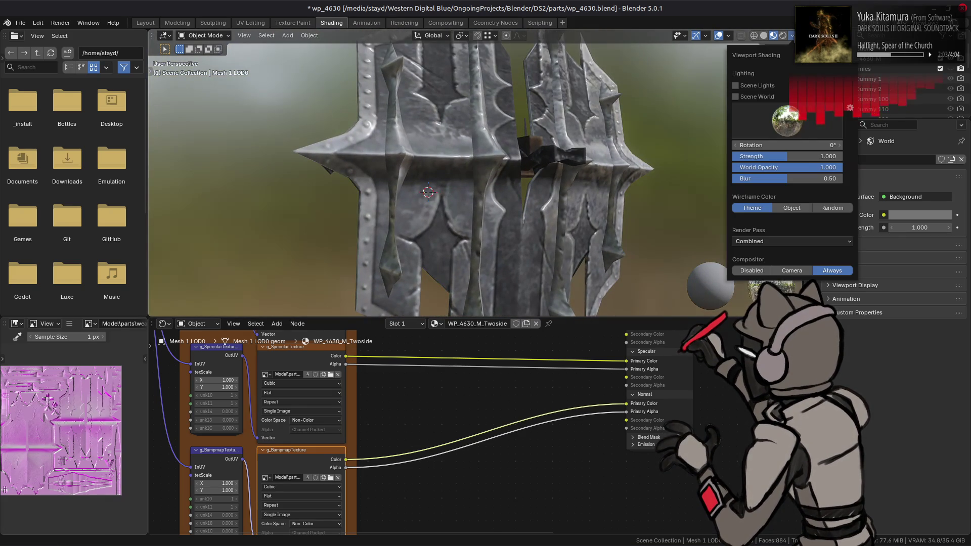
click(791, 241)
click(797, 279)
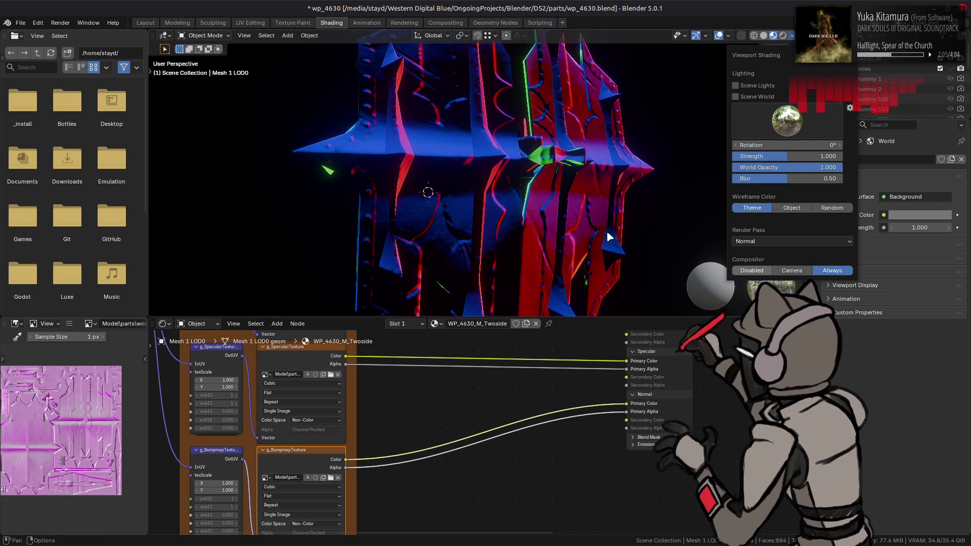
middle_drag(564, 190, 551, 220)
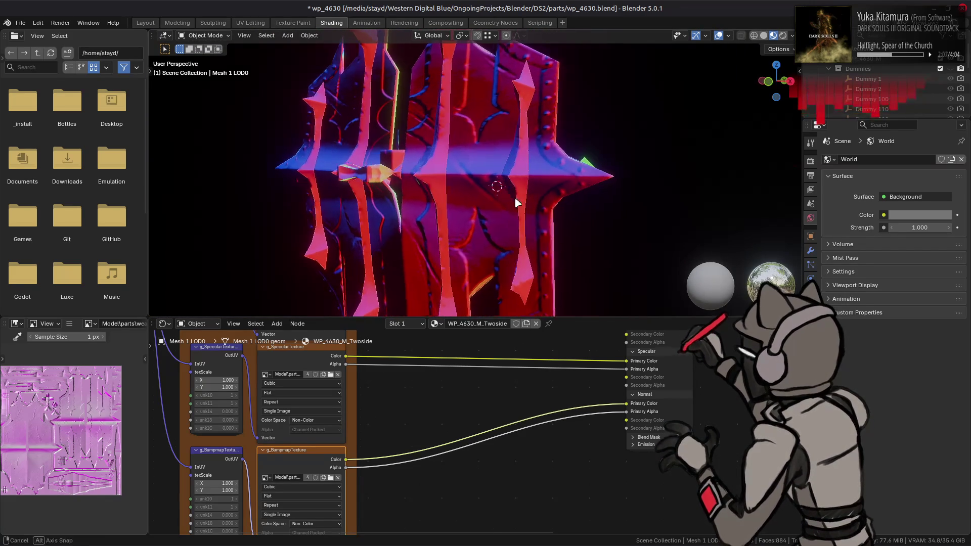
Step: In Compositing, set Convert Colorspace From to Linear FilmLight E-Gamut
click(455, 24)
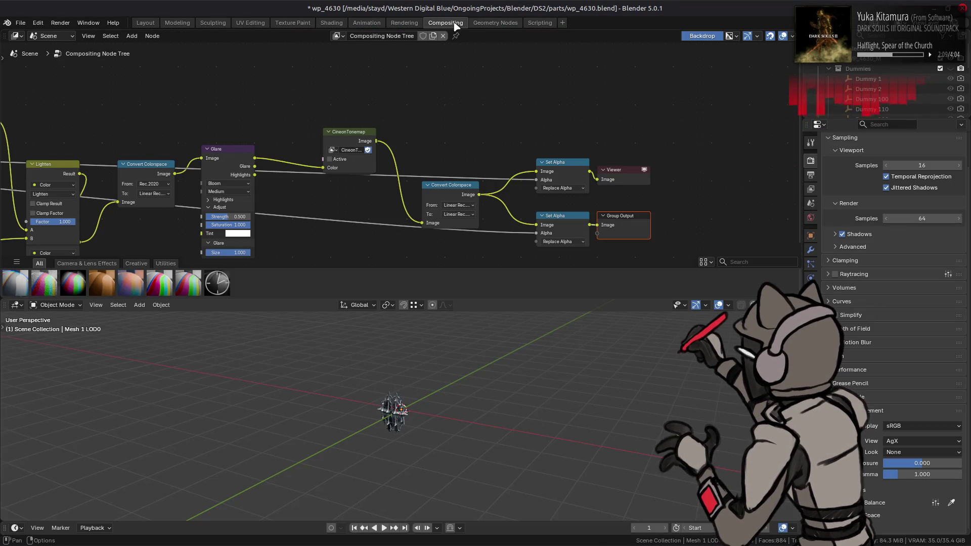
middle_drag(395, 229, 423, 227)
click(256, 181)
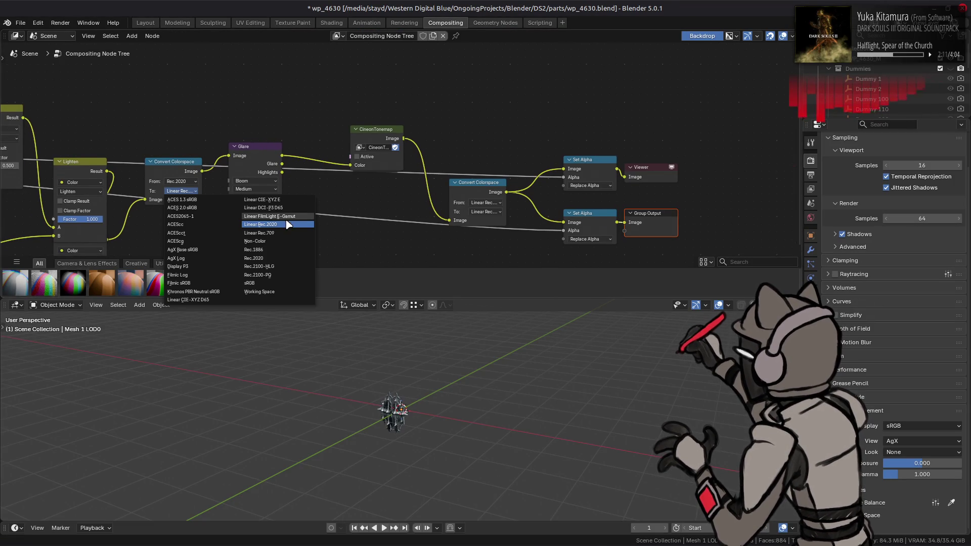
click(486, 202)
click(580, 231)
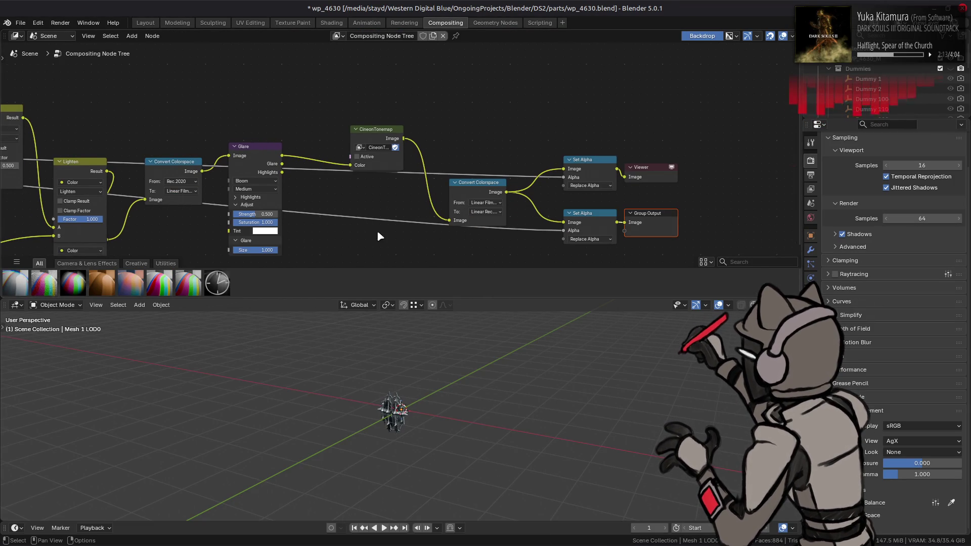
Step: Set the Glare highlight Threshold and Smoothness both to 1.000
click(250, 197)
drag(261, 214, 261, 216)
click(256, 207)
text(1)
key(Tab)
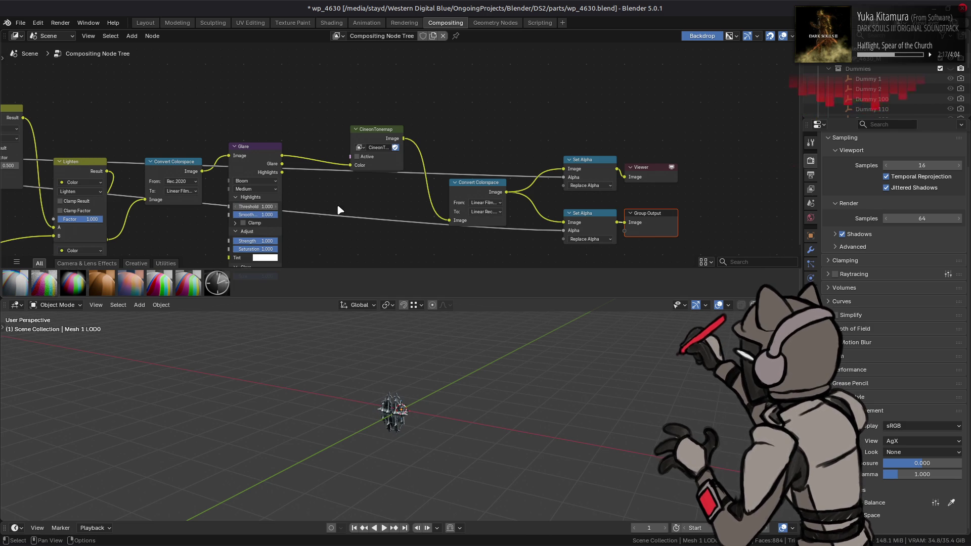
click(163, 23)
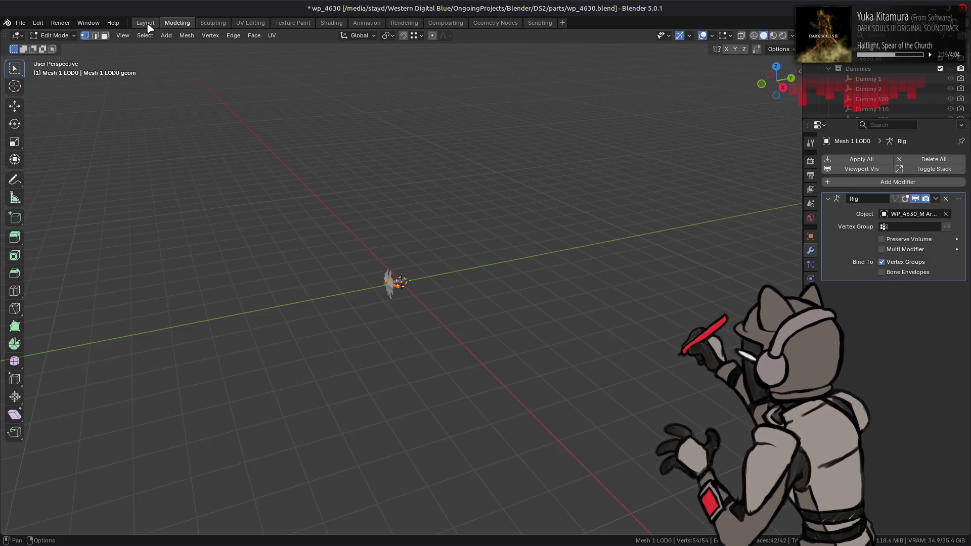
Step: Inspect the weapon close up in Shading, save wp_4630.blend and switch windows
click(331, 23)
middle_drag(500, 104, 492, 120)
scroll(455, 148, up, 3)
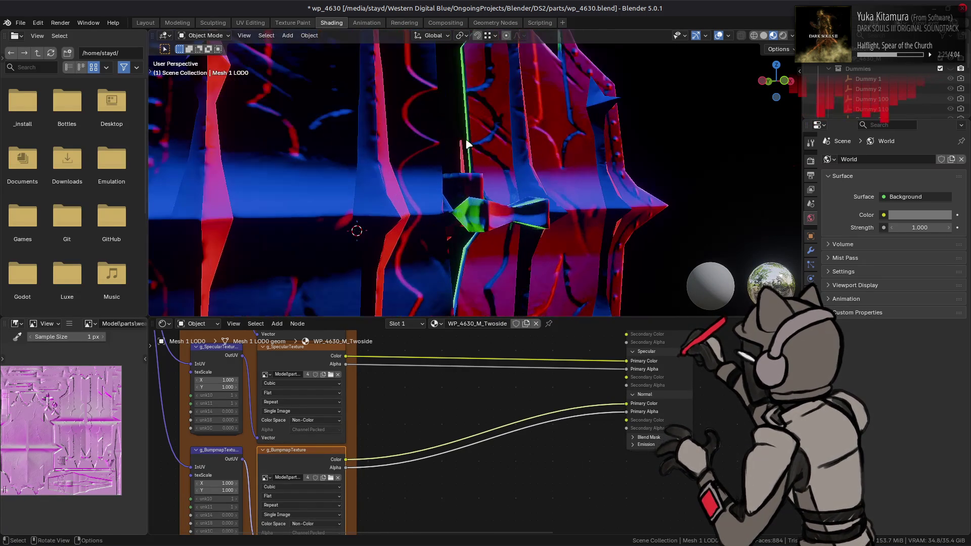
scroll(468, 176, up, 2)
shift+middle_drag(467, 175, 436, 179)
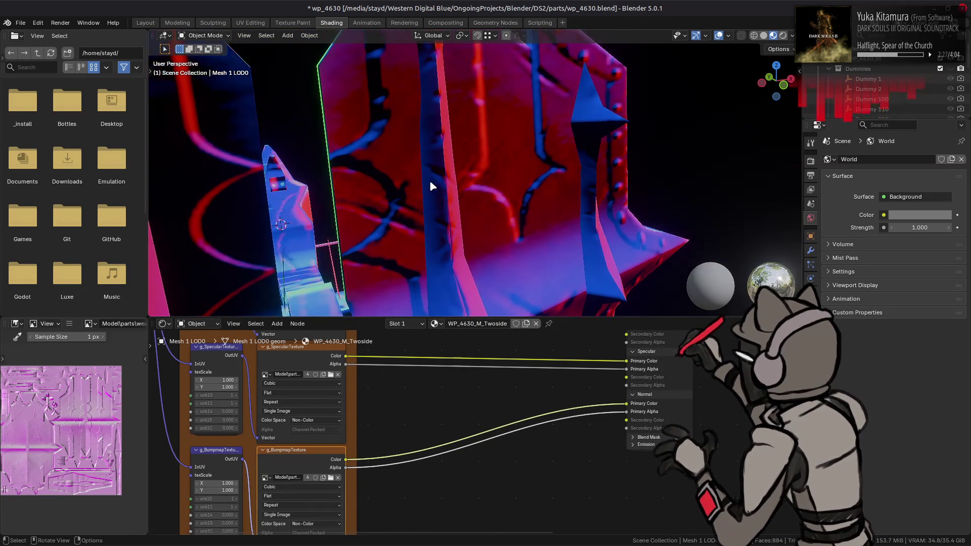
key(ctrl+s)
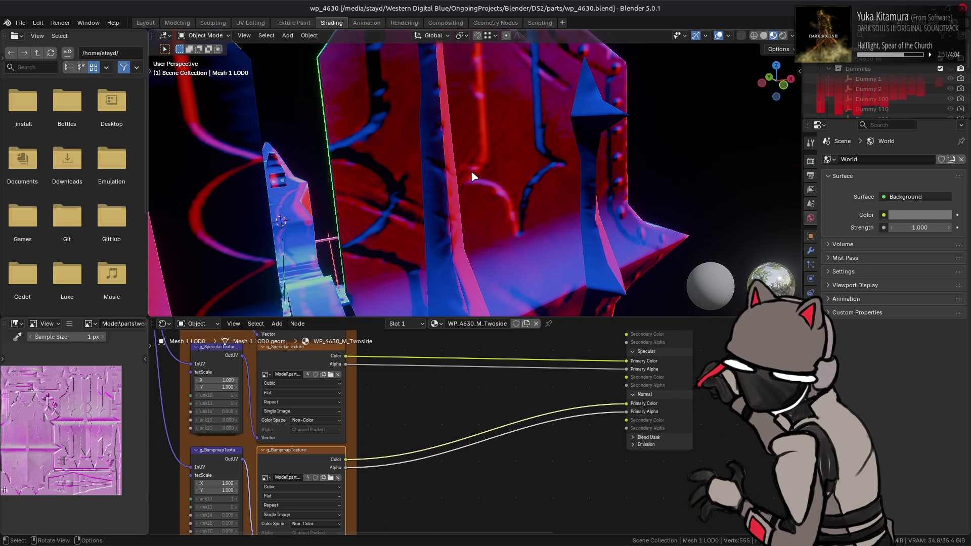
key(alt+Tab)
key(alt+Tab)
key(alt+Tab)
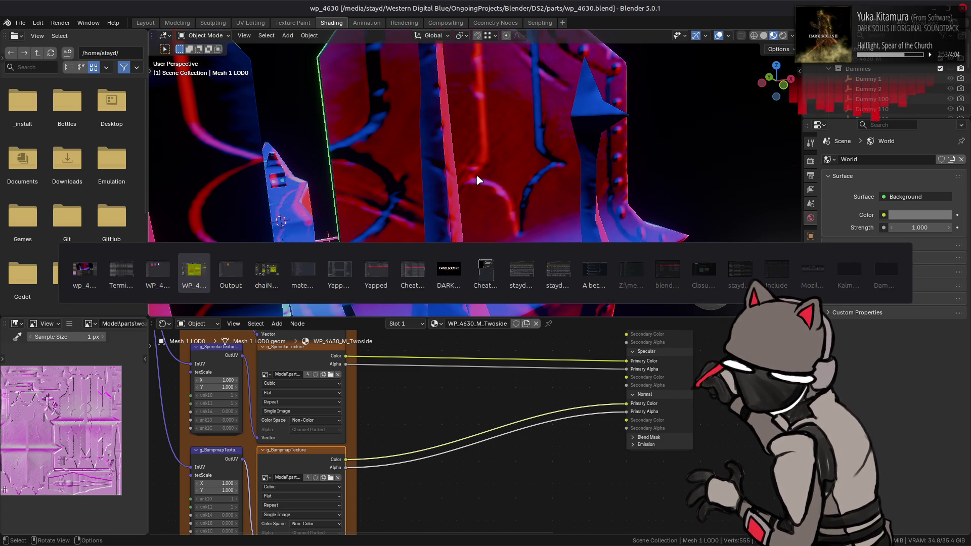
Step: Browse Export As to WP_4630_M_n-tpf, cancel, then delete the nxy Clean copy layer
click(13, 11)
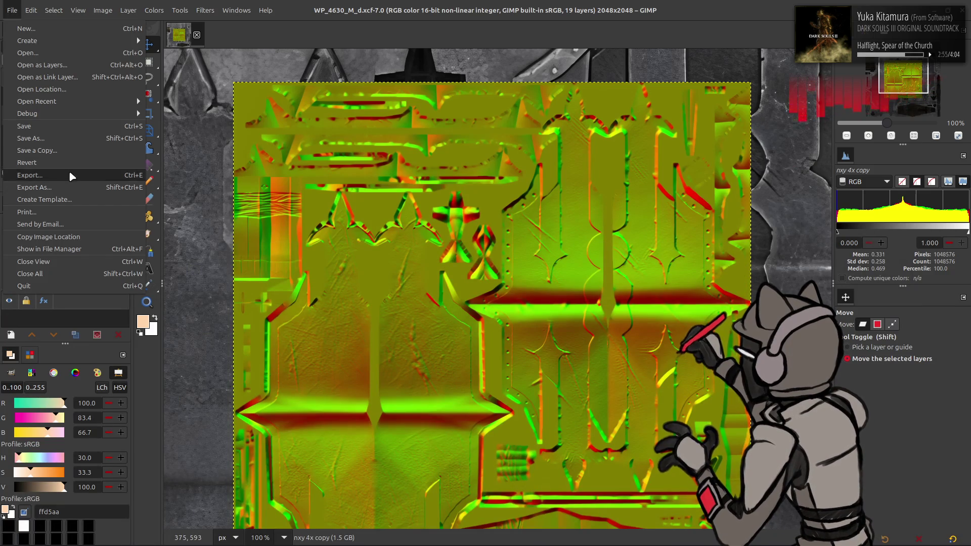
click(76, 190)
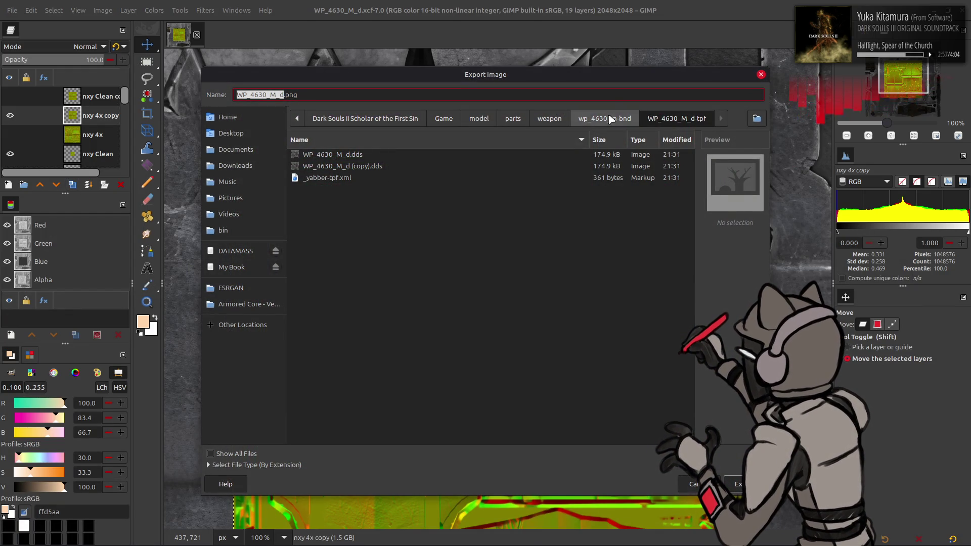
click(607, 119)
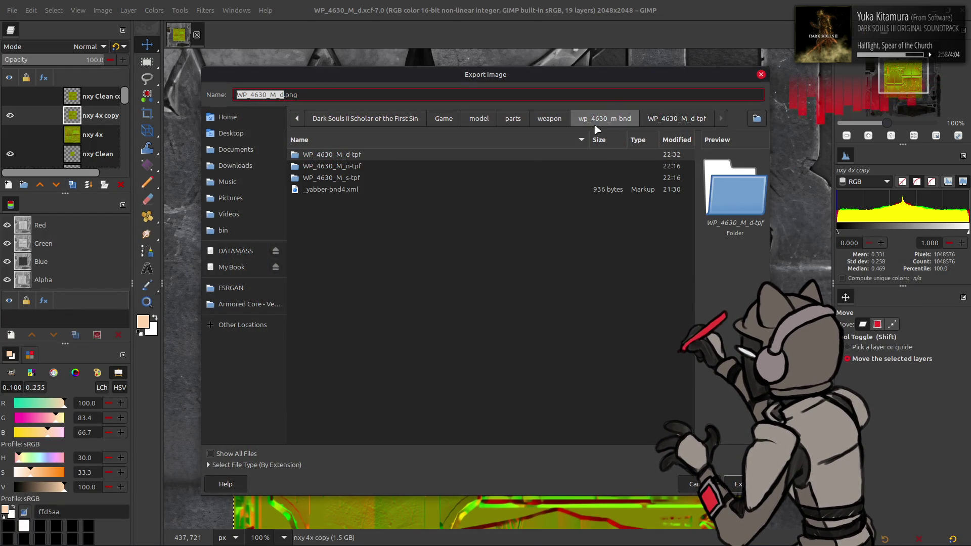
double_click(365, 166)
click(696, 484)
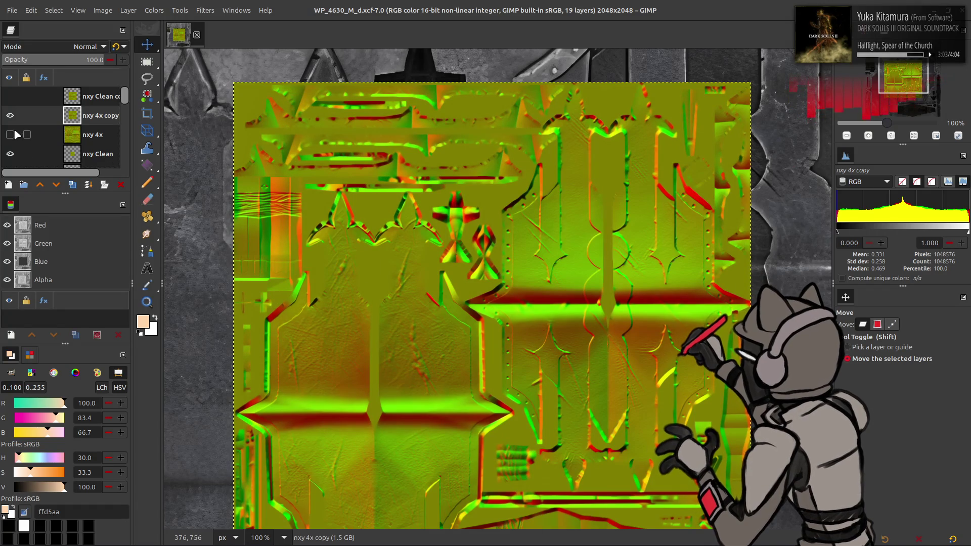
scroll(14, 135, down, 1)
click(120, 184)
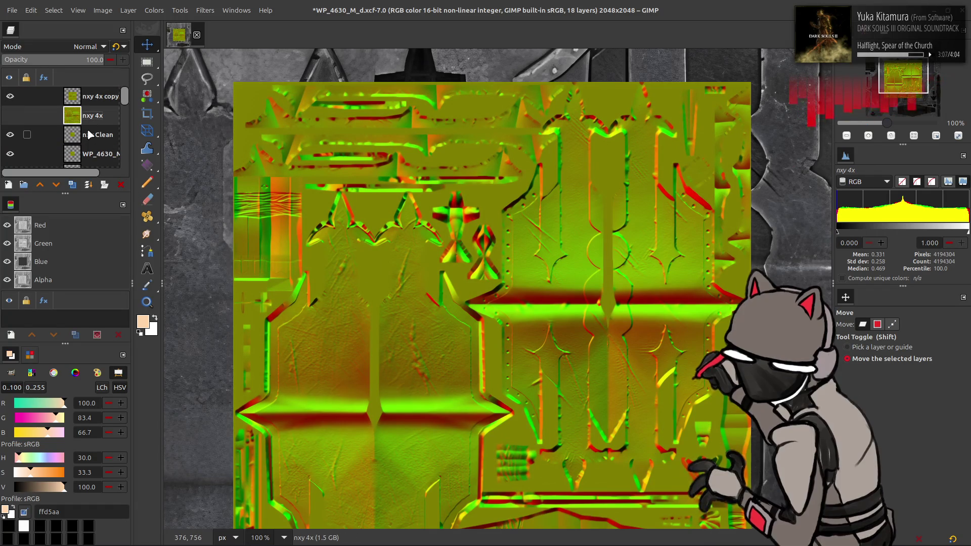
scroll(99, 144, down, 3)
Step: Delete all layers except nxy 4x copy, fit the canvas to 1024x1024 and duplicate it
shift+click(107, 162)
click(120, 185)
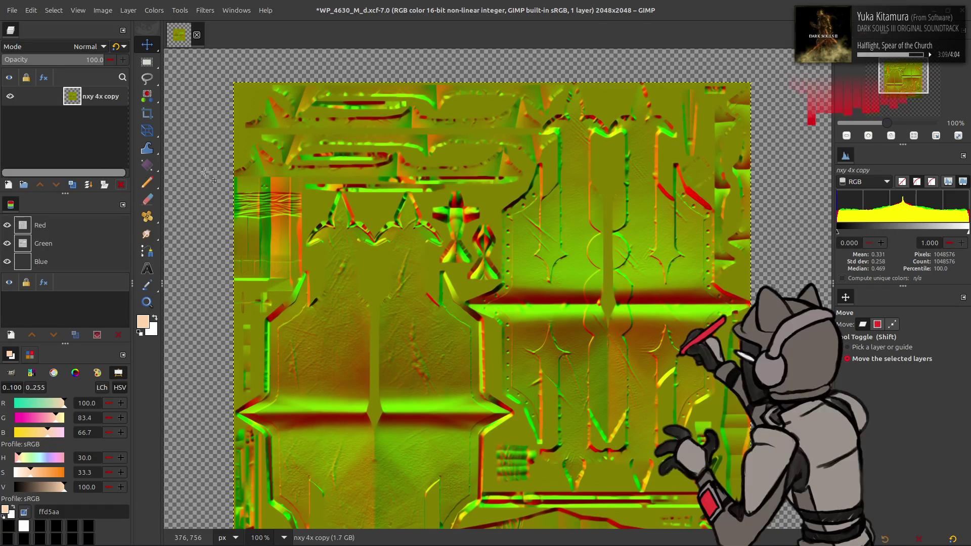
click(109, 16)
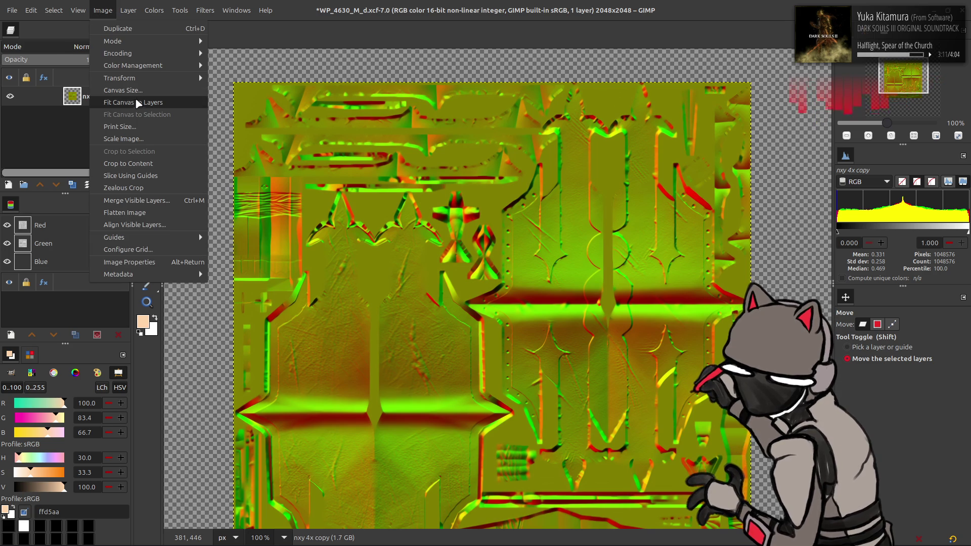
click(135, 98)
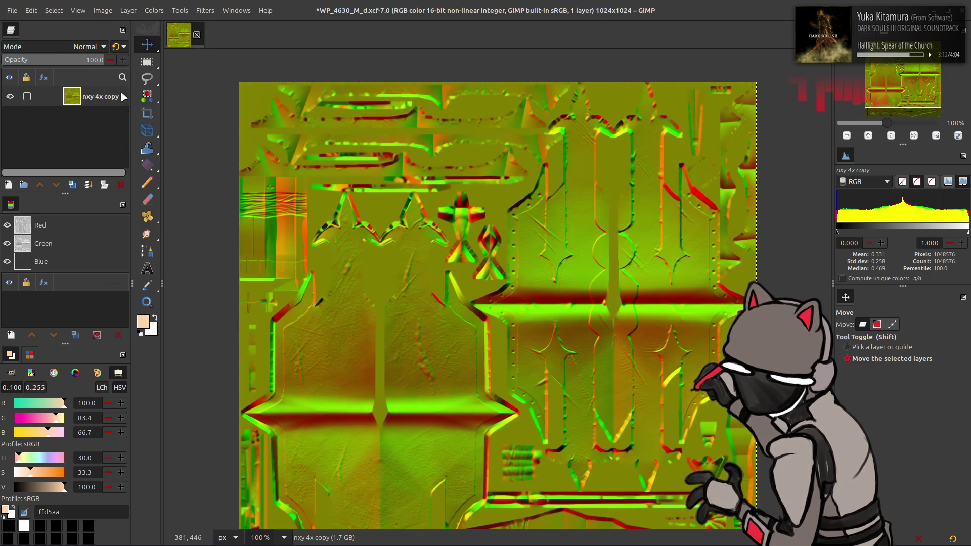
click(72, 184)
Step: Extract a colour component of the duplicate as greyscale, then select the lower layer
click(154, 10)
click(266, 211)
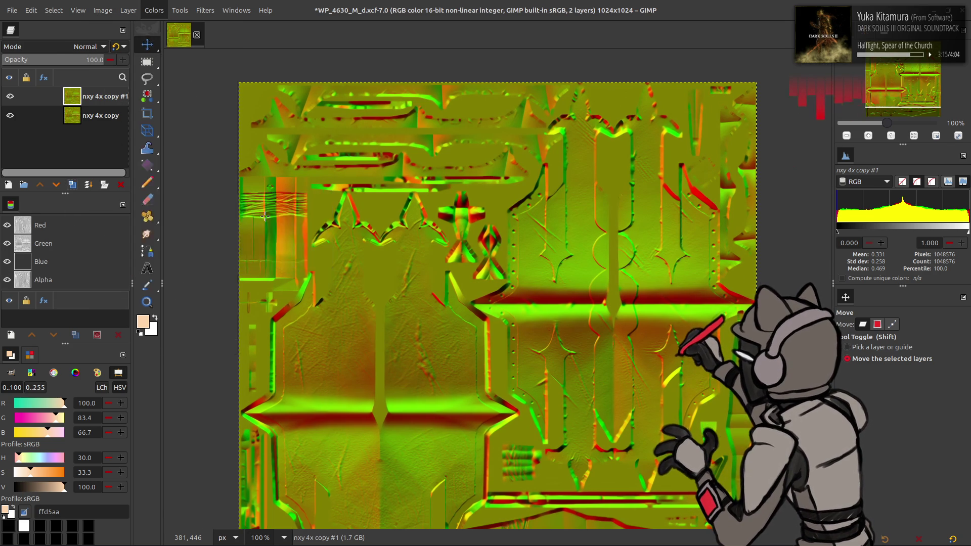
click(200, 269)
click(99, 119)
click(154, 9)
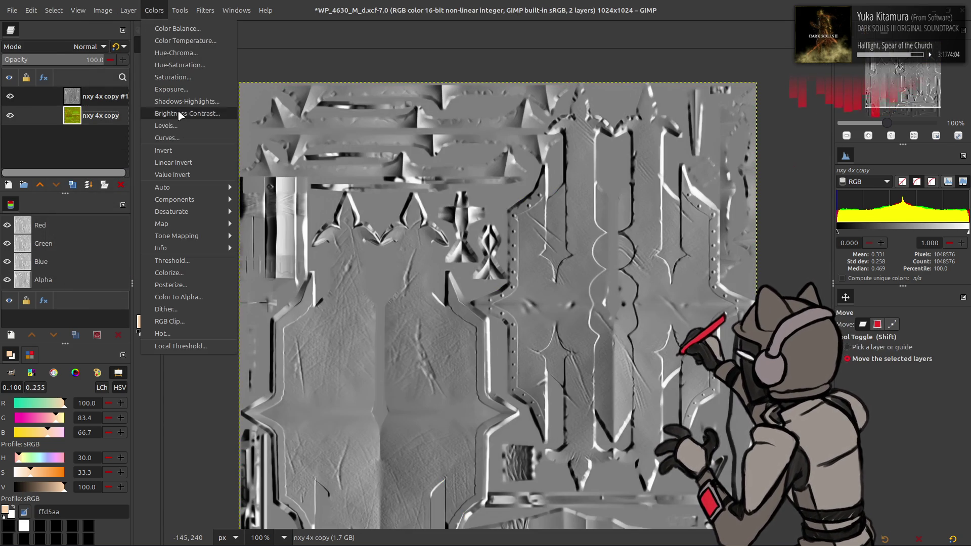
Step: Apply Levels to the lower layer, turn the channel into a selection and delete the greyscale layer
click(175, 126)
scroll(77, 131, down, 1)
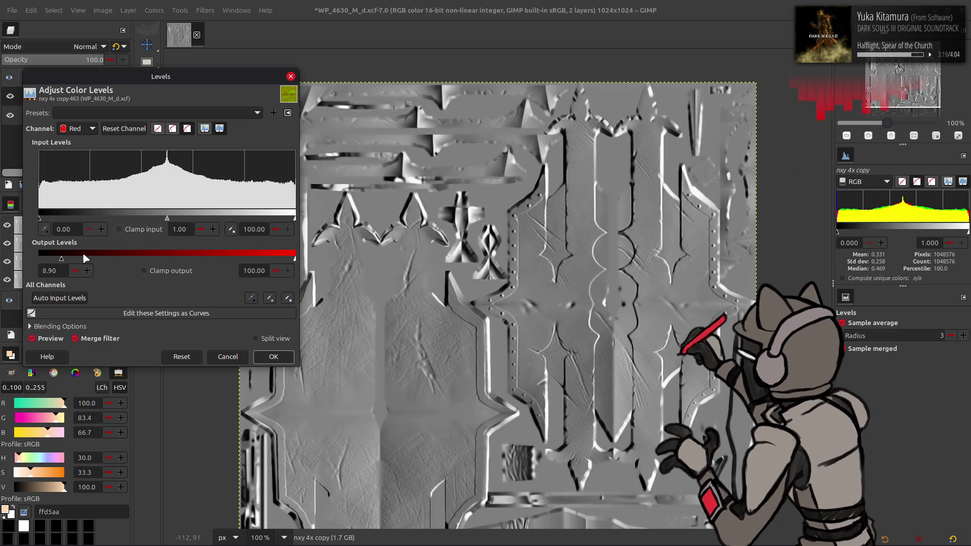
scroll(70, 135, down, 1)
scroll(70, 135, down, 1)
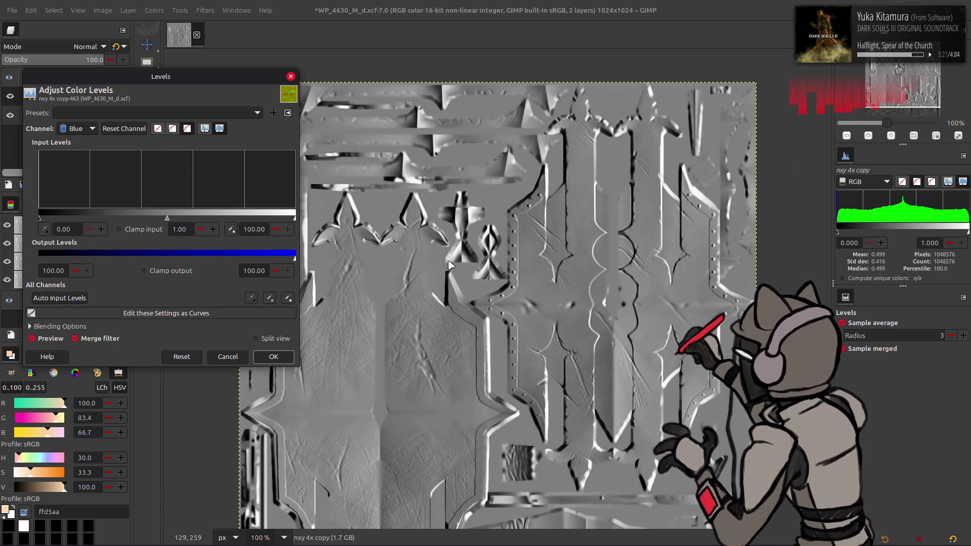
click(273, 357)
right_click(72, 228)
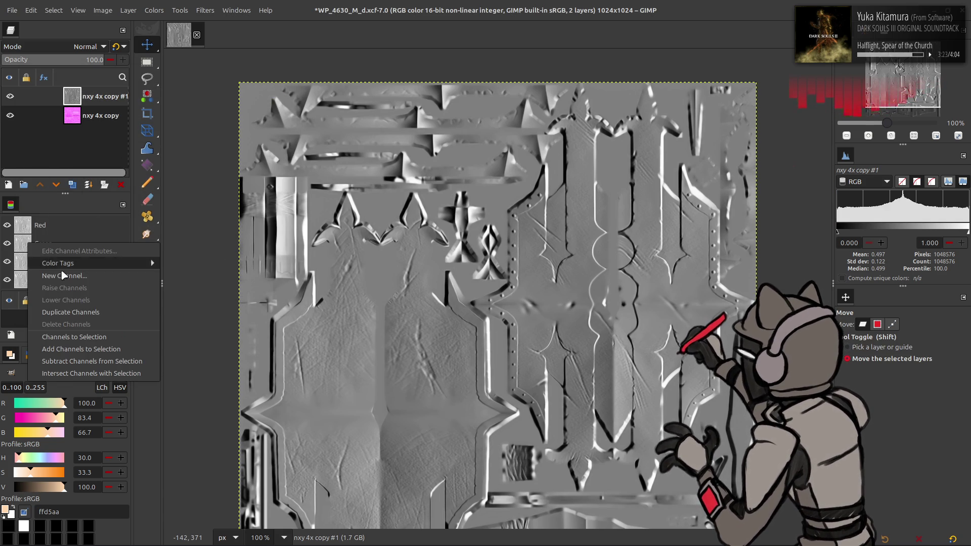
click(82, 337)
click(121, 184)
Step: Add a layer mask from the selection, clear the selection and apply the mask as transparency
right_click(78, 108)
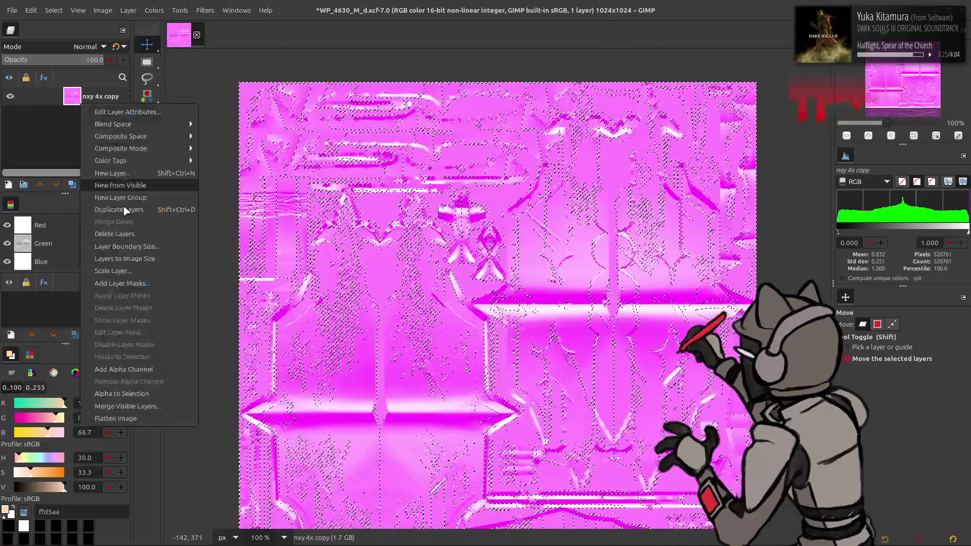
click(122, 284)
click(535, 365)
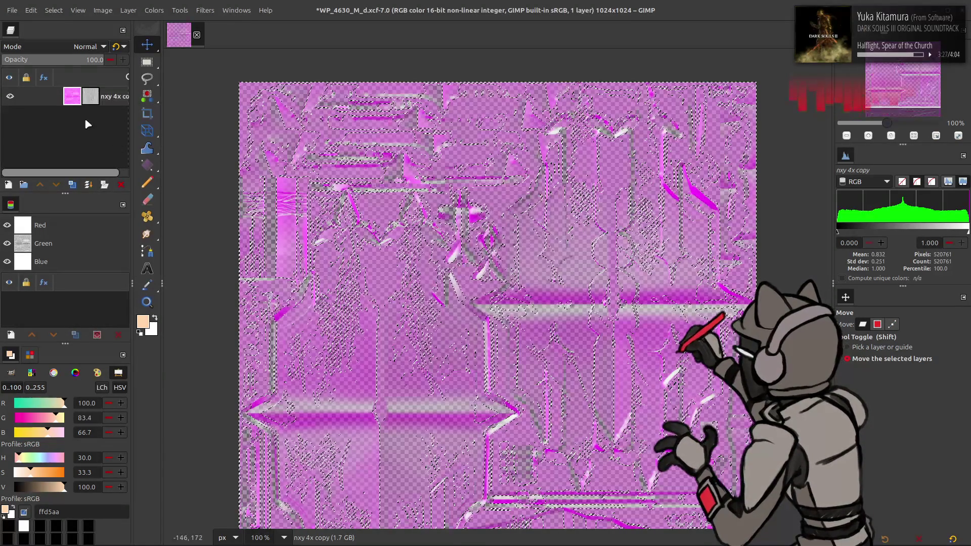
click(53, 10)
click(63, 40)
right_click(91, 97)
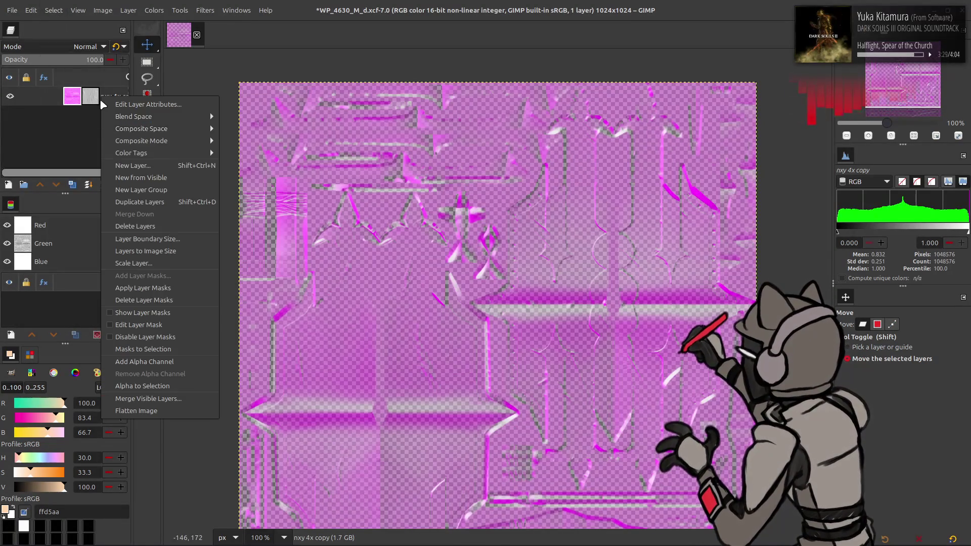
click(156, 294)
Step: Start exporting the image via Export As
click(12, 10)
click(77, 183)
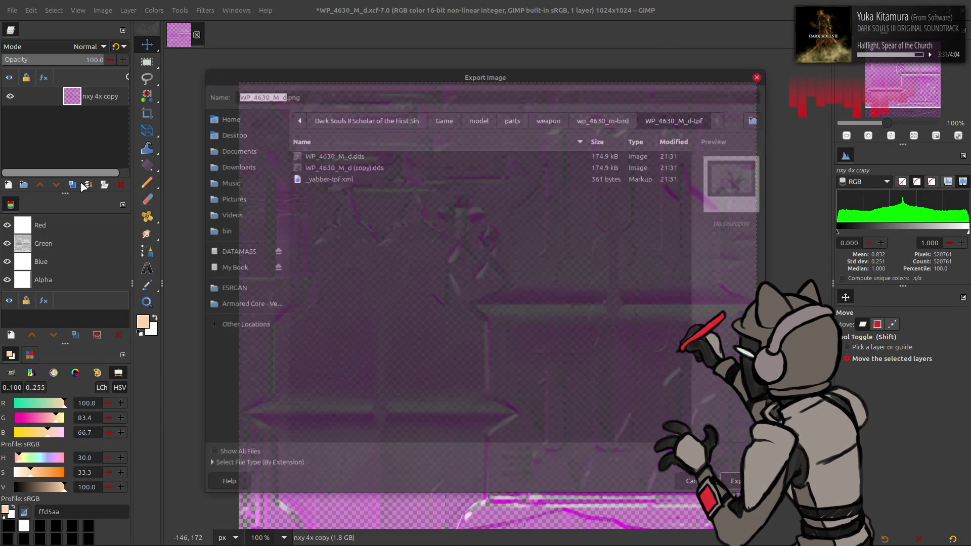
Step: Export over WP_4630_M_n.dds in WP_4630_M_n-tpf, confirm Replace and pick a DDS compression
click(605, 118)
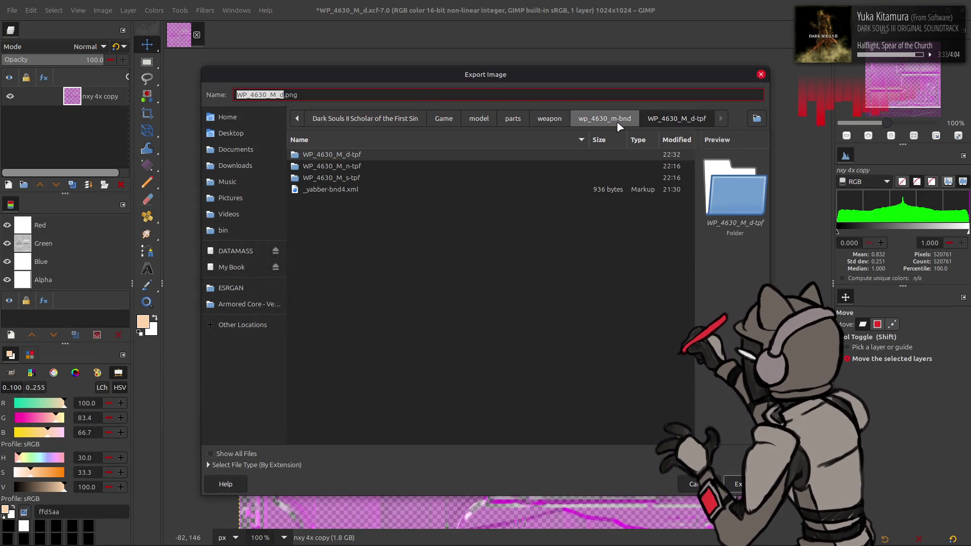
double_click(360, 166)
click(364, 155)
click(740, 484)
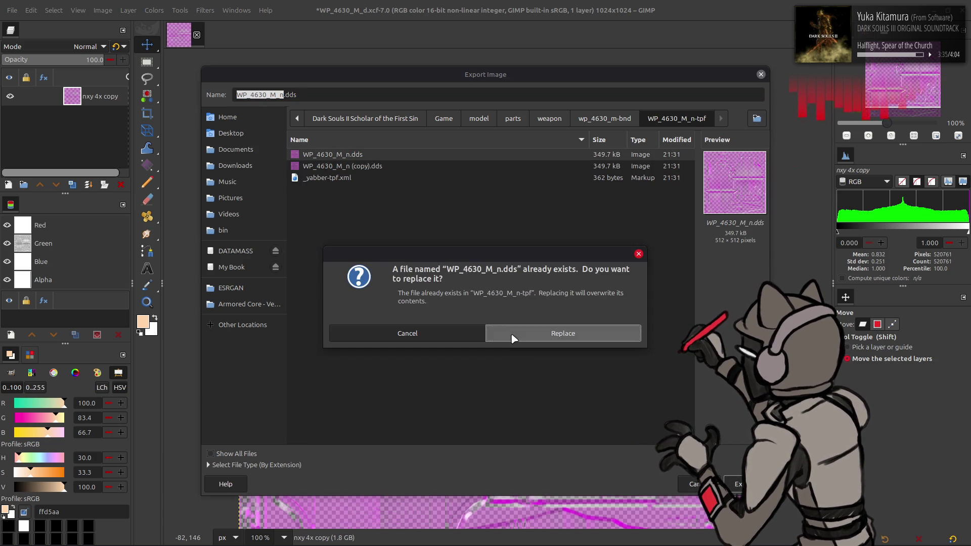
click(516, 334)
click(495, 131)
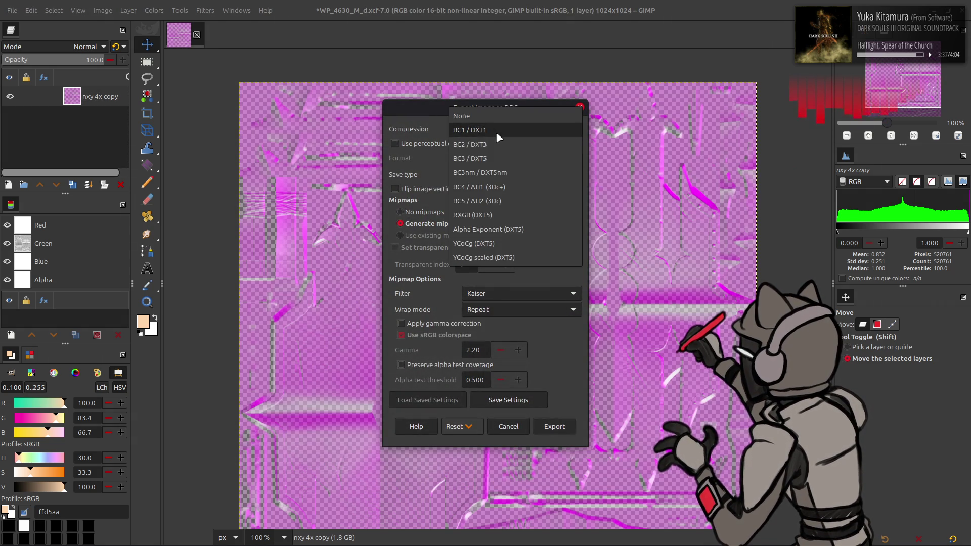